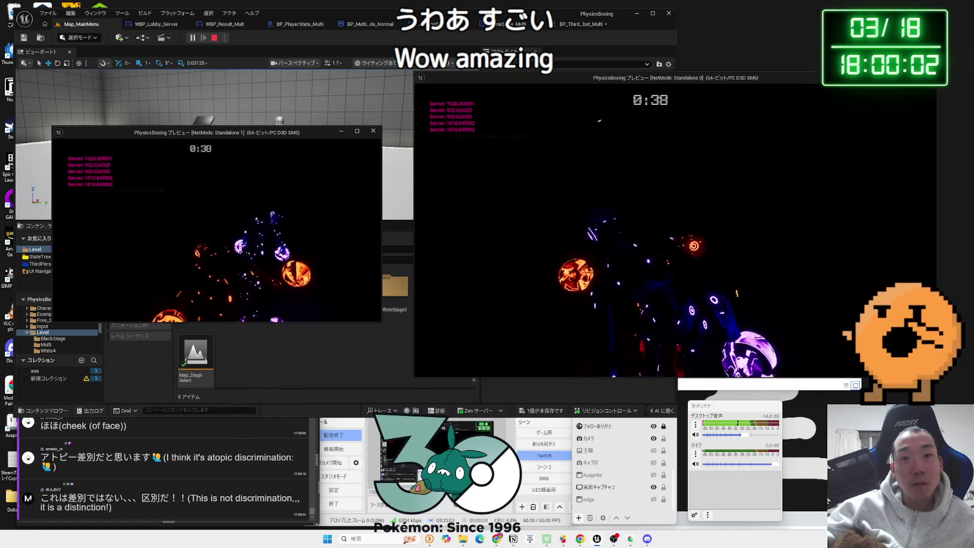
# Stop play-in-editor, close the Message Log and pan to the ApplyDamage graph's spark-scale Select
pyautogui.press('Escape')
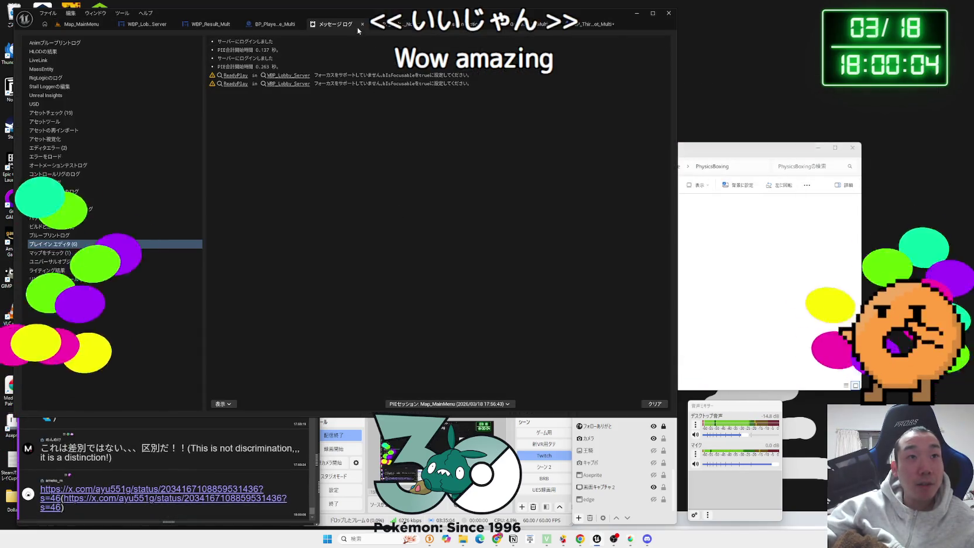
pyautogui.click(362, 24)
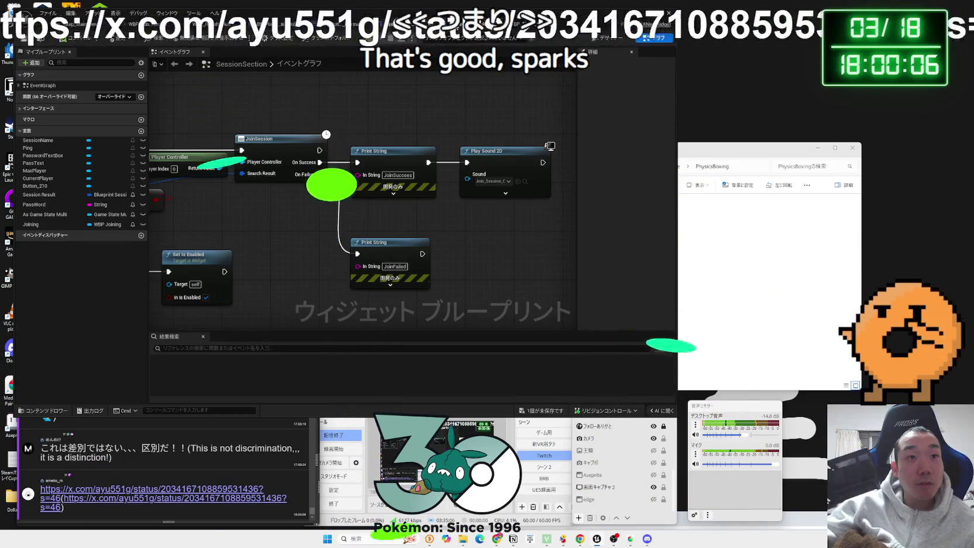
pyautogui.click(328, 24)
pyautogui.moveTo(328, 275)
pyautogui.mouseDown()
pyautogui.moveTo(353, 236)
pyautogui.moveTo(307, 196)
pyautogui.mouseUp()
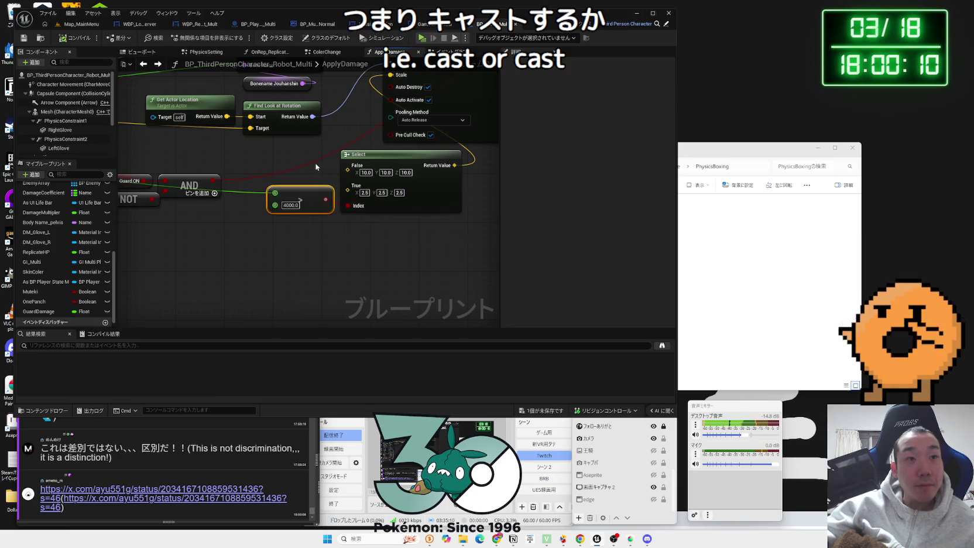
# Set the Spawn System at Location scale to 10.0 on X, Y and Z
pyautogui.click(371, 237)
pyautogui.moveTo(371, 237); pyautogui.dragTo(322, 339)
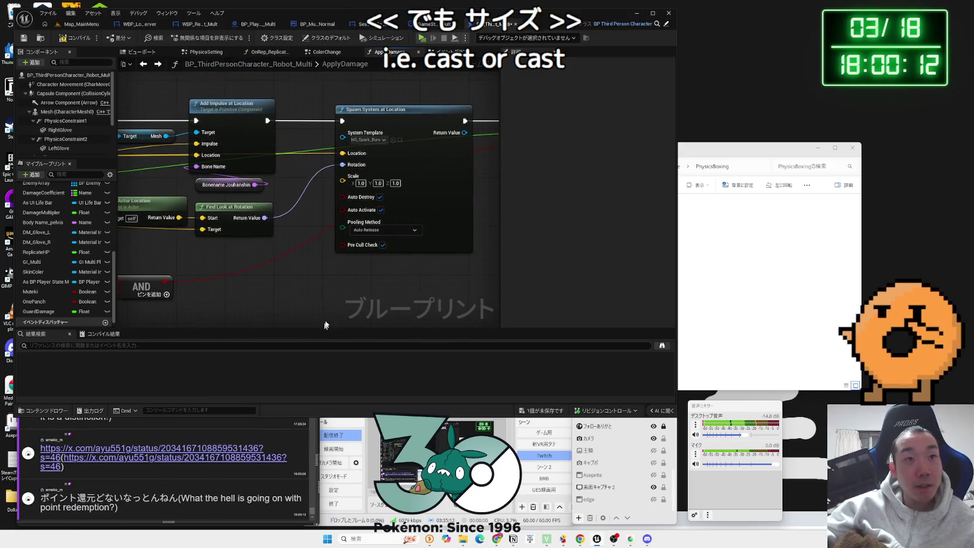
pyautogui.write('10')
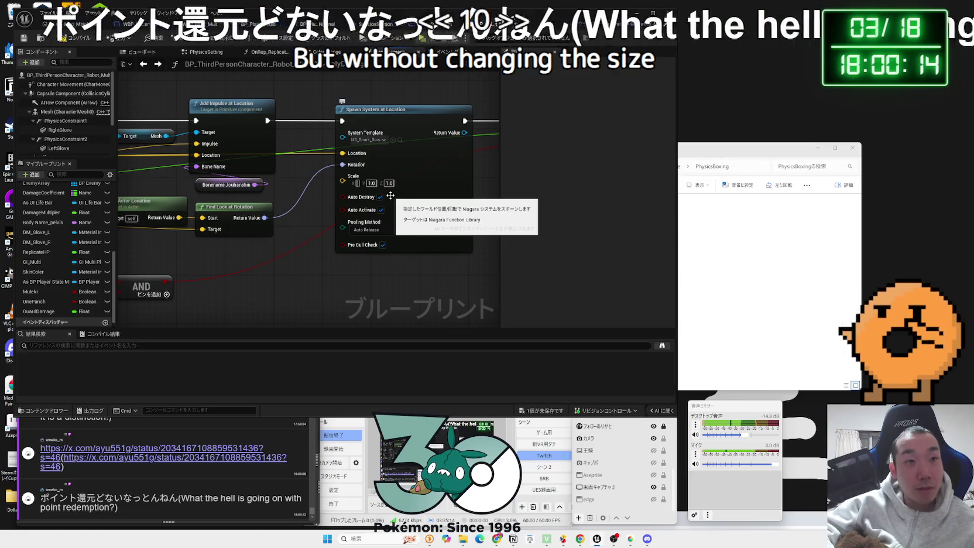
pyautogui.press('Return')
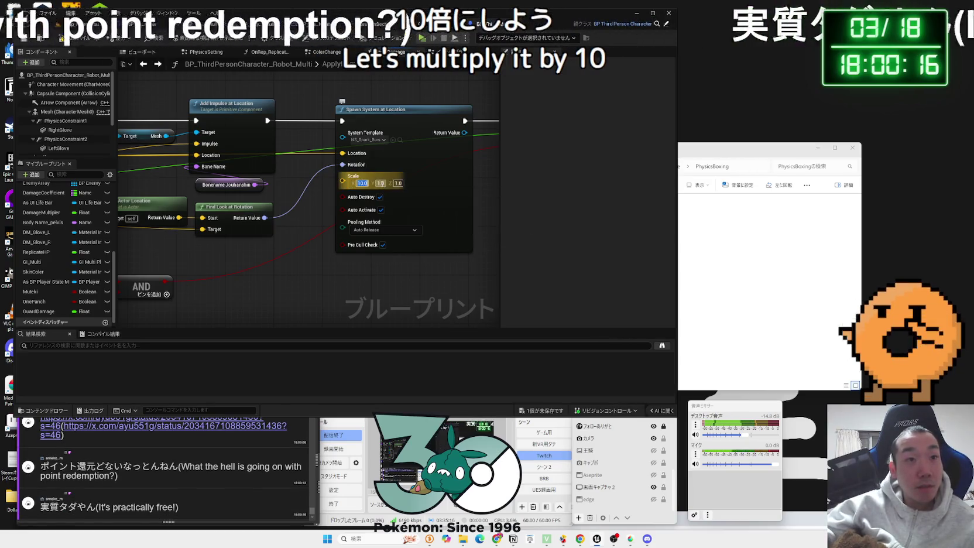
pyautogui.click(378, 183)
pyautogui.write('10')
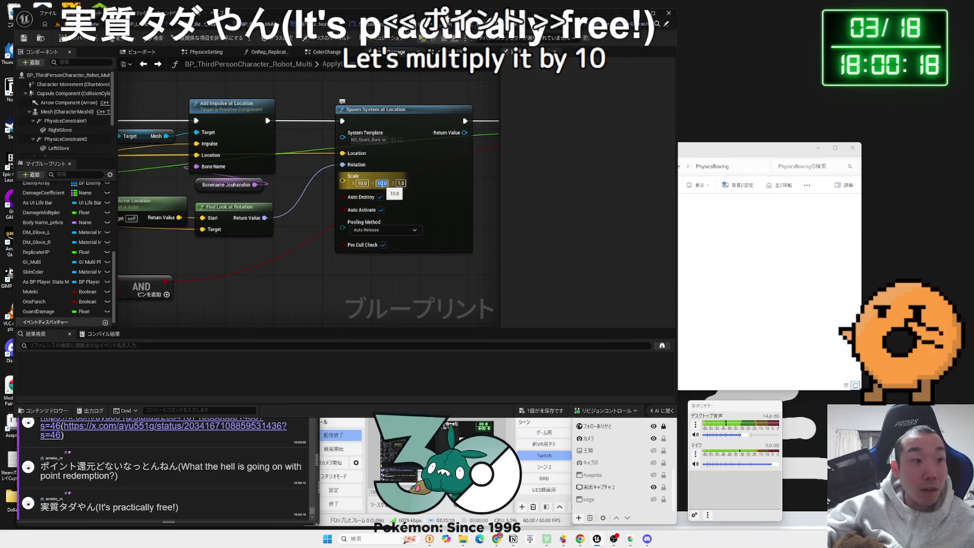
pyautogui.click(403, 184)
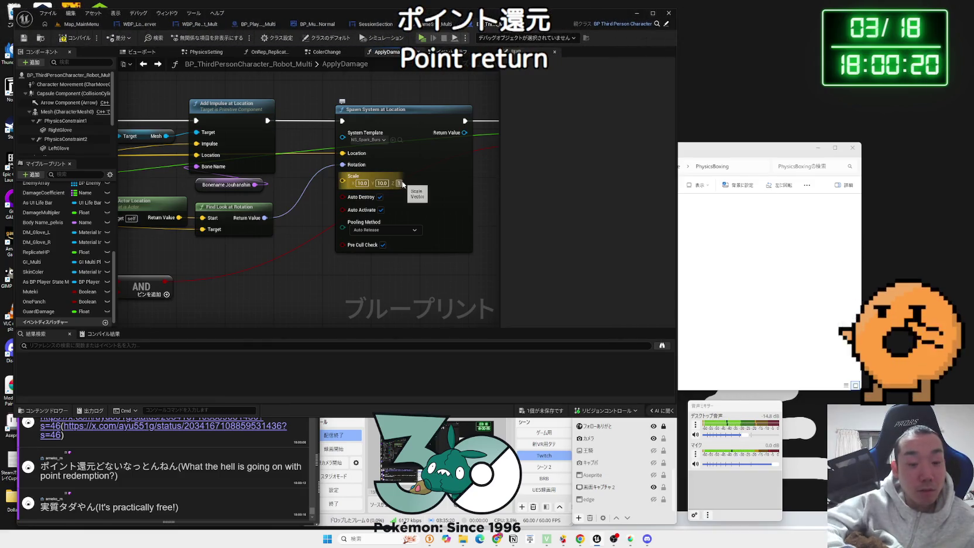
pyautogui.write('10')
pyautogui.press('Return')
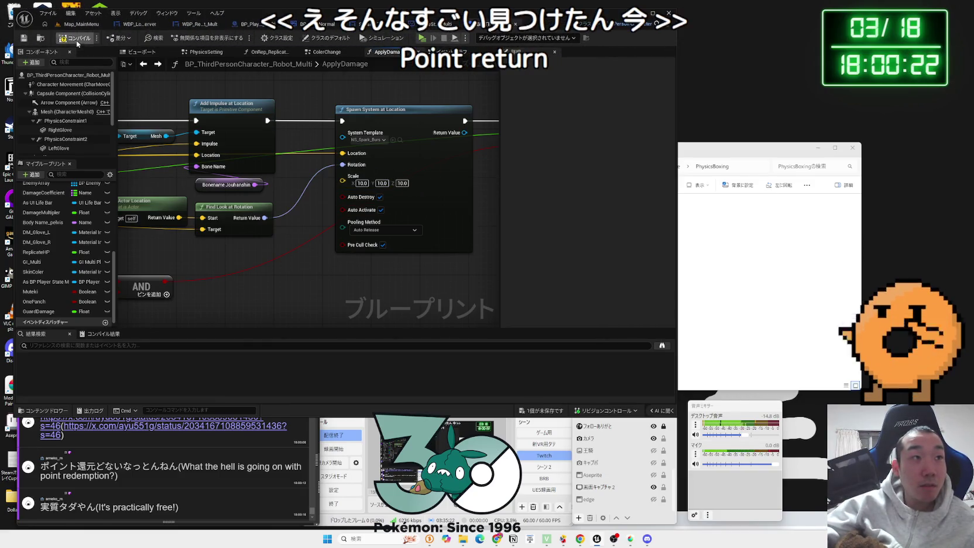
# Compile the character blueprint and open the x.com link posted in the stream chat
pyautogui.click(555, 411)
pyautogui.click(516, 355)
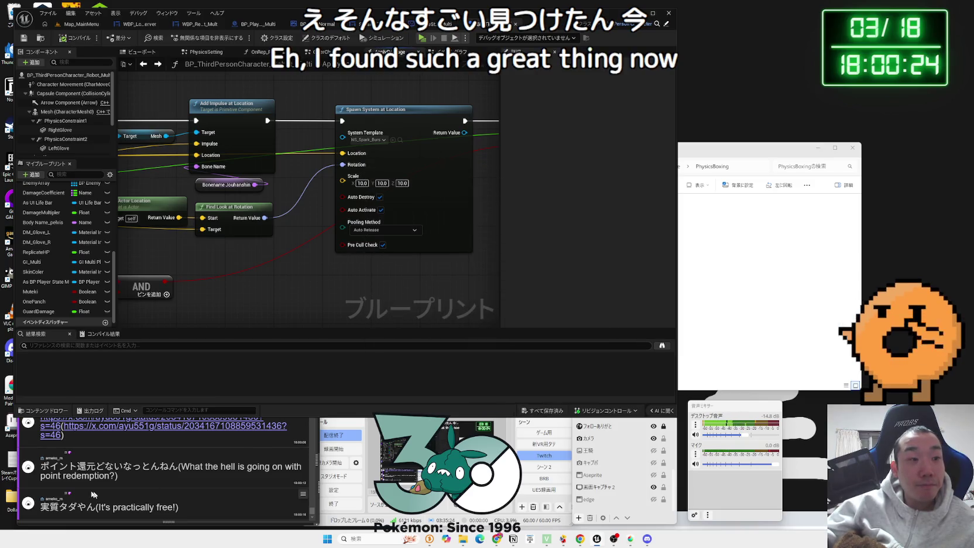
pyautogui.click(192, 428)
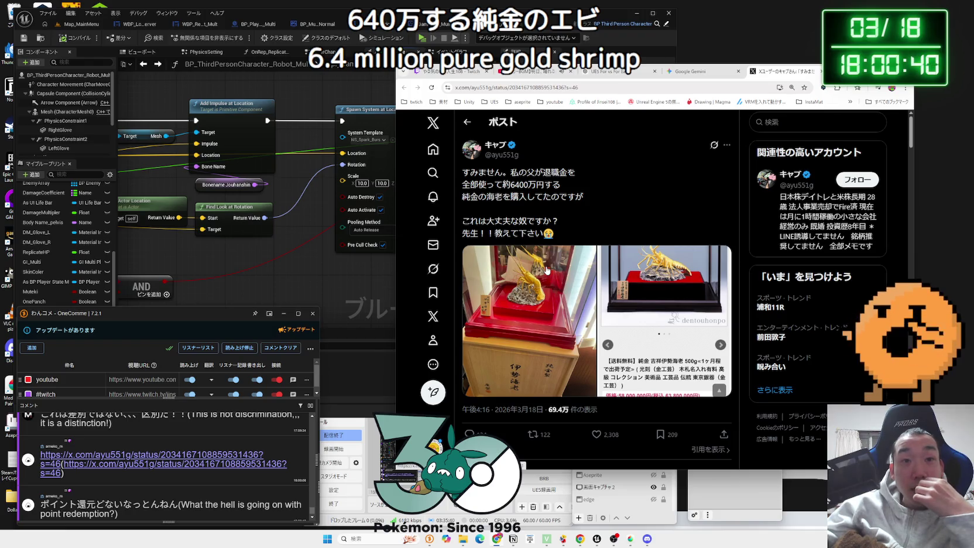
pyautogui.click(546, 270)
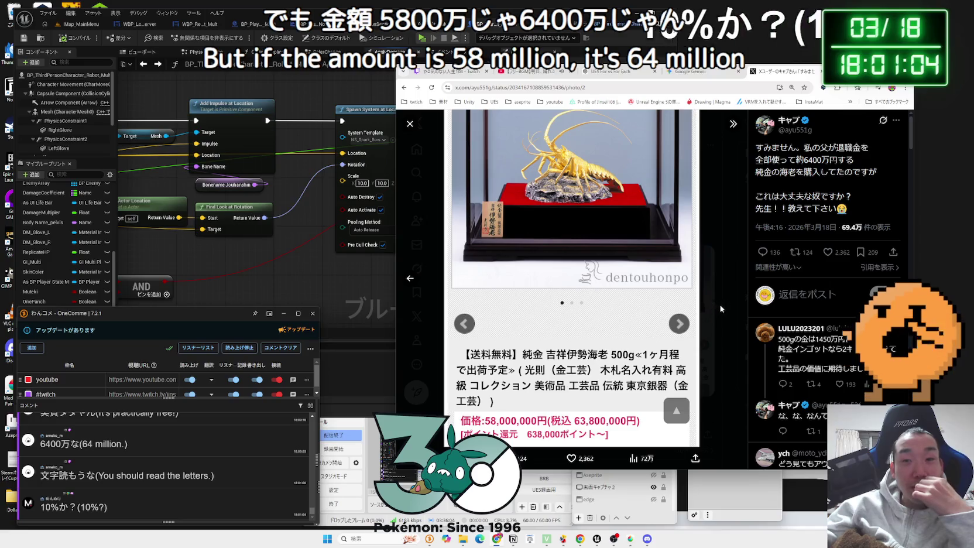
pyautogui.click(409, 279)
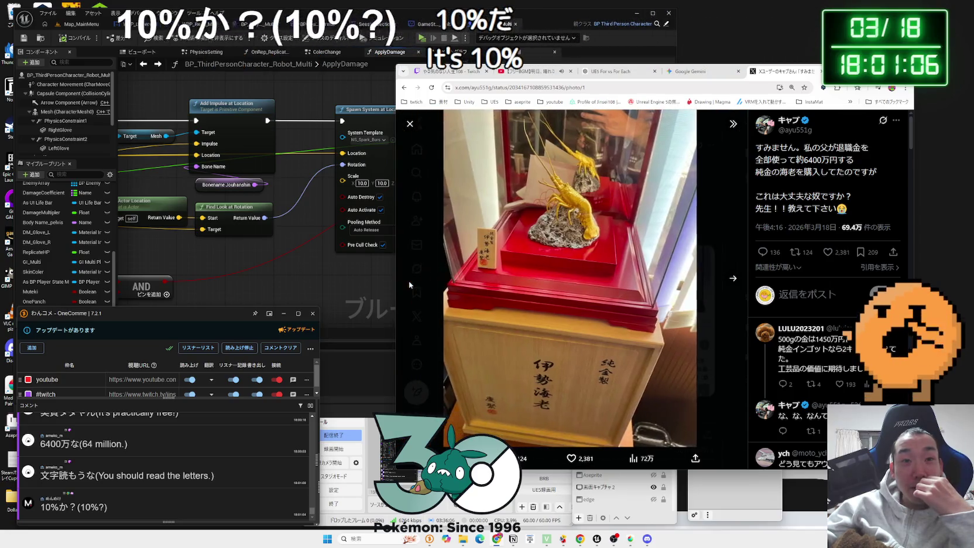
pyautogui.click(410, 260)
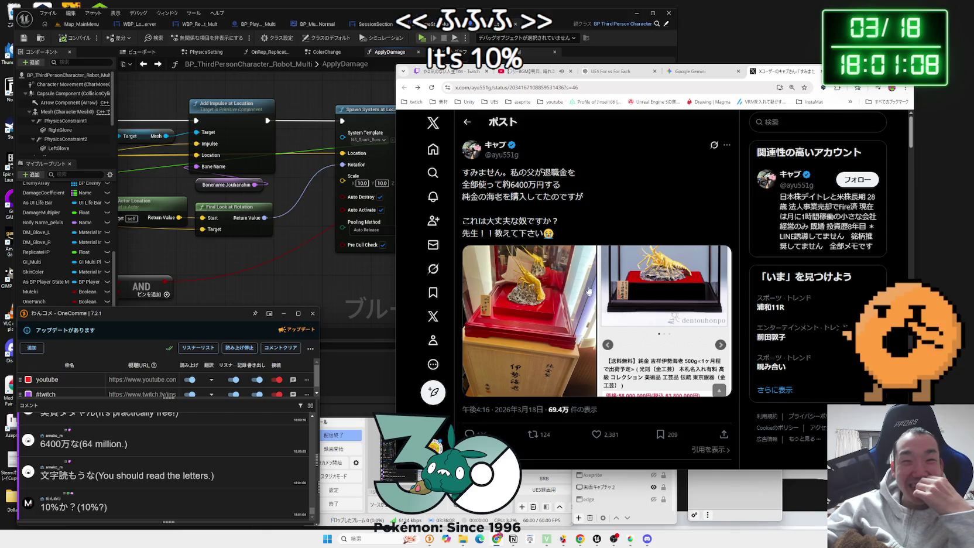
pyautogui.scroll(-3, 568, 281)
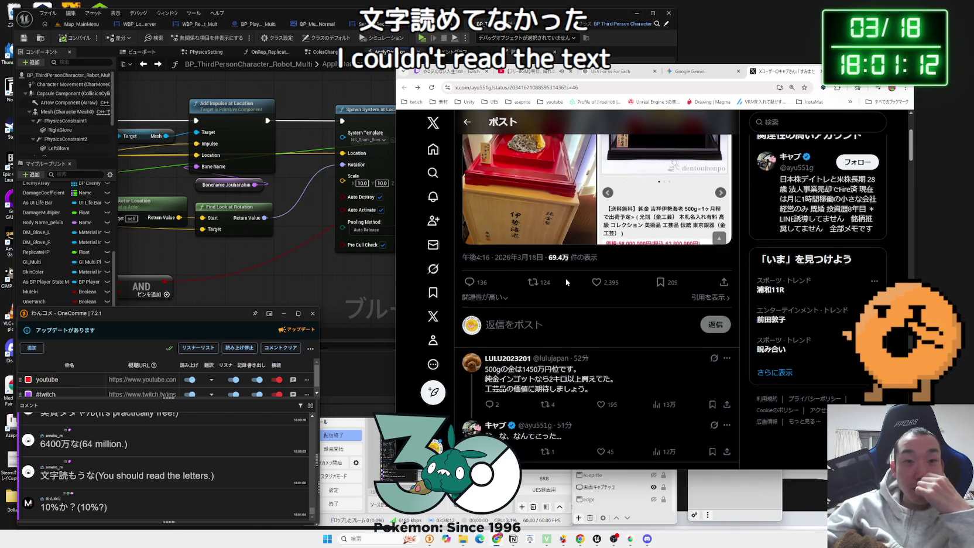
pyautogui.scroll(-2, 566, 283)
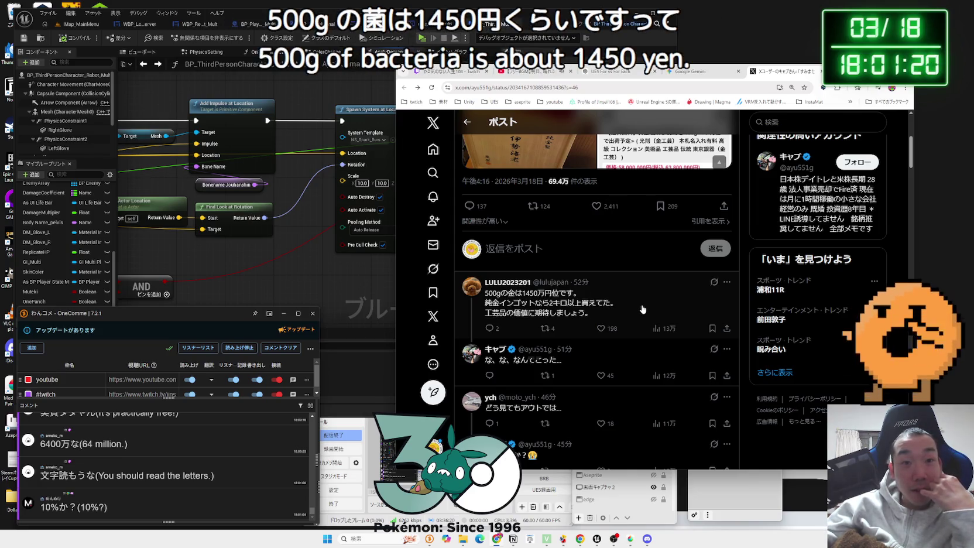
pyautogui.scroll(4, 643, 309)
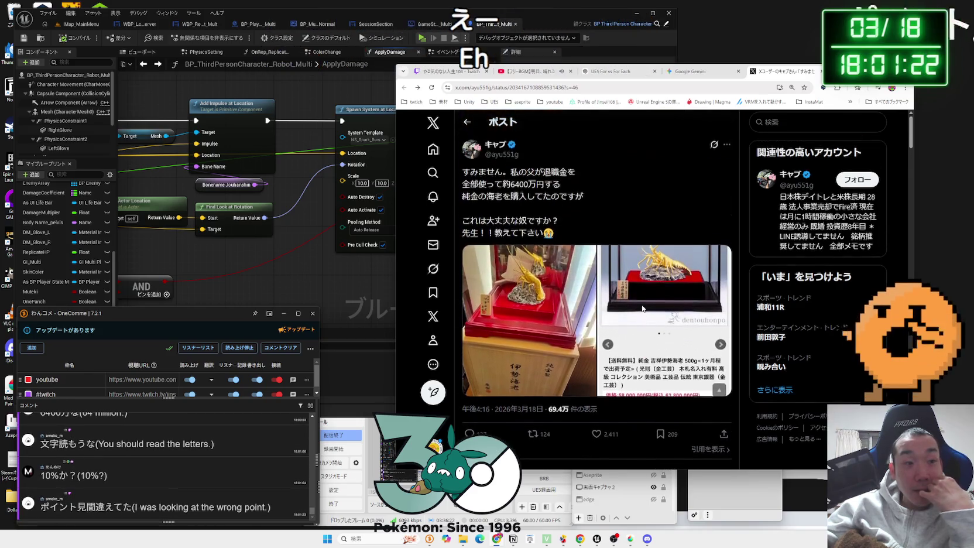
pyautogui.click(642, 309)
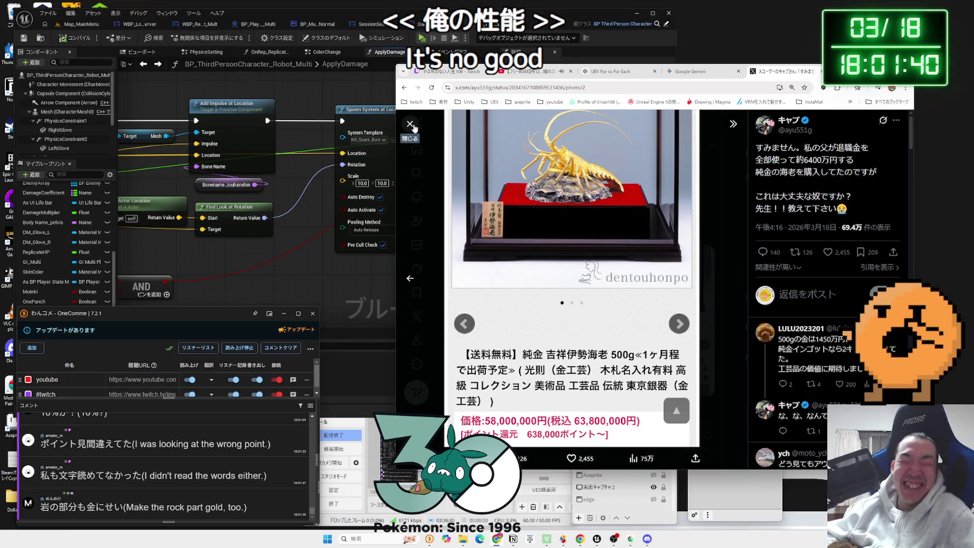
# Close the enlarged image, reopen the post's first image and scroll through the replies
pyautogui.click(412, 126)
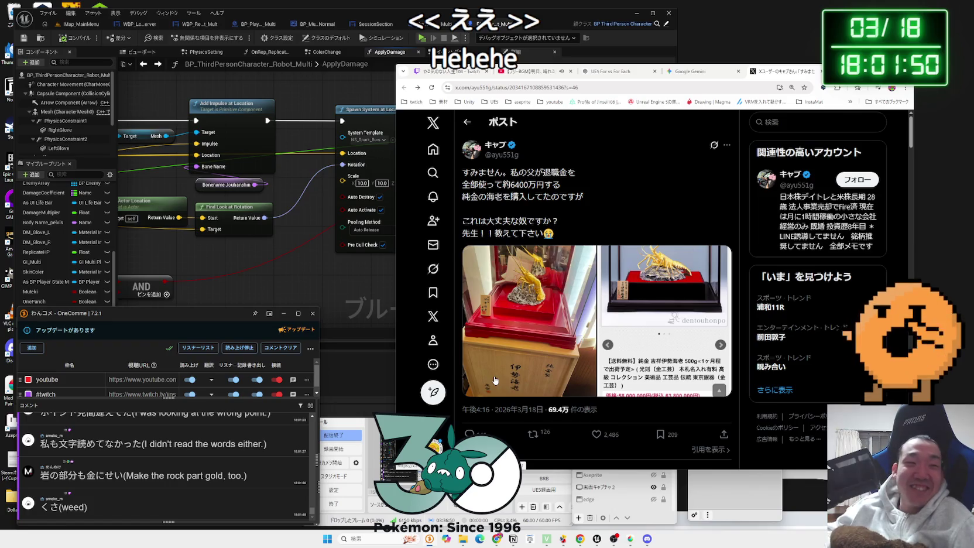
pyautogui.click(508, 343)
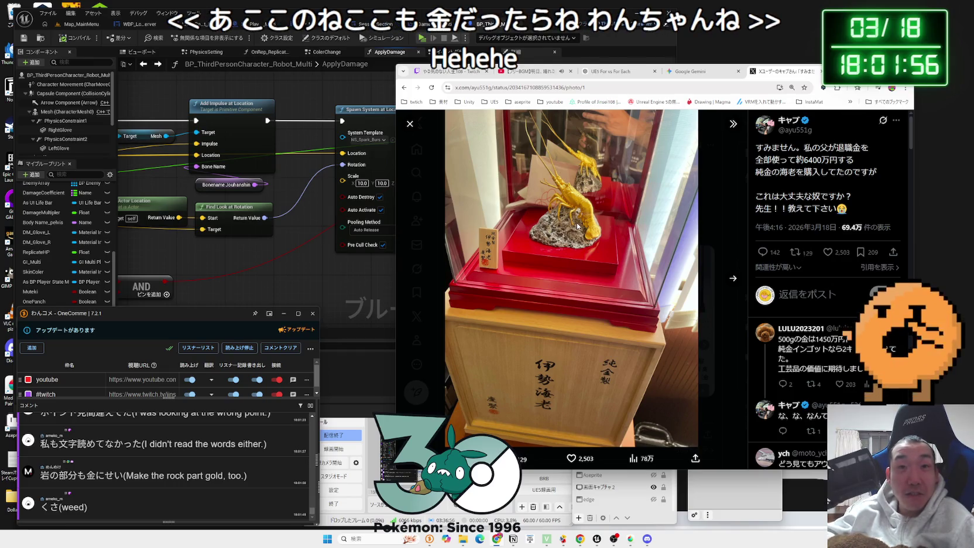
pyautogui.scroll(-3, 853, 320)
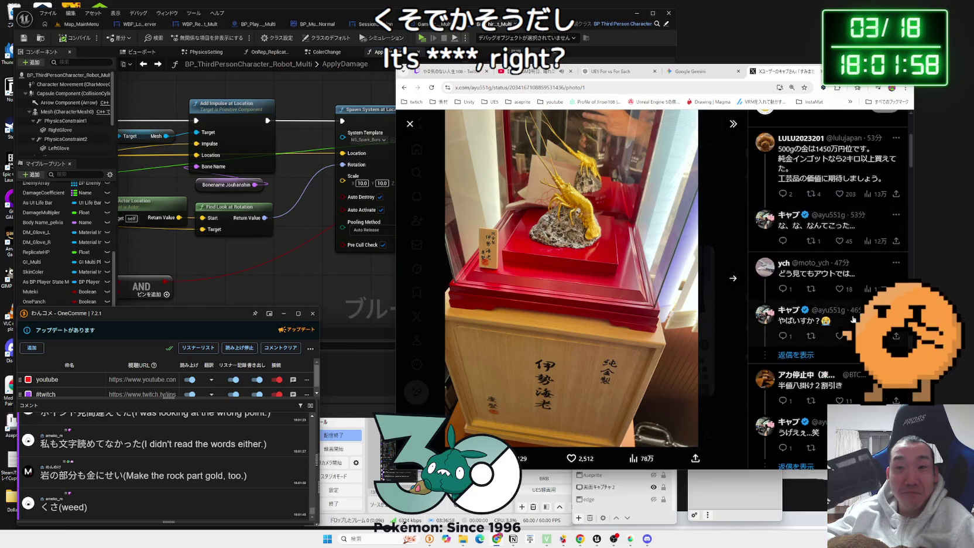
pyautogui.scroll(-2, 853, 319)
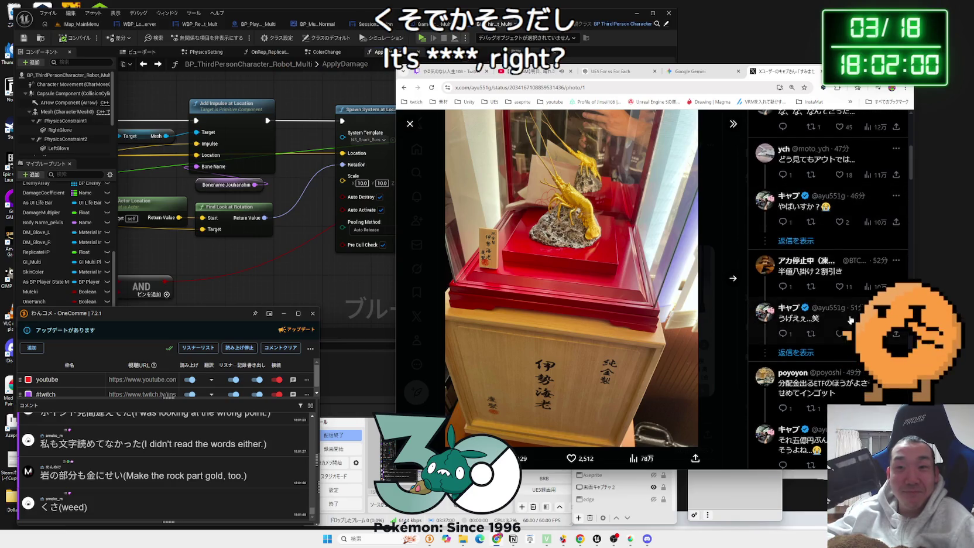
pyautogui.scroll(-1, 851, 319)
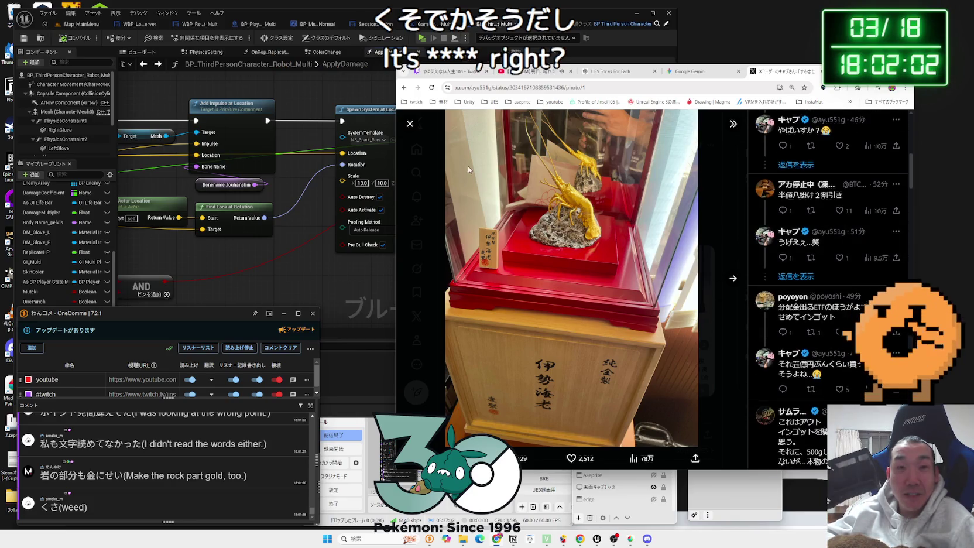
# View the gold lobster photo, then return via the Gemini tab to the Unreal blueprint editor
pyautogui.click(412, 124)
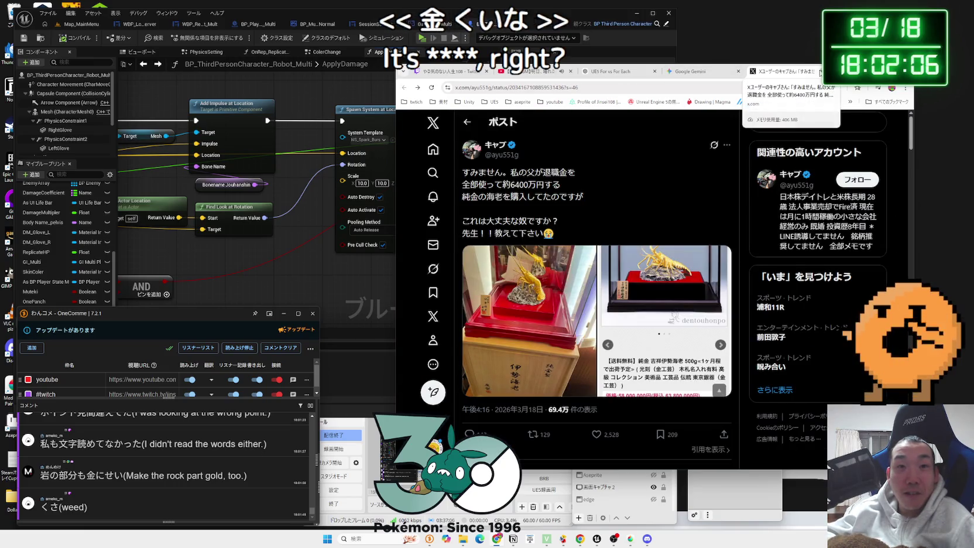
pyautogui.click(581, 259)
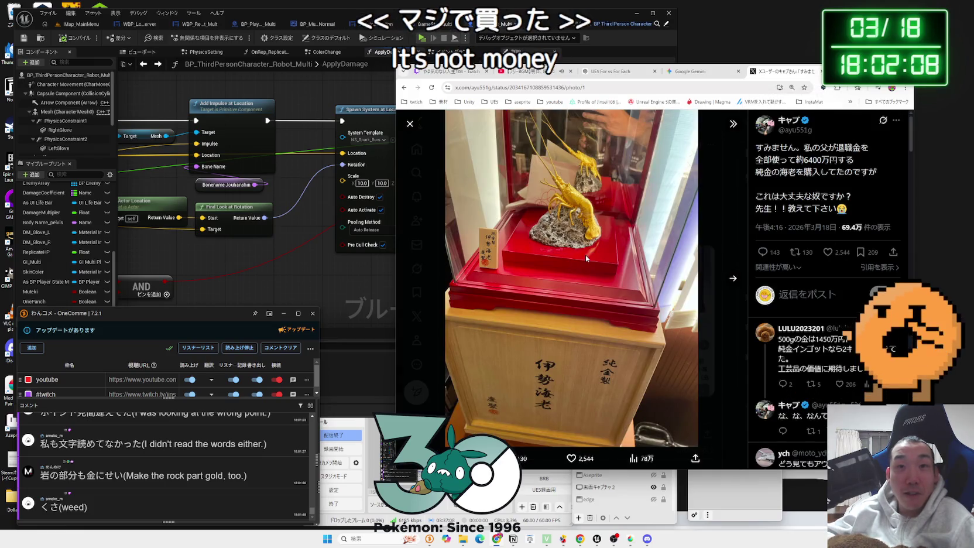
pyautogui.click(736, 140)
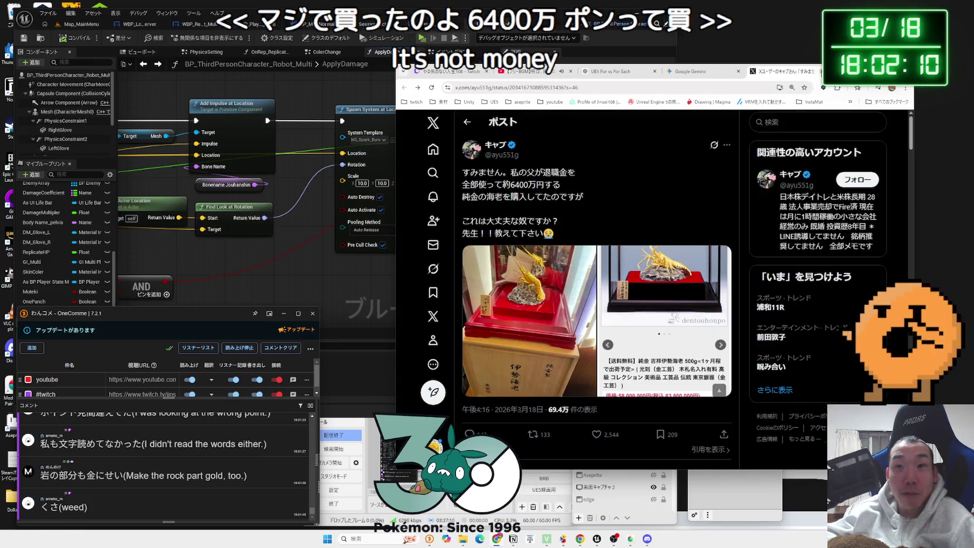
pyautogui.click(703, 70)
pyautogui.click(328, 285)
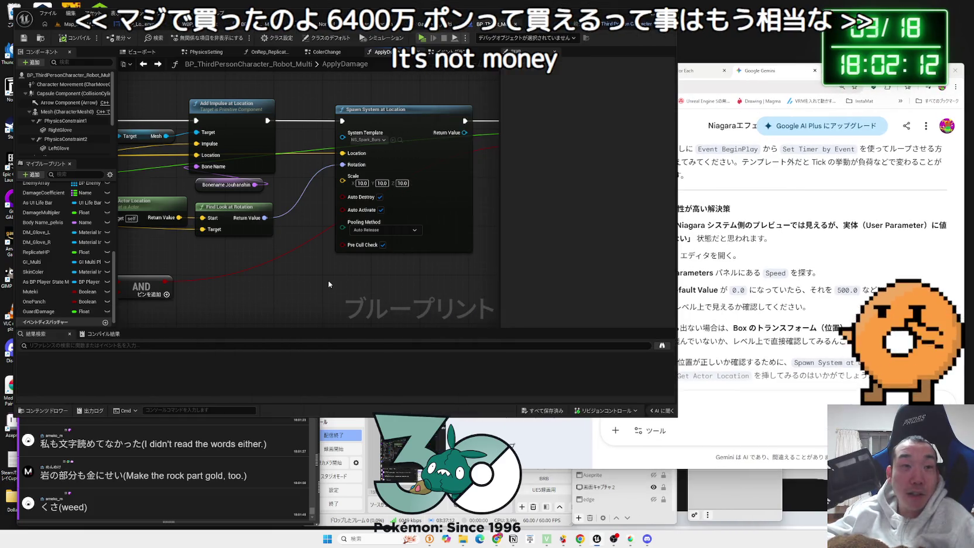
# Unhook the look-at rotation from the spawn node and browse to NS_Spark_Burst1 in the VFX folder
pyautogui.scroll(-3, 312, 265)
pyautogui.scroll(3, 398, 223)
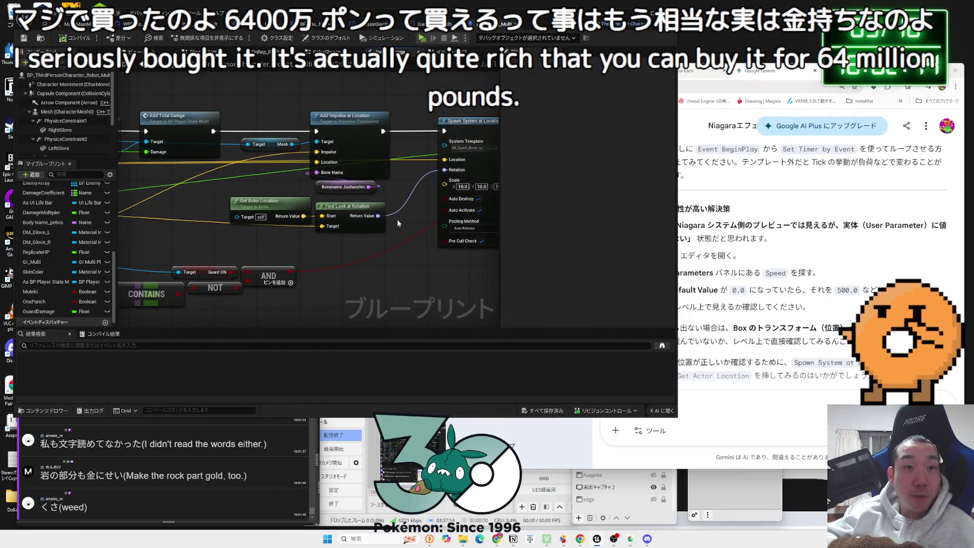
pyautogui.keyDown('alt'); pyautogui.click(401, 209); pyautogui.keyUp('alt')
pyautogui.moveTo(401, 208); pyautogui.dragTo(265, 212)
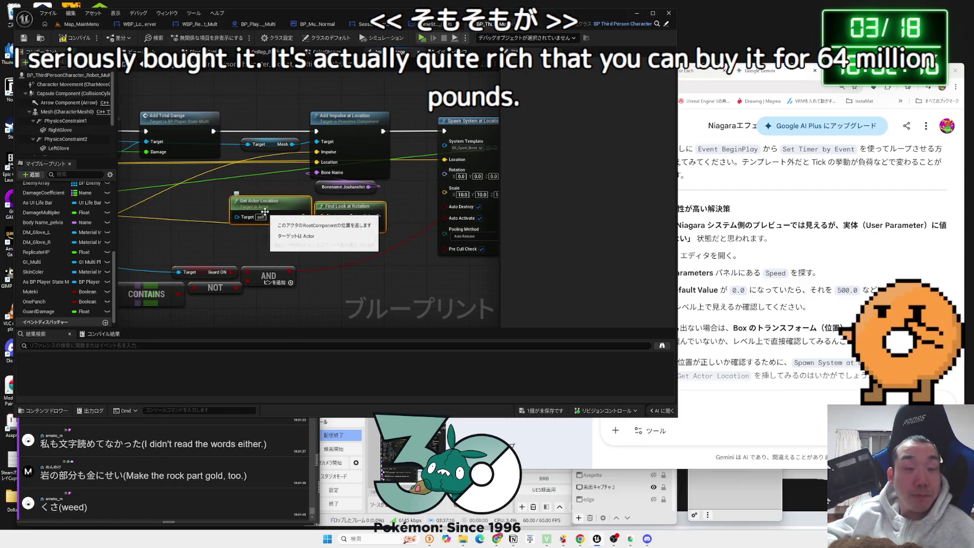
pyautogui.click(412, 208)
pyautogui.moveTo(412, 208); pyautogui.dragTo(348, 193)
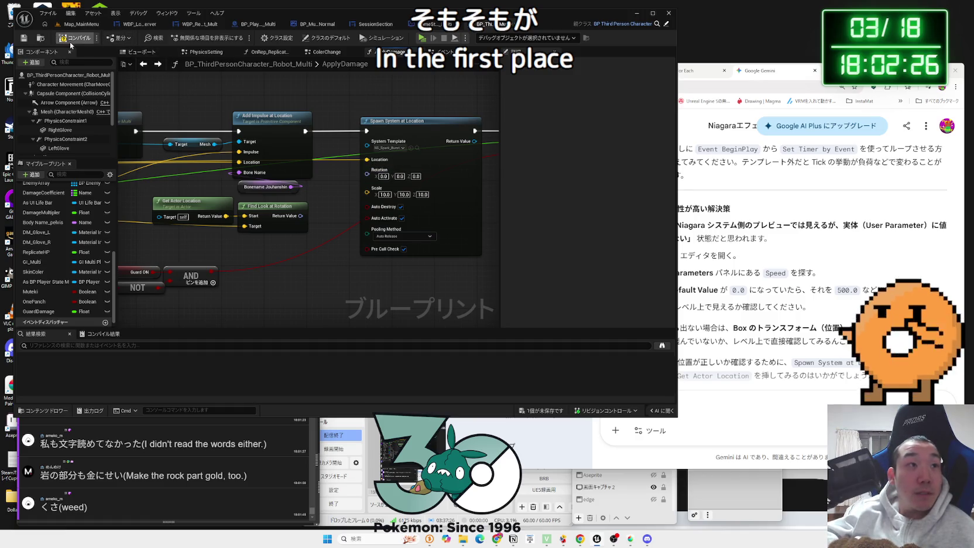
pyautogui.click(417, 149)
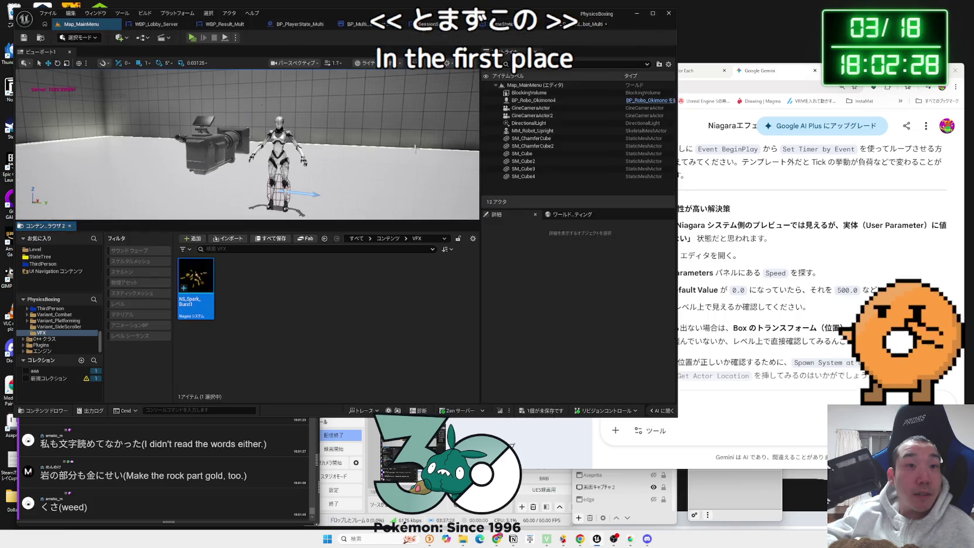
pyautogui.doubleClick(182, 299)
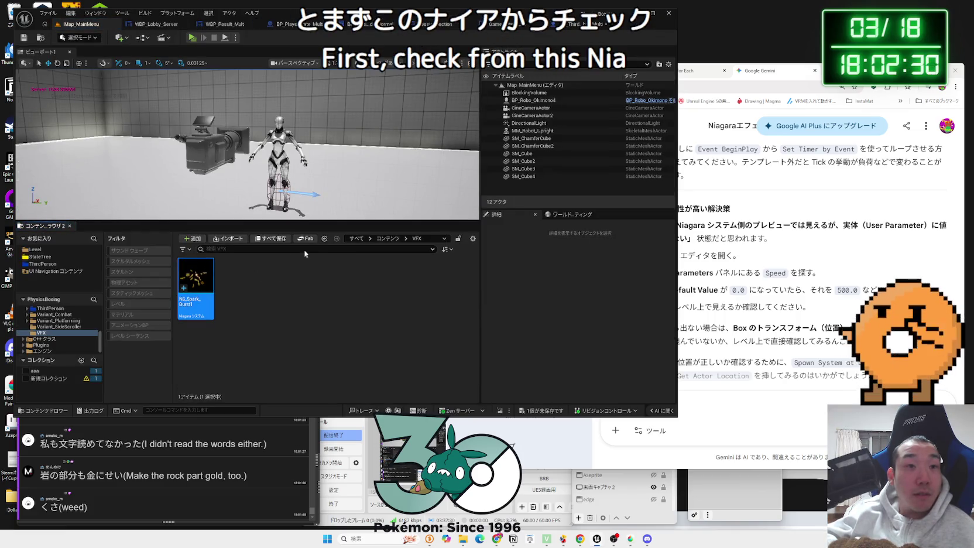
pyautogui.moveTo(721, 176)
pyautogui.mouseDown()
pyautogui.moveTo(584, 124)
pyautogui.moveTo(585, 28)
pyautogui.mouseUp()
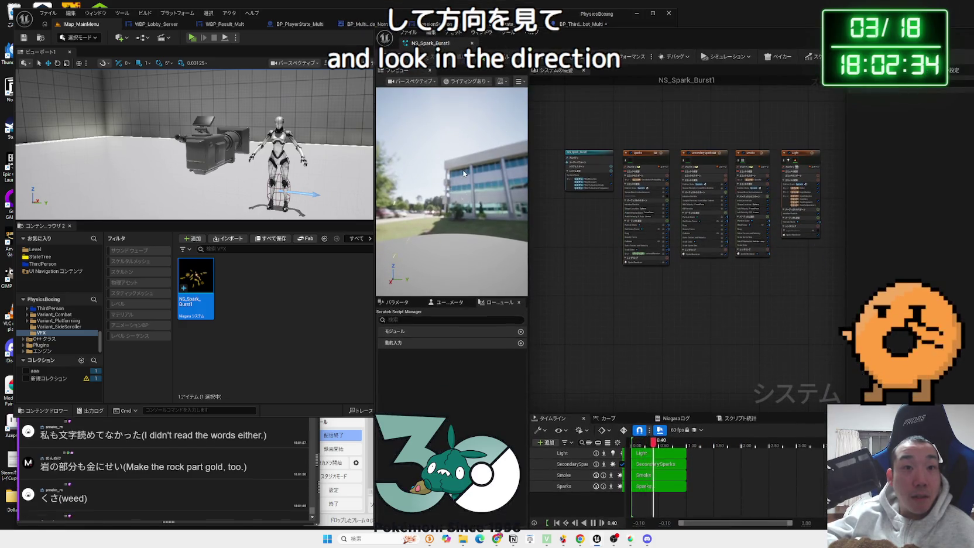
pyautogui.moveTo(452, 176); pyautogui.dragTo(405, 176)
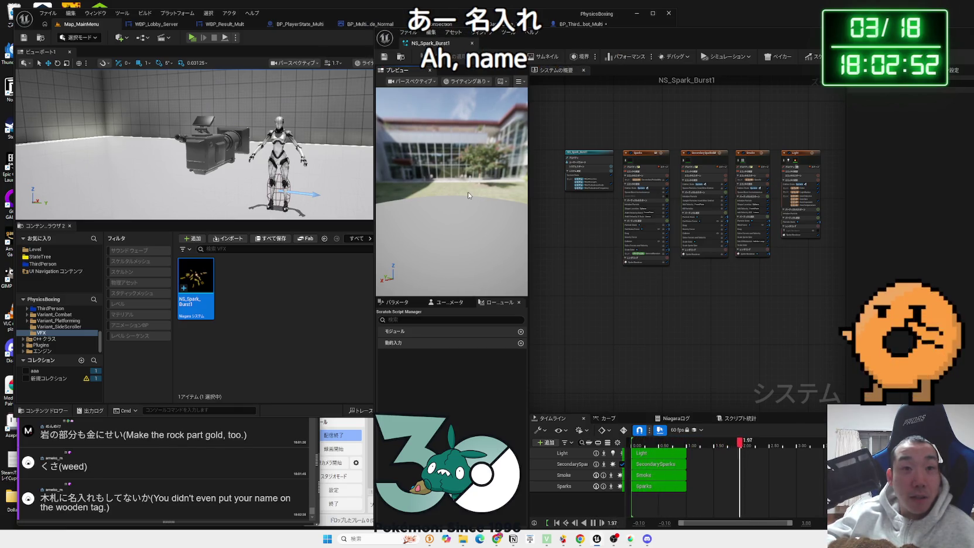
pyautogui.moveTo(469, 193)
pyautogui.mouseDown()
pyautogui.moveTo(468, 169)
pyautogui.moveTo(468, 192)
pyautogui.mouseUp()
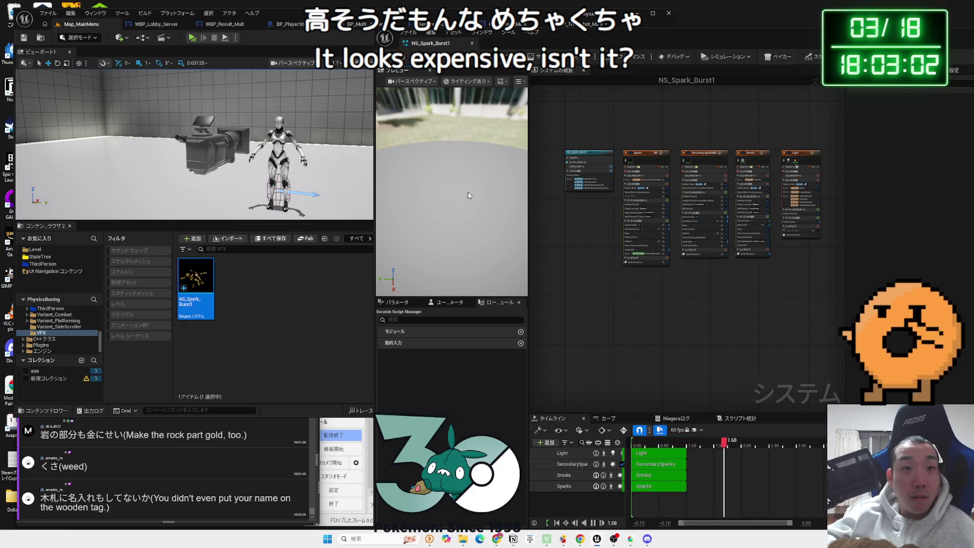
pyautogui.moveTo(467, 195); pyautogui.dragTo(470, 195)
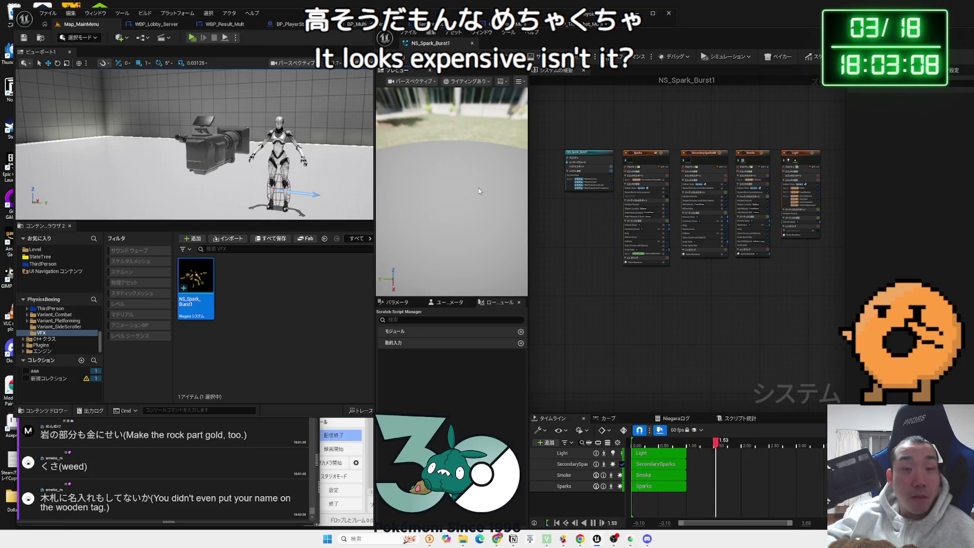
pyautogui.moveTo(479, 191); pyautogui.dragTo(479, 183)
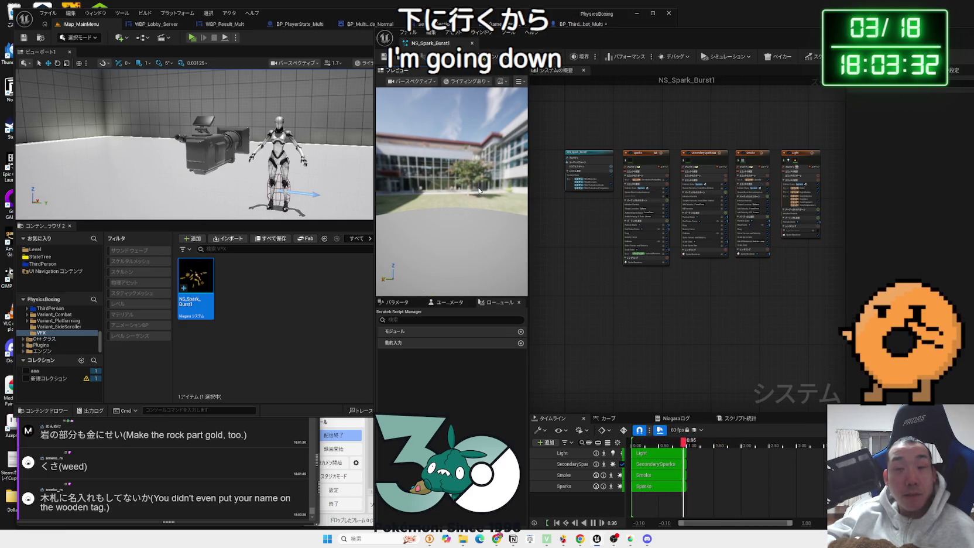
pyautogui.click(303, 308)
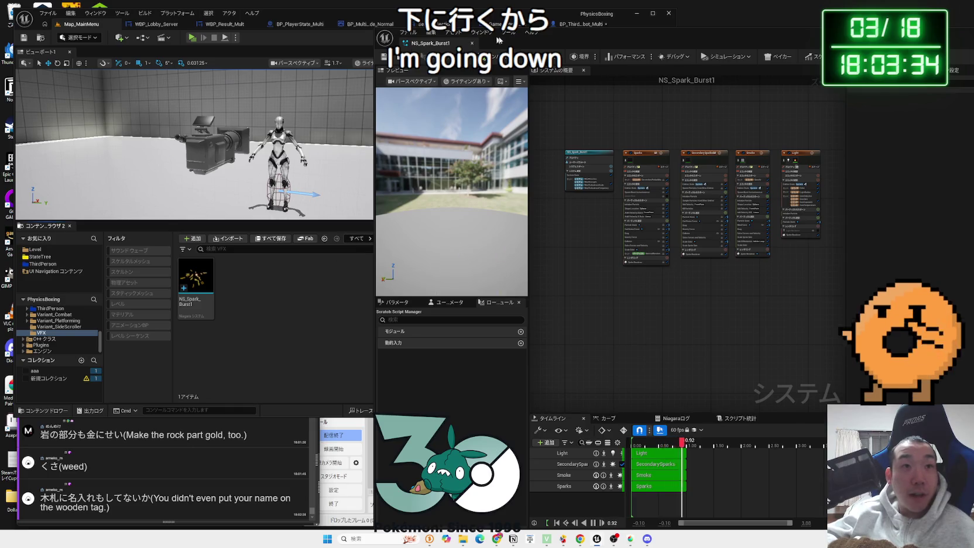
pyautogui.click(472, 44)
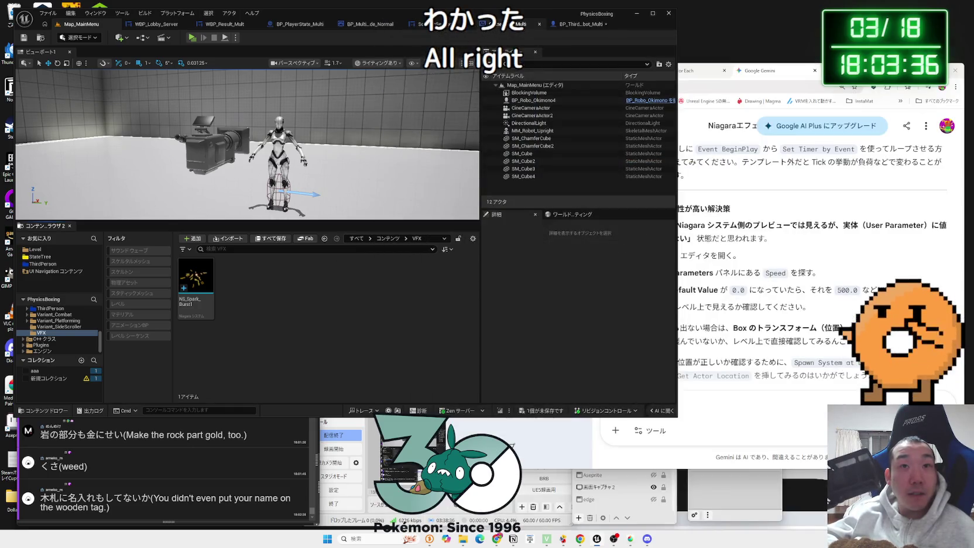
# Add a vector + node to Break Hit Result's Location with a Z offset of 10
pyautogui.click(575, 24)
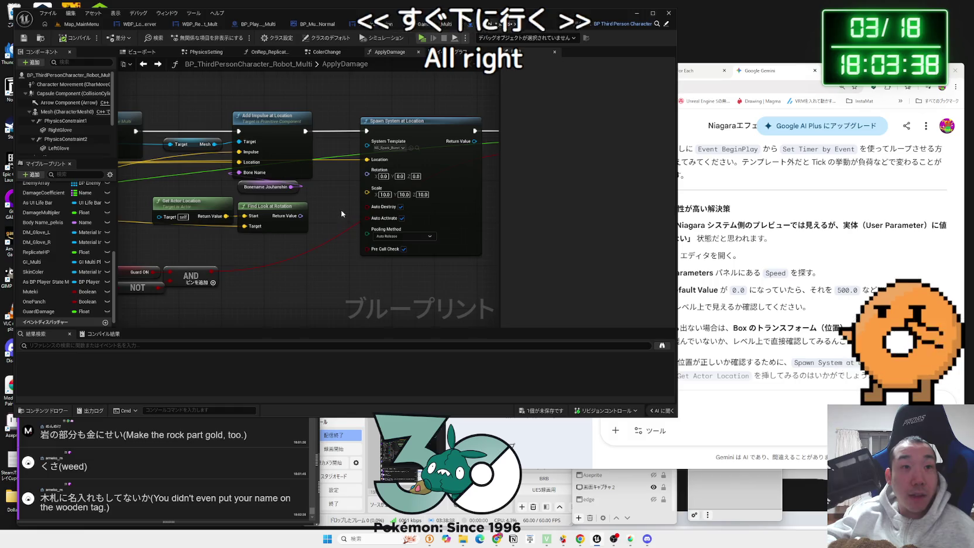
pyautogui.moveTo(347, 206); pyautogui.dragTo(380, 199)
pyautogui.moveTo(408, 157)
pyautogui.mouseDown()
pyautogui.moveTo(424, 171)
pyautogui.moveTo(380, 173)
pyautogui.mouseUp()
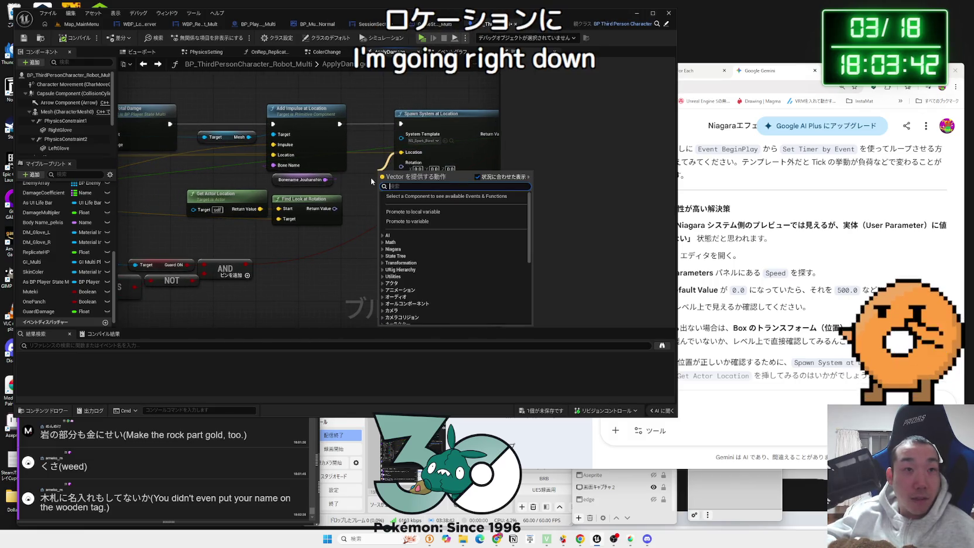
pyautogui.click(370, 178)
pyautogui.scroll(-3, 360, 200)
pyautogui.scroll(3, 414, 125)
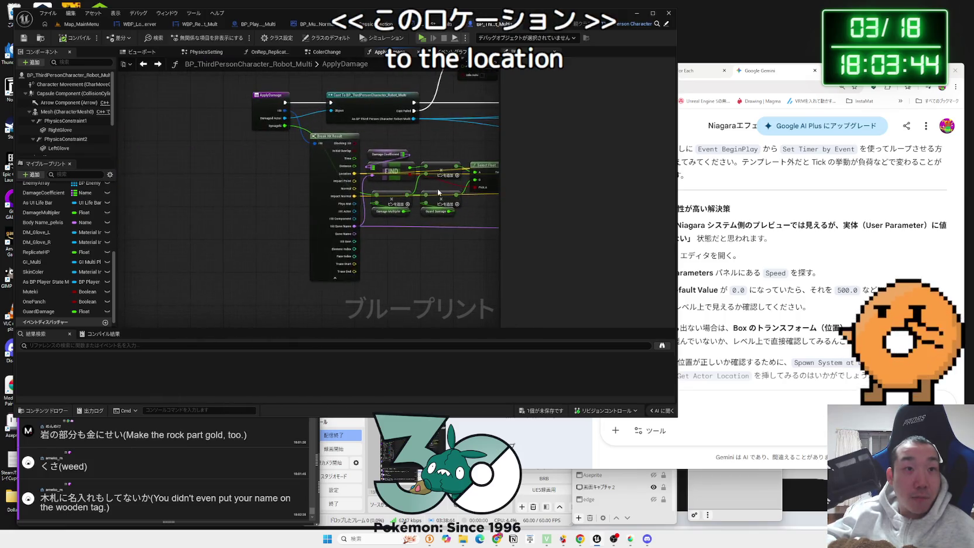
pyautogui.moveTo(260, 177); pyautogui.dragTo(422, 281)
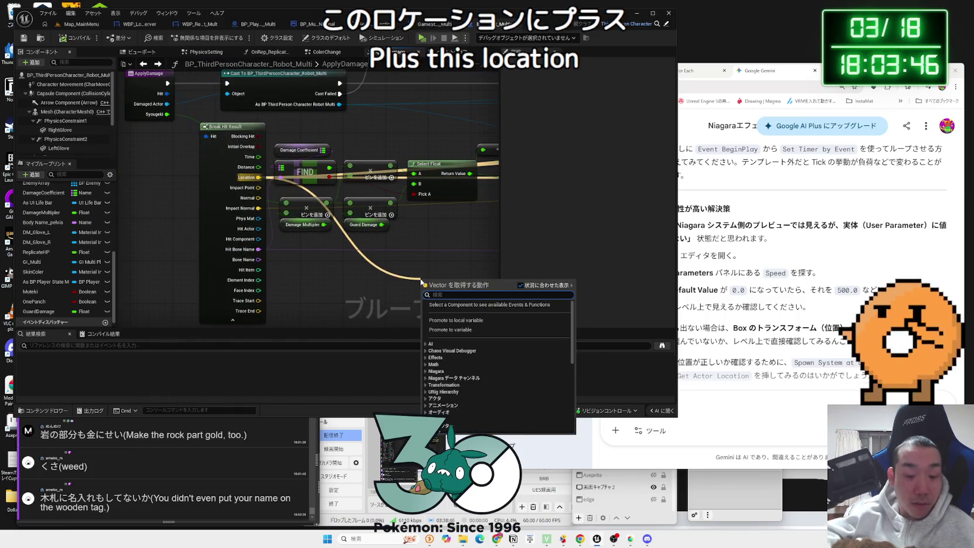
pyautogui.write('+')
pyautogui.click(446, 318)
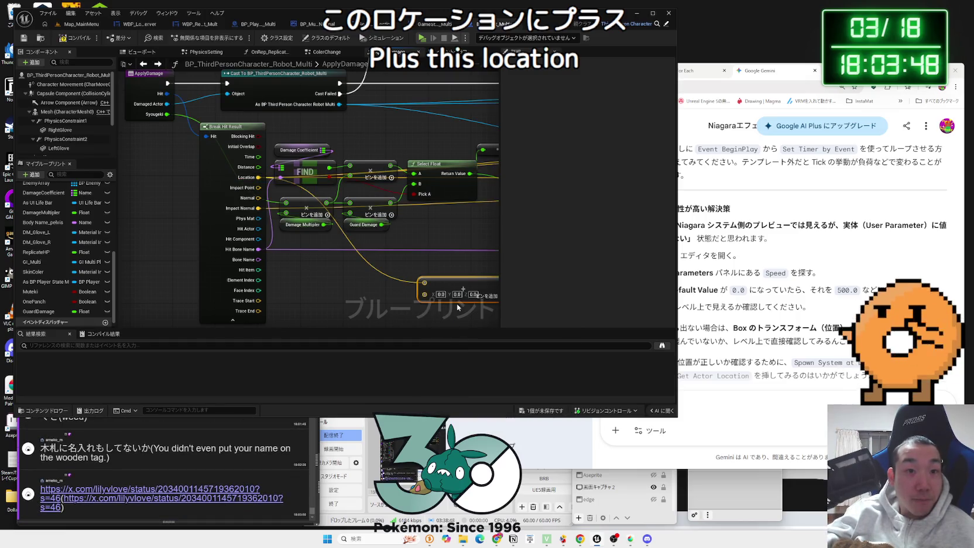
pyautogui.write('10')
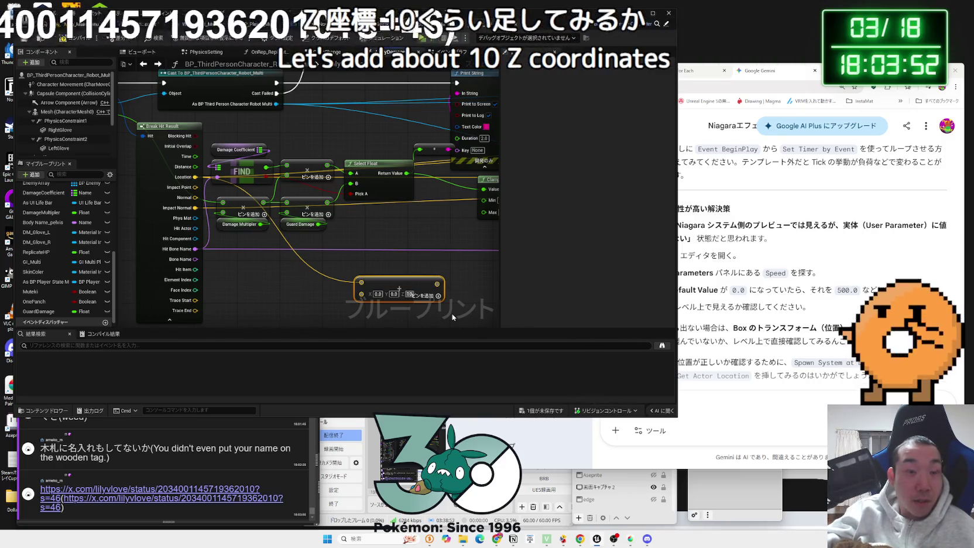
pyautogui.press('Return')
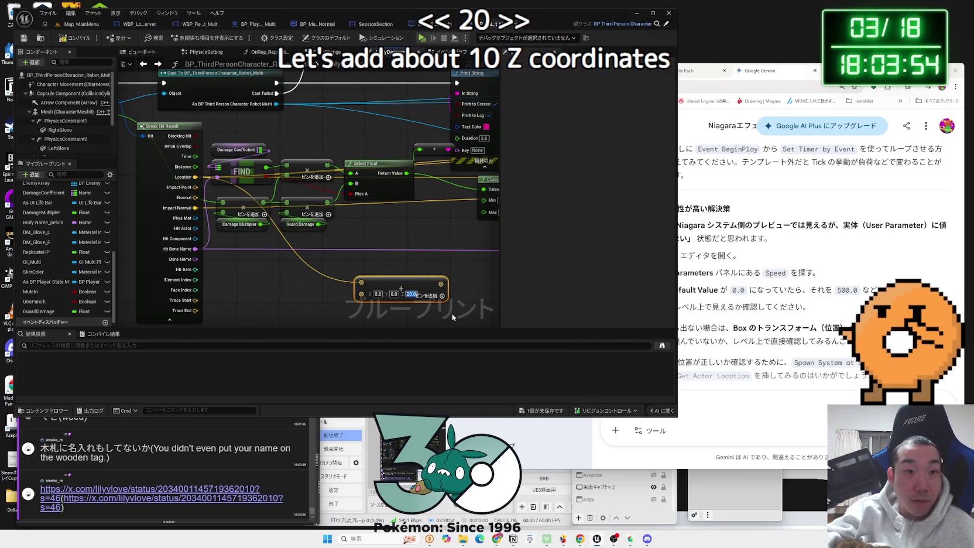
# Wire the Add result into the spawn Location and delete Get Actor Location and Find Look at Rotation
pyautogui.moveTo(274, 278)
pyautogui.mouseDown()
pyautogui.moveTo(356, 269)
pyautogui.moveTo(457, 210)
pyautogui.moveTo(216, 284)
pyautogui.mouseUp()
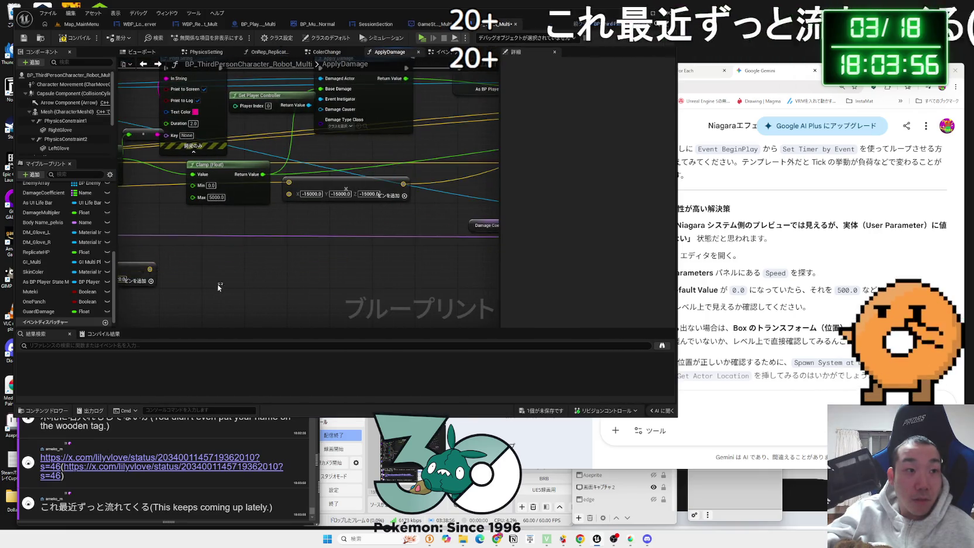
pyautogui.hotkey('ctrl', 'z')
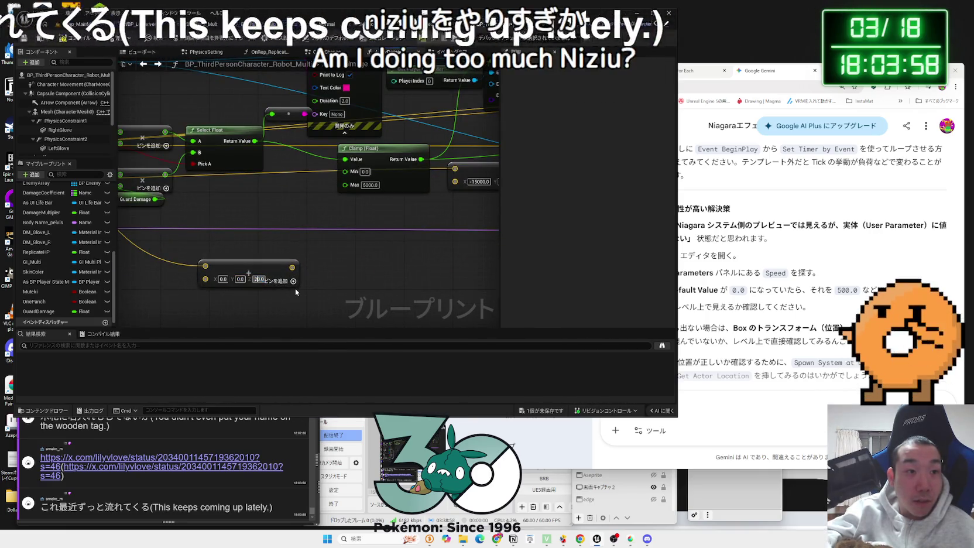
pyautogui.moveTo(269, 279)
pyautogui.mouseDown()
pyautogui.moveTo(328, 147)
pyautogui.moveTo(357, 164)
pyautogui.moveTo(212, 289)
pyautogui.moveTo(486, 281)
pyautogui.moveTo(349, 270)
pyautogui.moveTo(379, 228)
pyautogui.mouseUp()
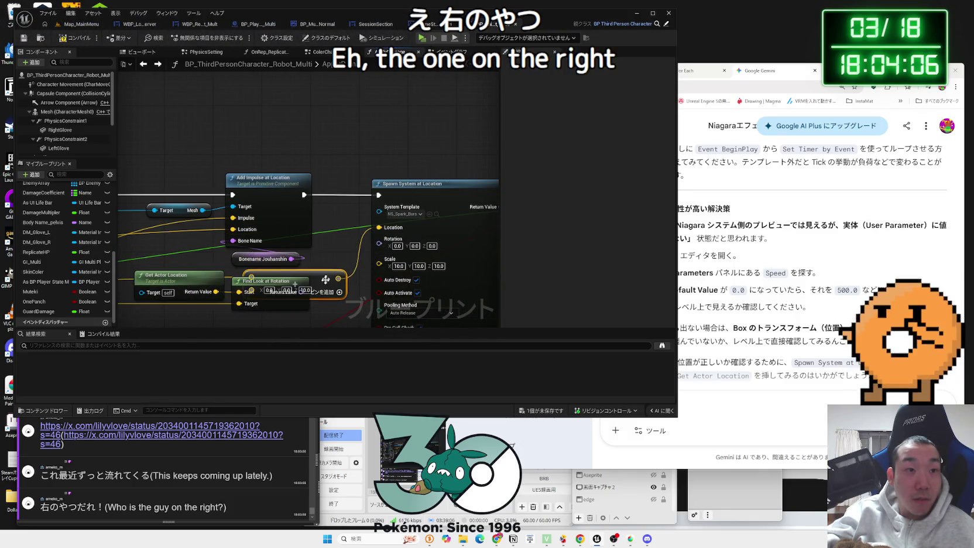
pyautogui.moveTo(342, 257)
pyautogui.mouseDown()
pyautogui.moveTo(237, 203)
pyautogui.moveTo(231, 234)
pyautogui.moveTo(225, 216)
pyautogui.mouseUp()
pyautogui.moveTo(361, 219)
pyautogui.mouseDown()
pyautogui.moveTo(378, 212)
pyautogui.moveTo(348, 211)
pyautogui.mouseUp()
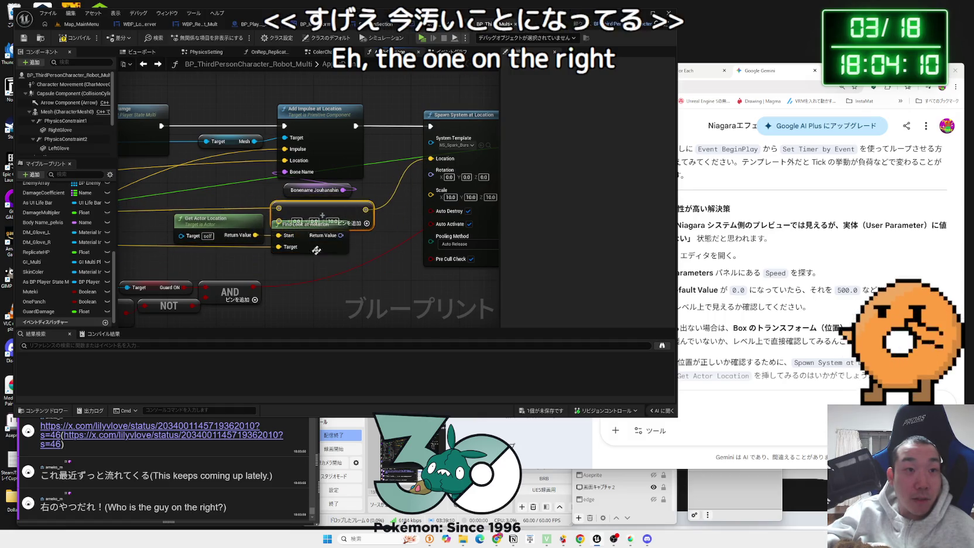
pyautogui.moveTo(352, 261); pyautogui.dragTo(219, 233)
pyautogui.press('Delete')
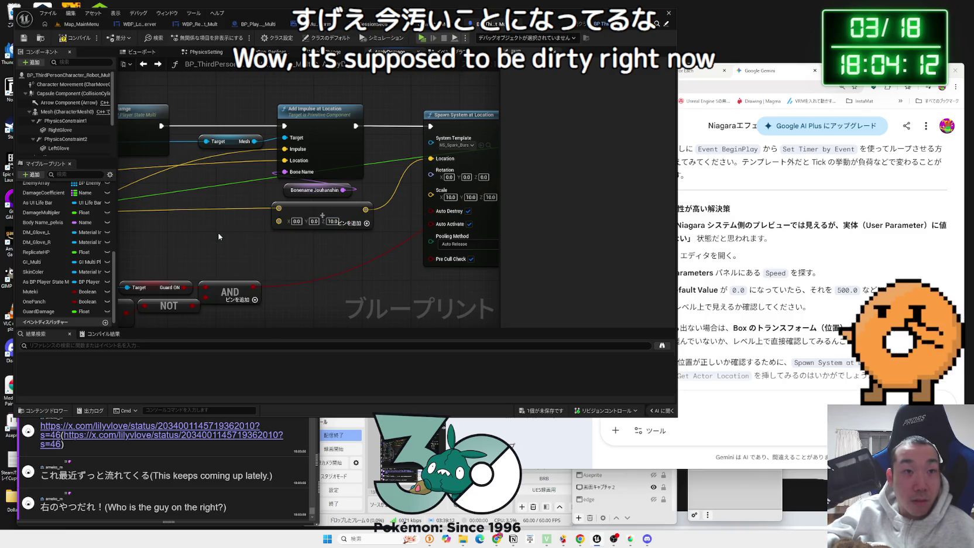
# Tidy the Add node, compile the blueprint with F7 and return to the main map
pyautogui.moveTo(325, 214); pyautogui.dragTo(338, 222)
pyautogui.moveTo(301, 260); pyautogui.dragTo(466, 248)
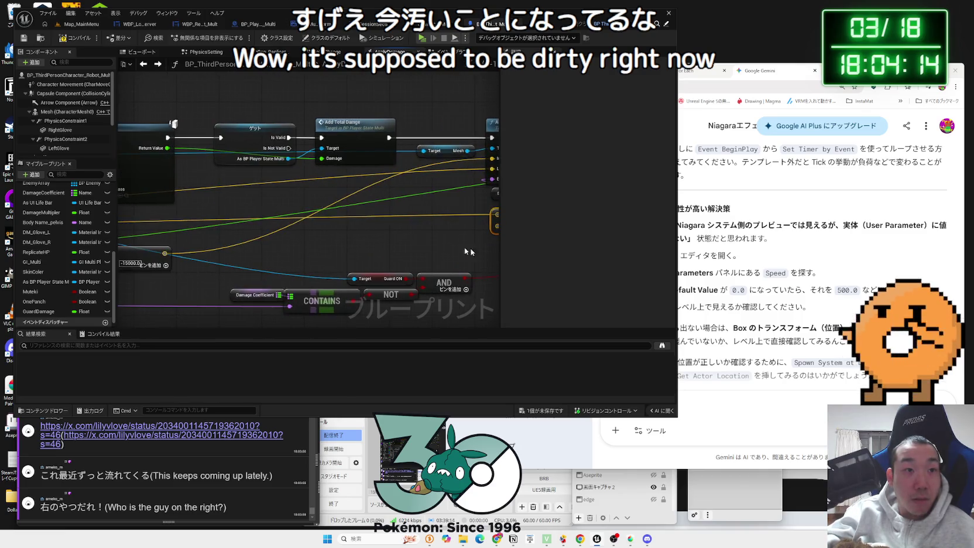
pyautogui.press('F7')
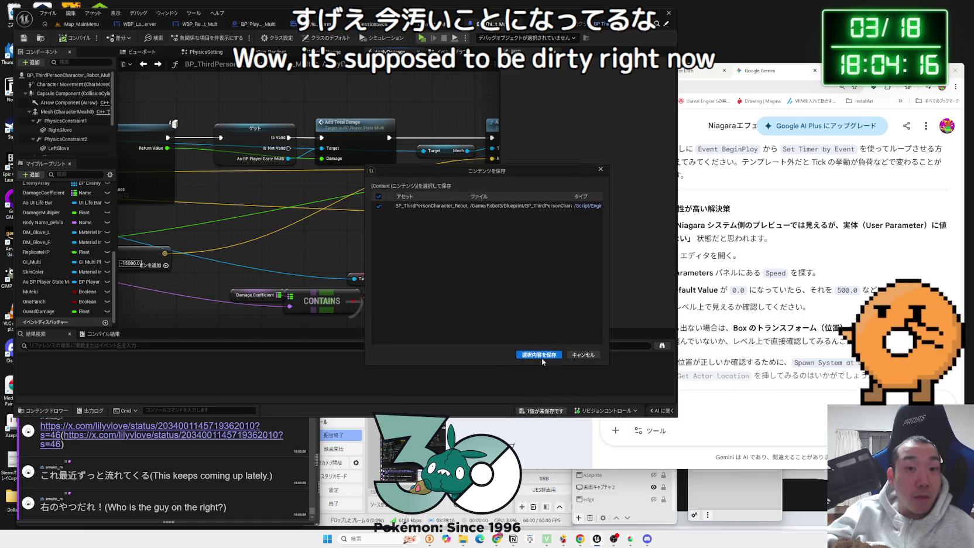
pyautogui.click(79, 24)
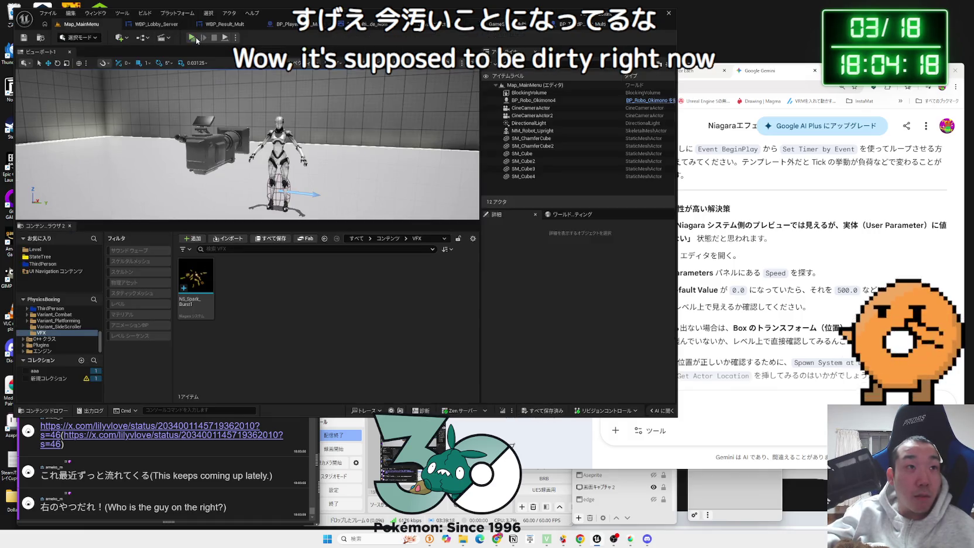
# Start Play in Editor, then view a chat-linked X post's photo full size
pyautogui.hotkey('alt', 'p')
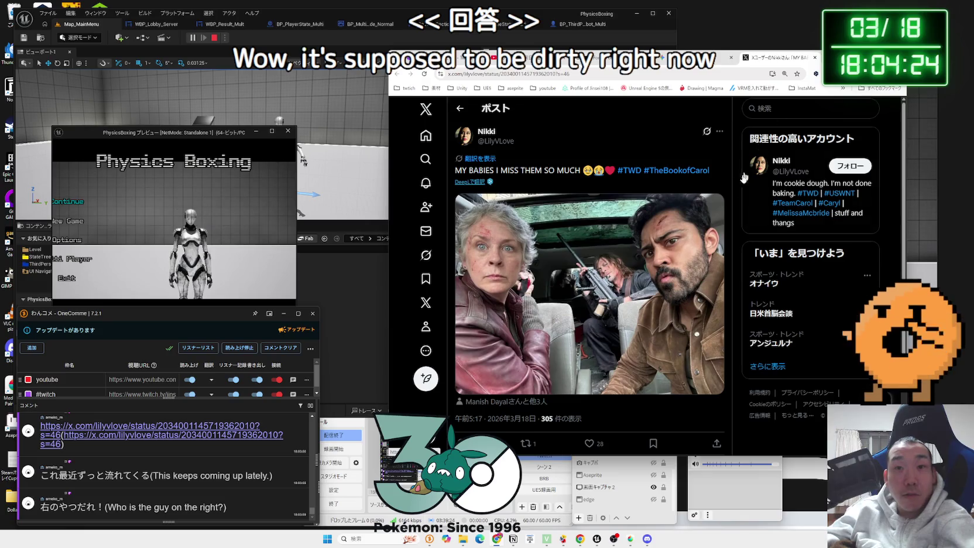
pyautogui.click(709, 220)
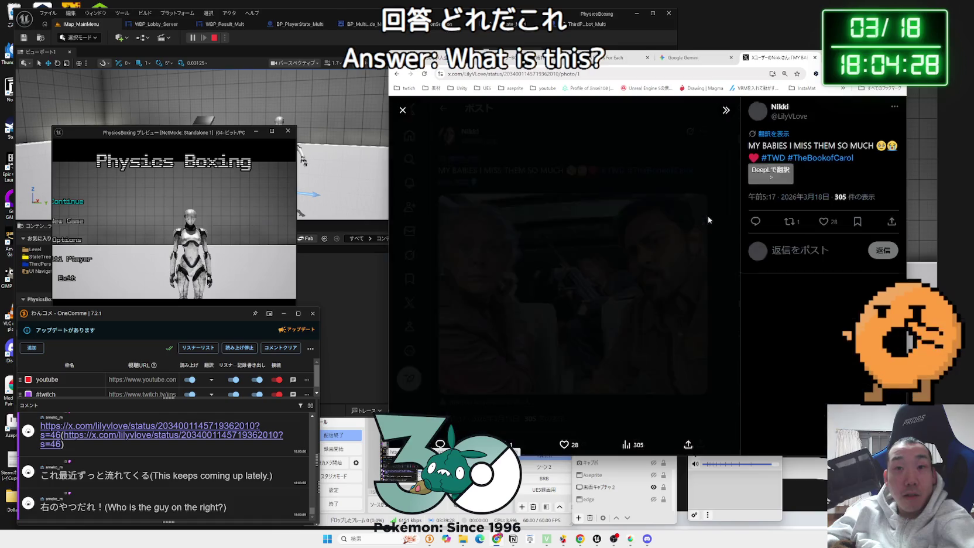
pyautogui.click(410, 114)
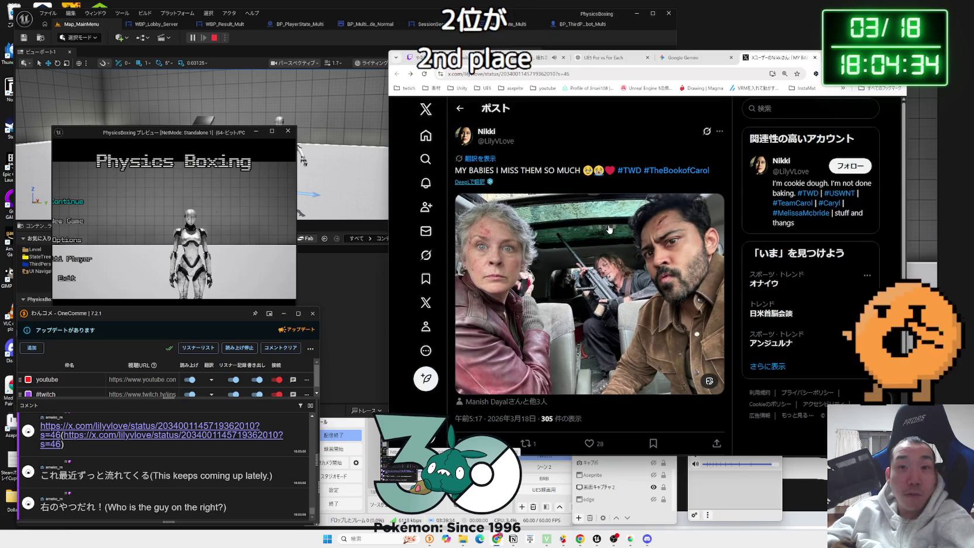
# Translate the post's caption into Japanese and bring the Unreal editor back in front
pyautogui.scroll(-2, 609, 229)
pyautogui.scroll(2, 609, 230)
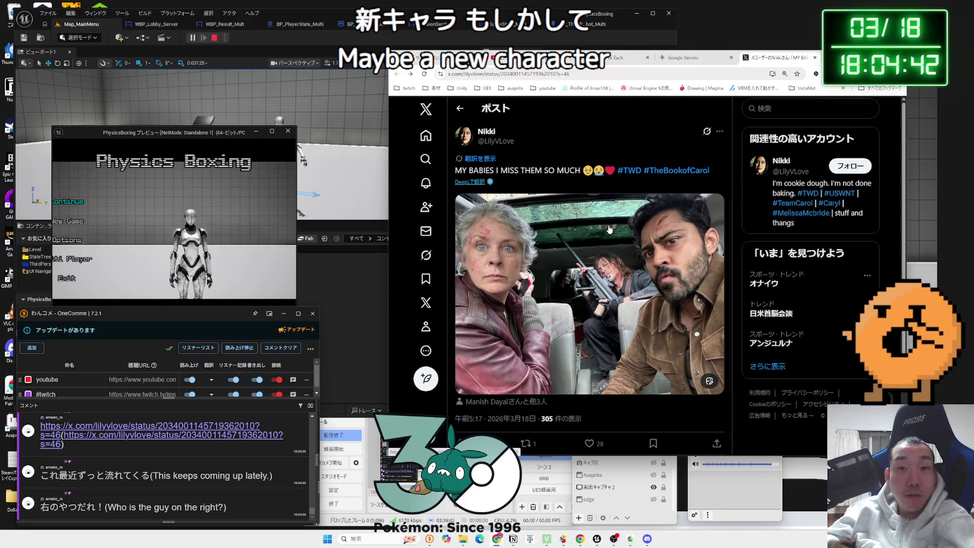
pyautogui.click(483, 182)
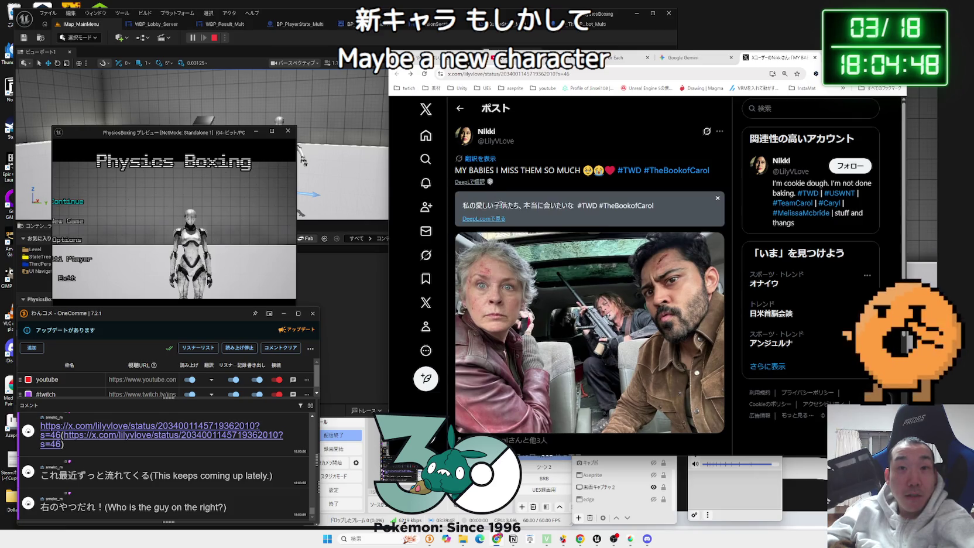
pyautogui.click(699, 207)
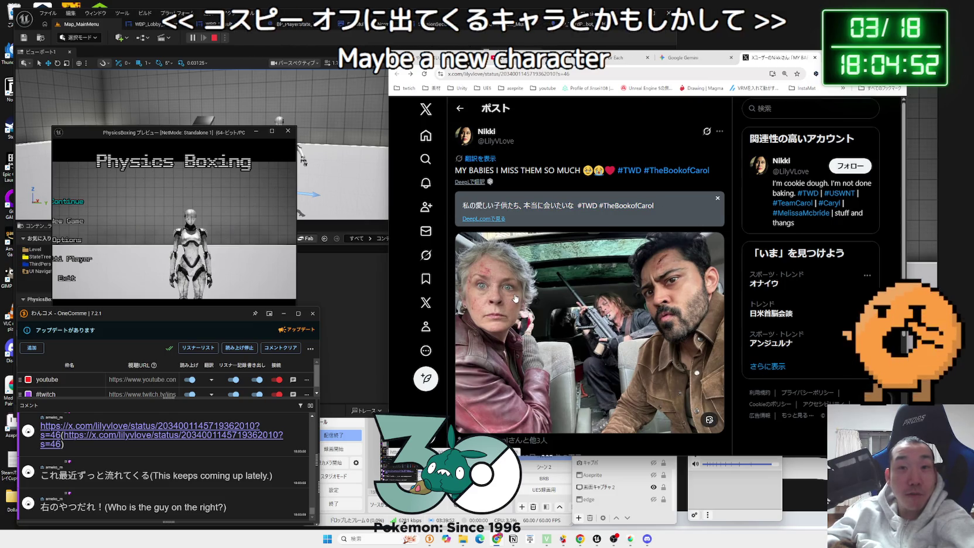
pyautogui.click(353, 296)
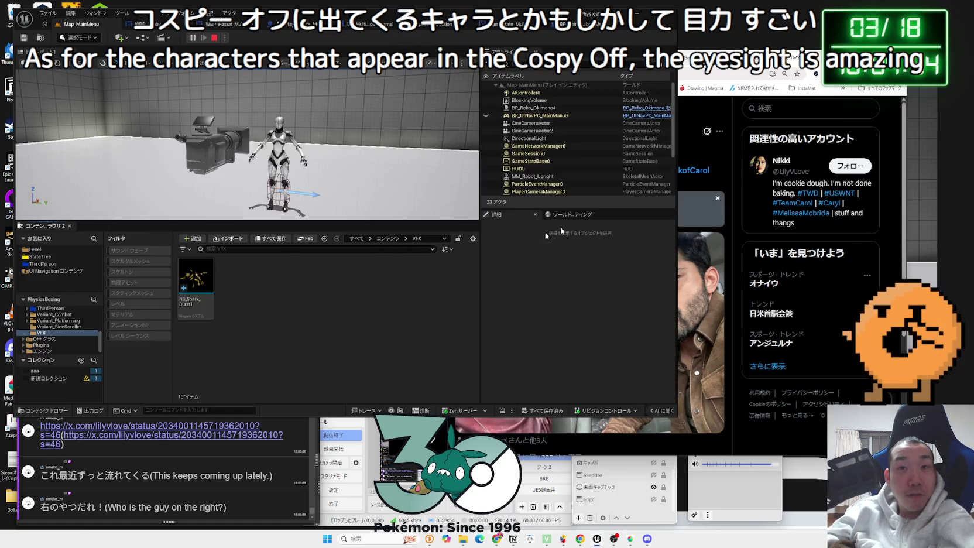
# Bring both PhysicsBoxing previews forward, choose Multi Player in each, and begin creating a server
pyautogui.click(917, 123)
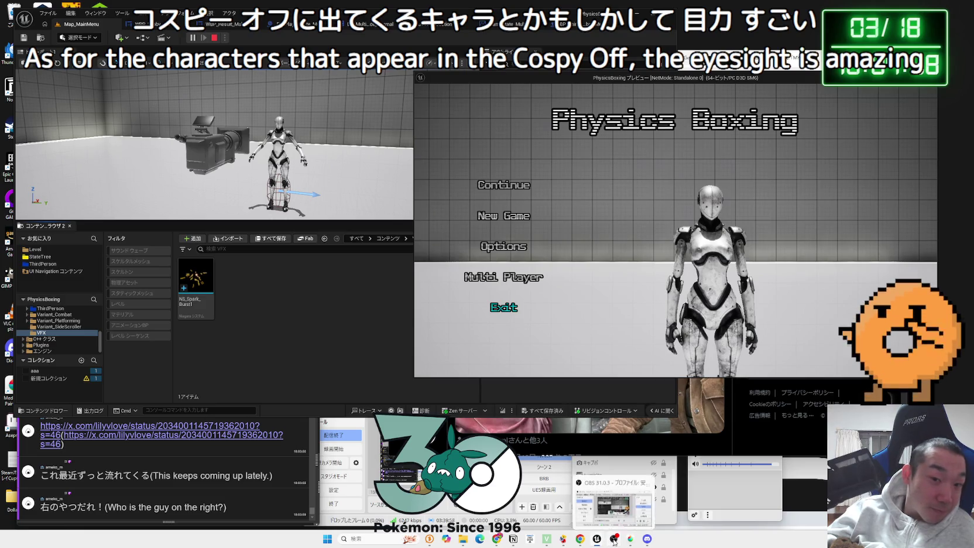
pyautogui.moveTo(597, 539)
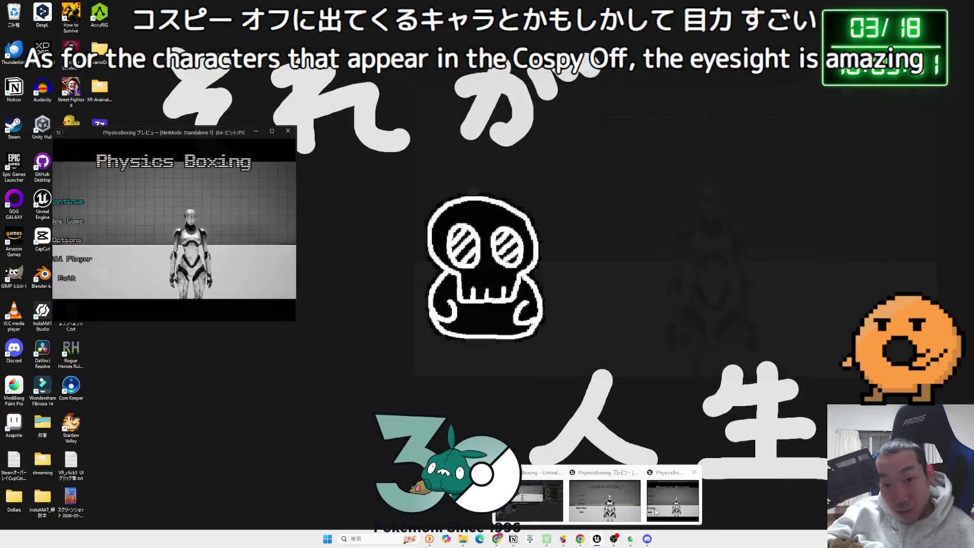
pyautogui.click(674, 501)
pyautogui.press('Up')
pyautogui.press('Return')
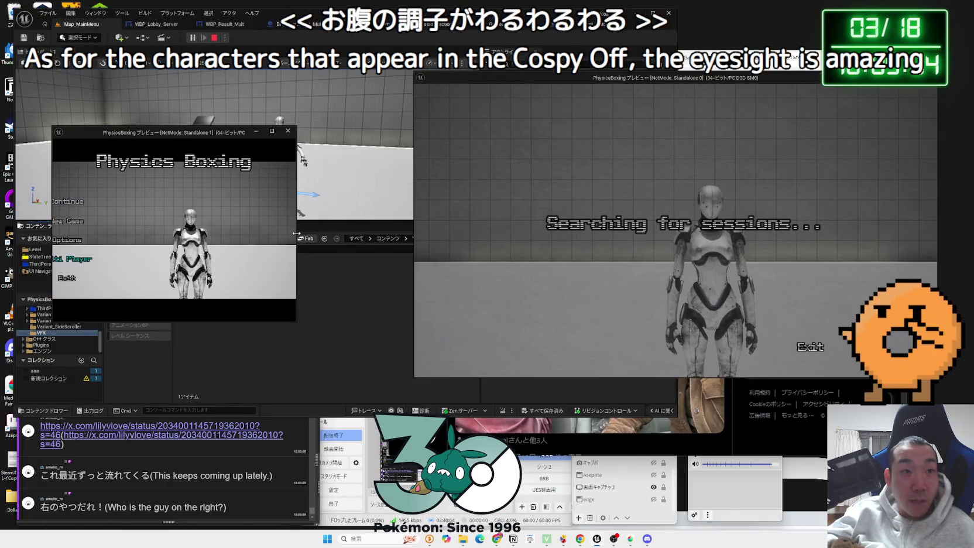
pyautogui.moveTo(297, 233); pyautogui.dragTo(396, 233)
pyautogui.press('Return')
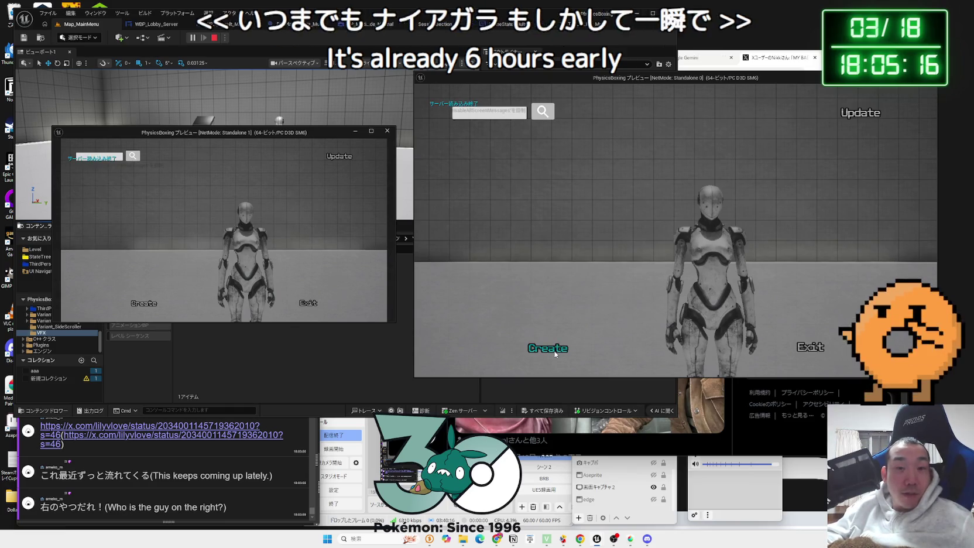
pyautogui.click(555, 351)
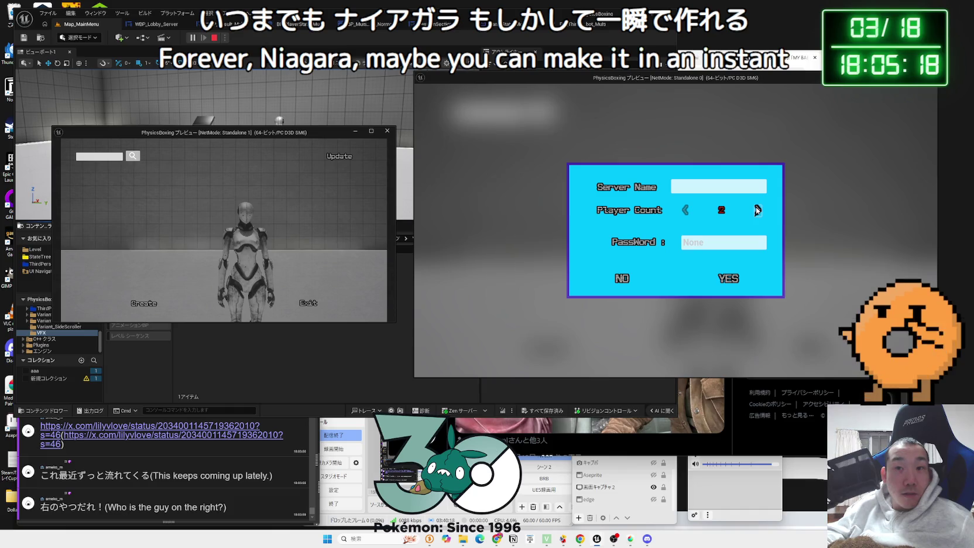
# Create the server lobby, colour the character's skin and gloves green, and join from the second preview
pyautogui.click(725, 283)
pyautogui.hotkey('alt', 'Tab')
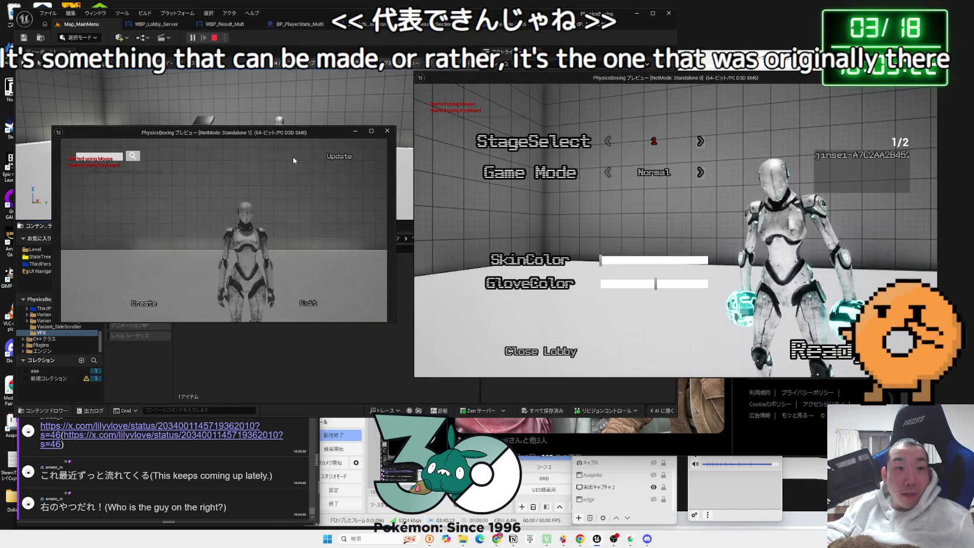
pyautogui.click(340, 156)
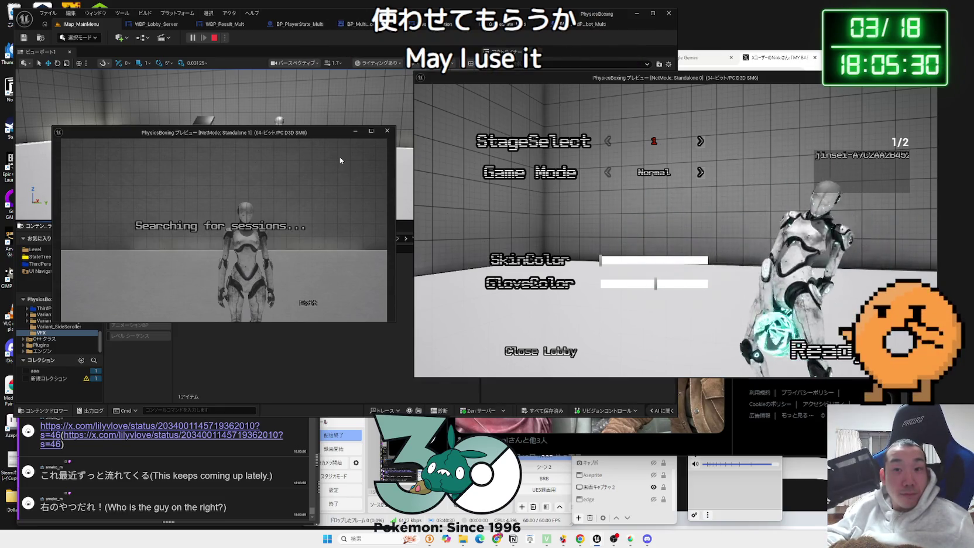
pyautogui.click(638, 260)
pyautogui.click(638, 282)
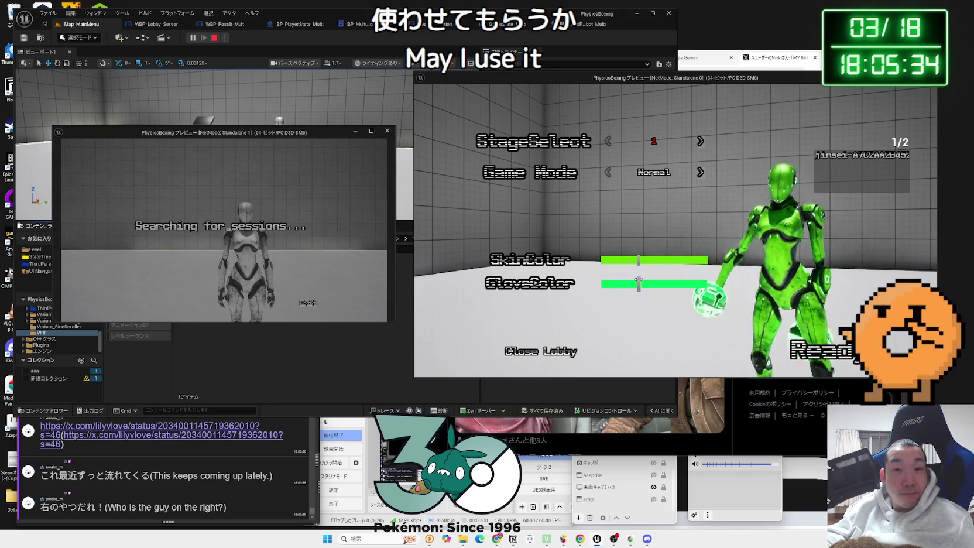
pyautogui.click(630, 280)
pyautogui.moveTo(629, 281); pyautogui.dragTo(633, 282)
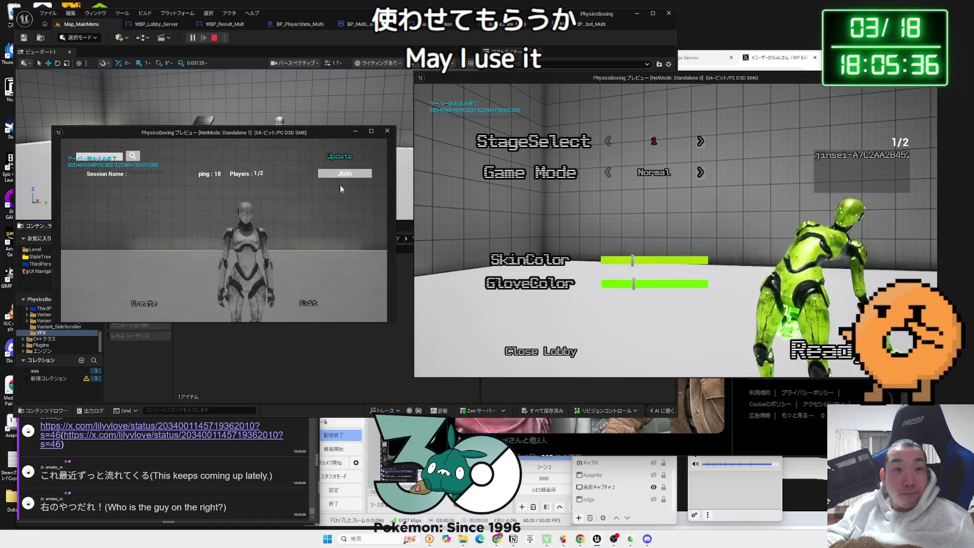
pyautogui.click(342, 175)
# Choose cyan skin, stage 3, Damge Race mode and a 3-minute timer, then ready both players
pyautogui.click(662, 260)
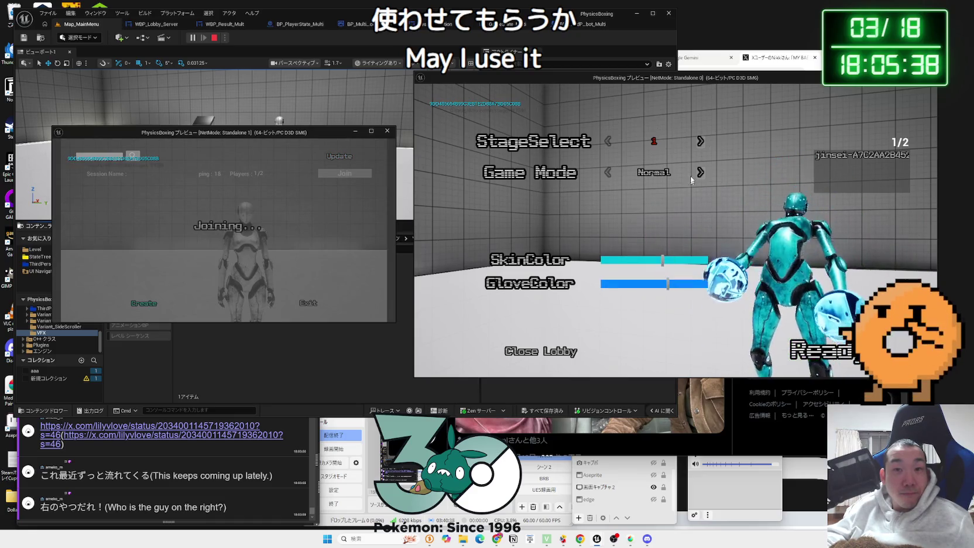
pyautogui.doubleClick(700, 142)
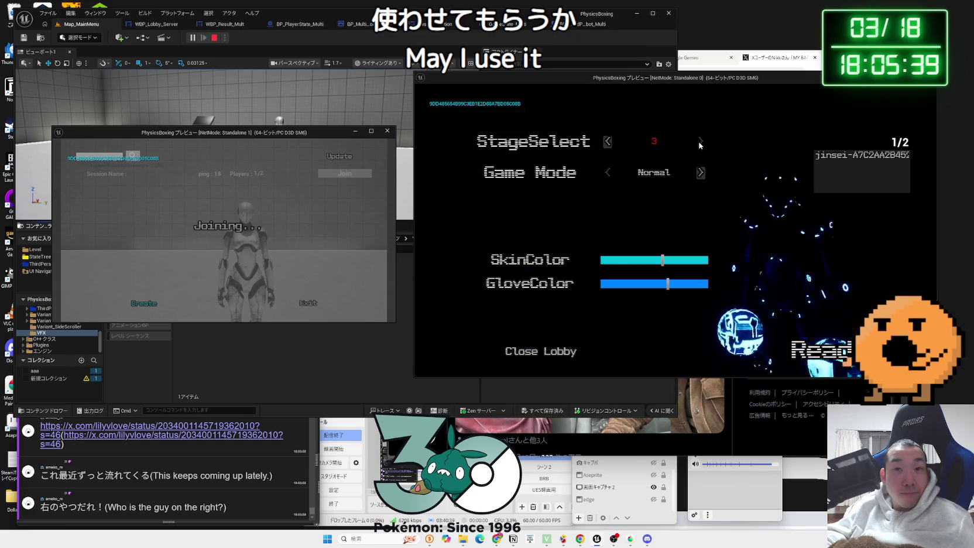
pyautogui.click(701, 172)
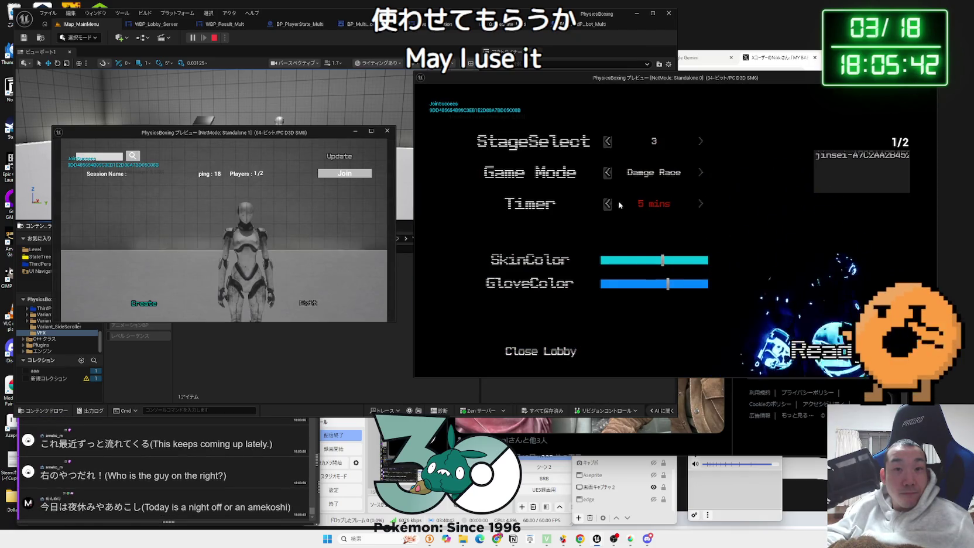
pyautogui.click(606, 204)
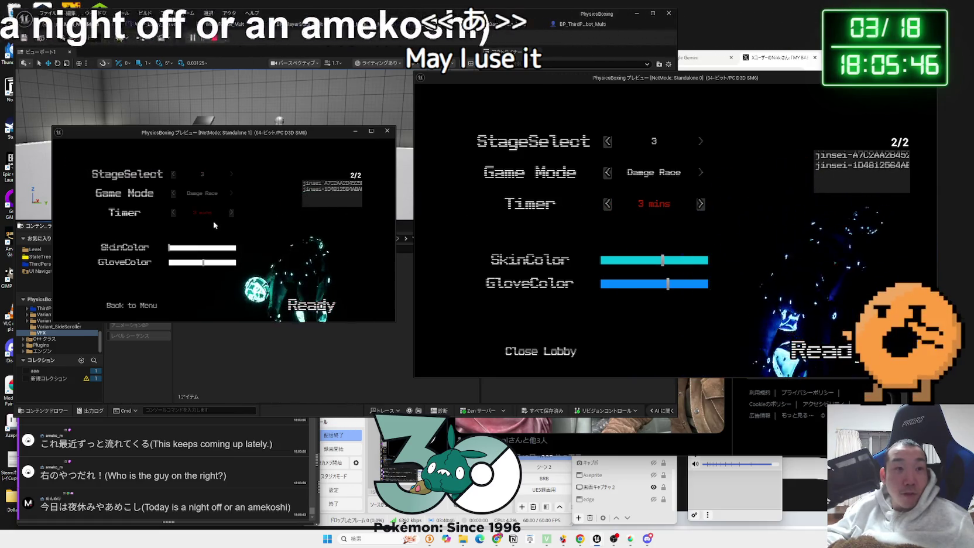
pyautogui.click(187, 249)
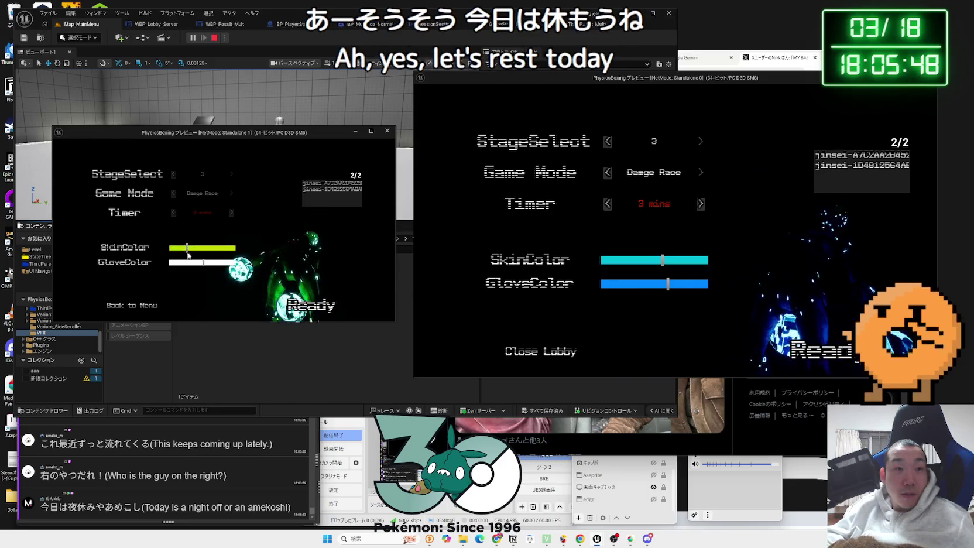
pyautogui.click(328, 309)
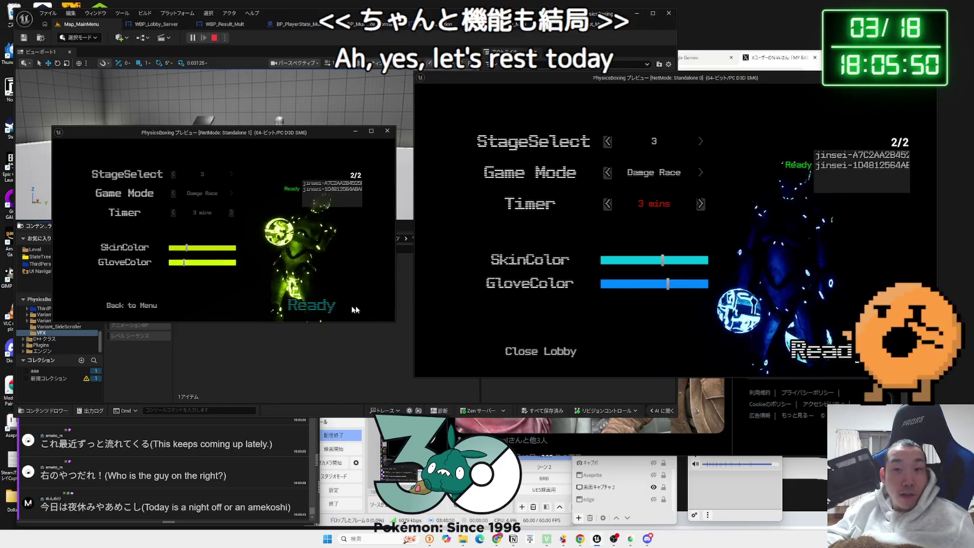
pyautogui.click(841, 352)
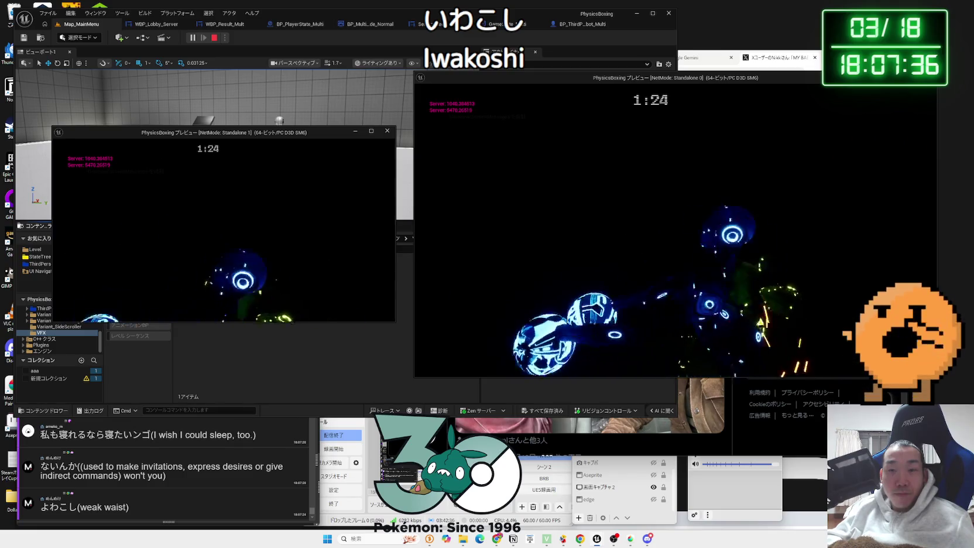
# Stop the play session after the match, closing both preview windows
pyautogui.press('Escape')
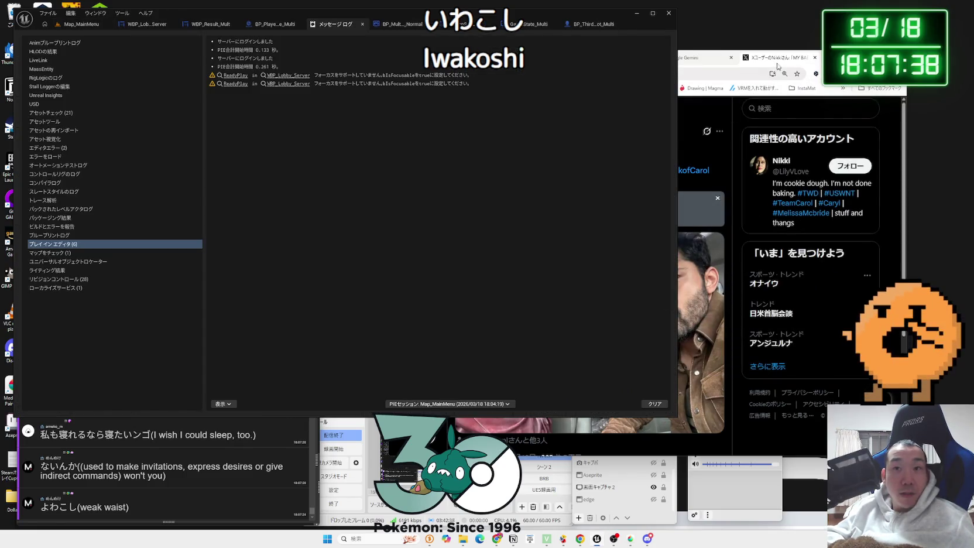
# In the Gemini prompt, write in Japanese that the hit effect now appears
pyautogui.click(778, 66)
pyautogui.write('n')
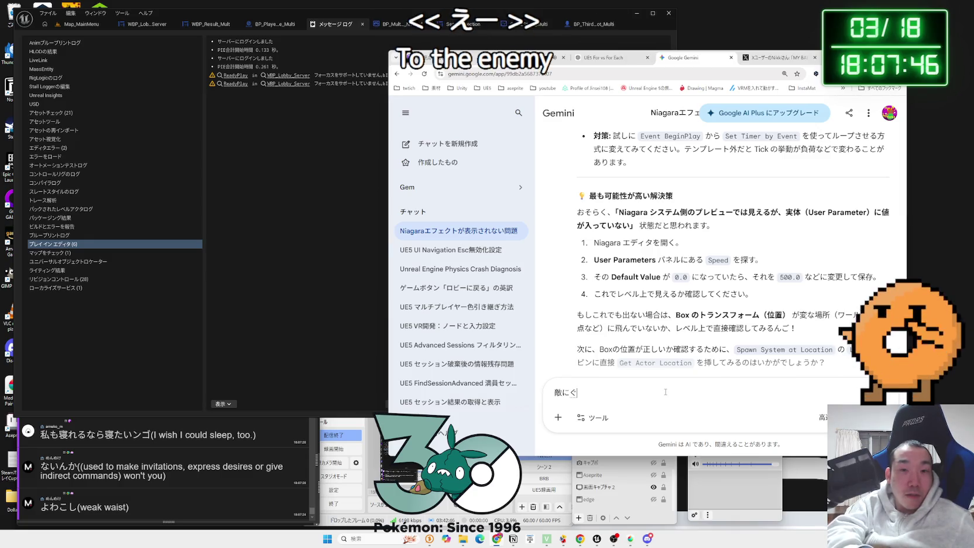
pyautogui.write('てっきゅうを')
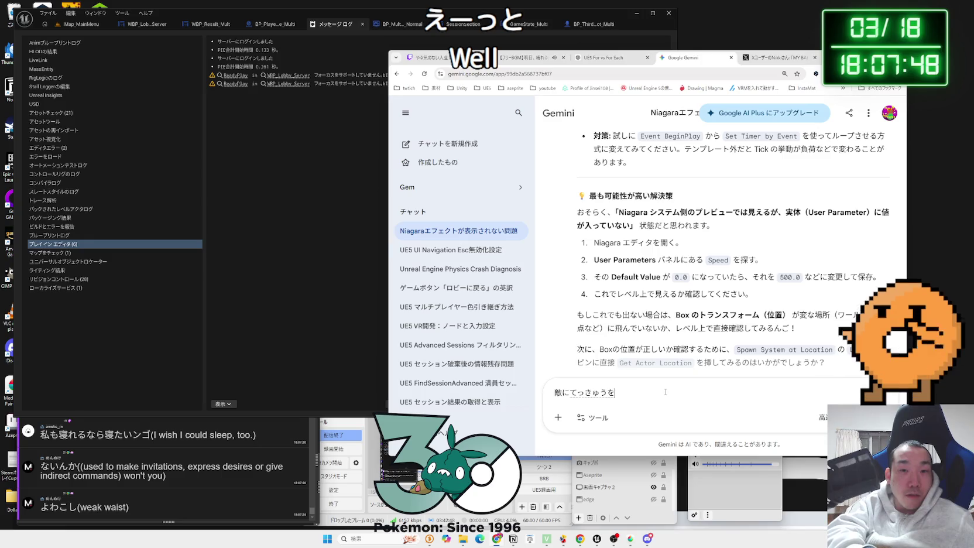
pyautogui.press('BackSpace')
pyautogui.press('BackSpace')
pyautogui.press('BackSpace')
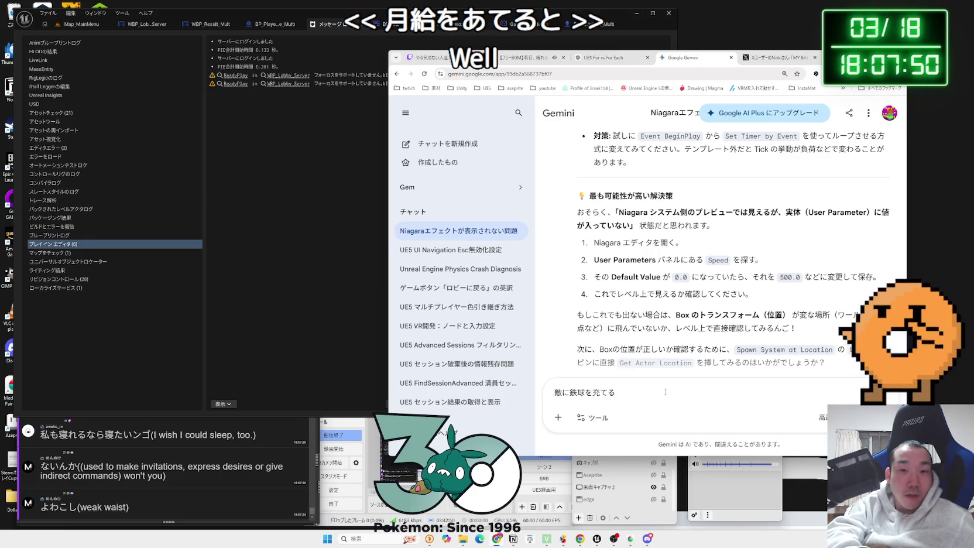
pyautogui.press('space')
pyautogui.press('space')
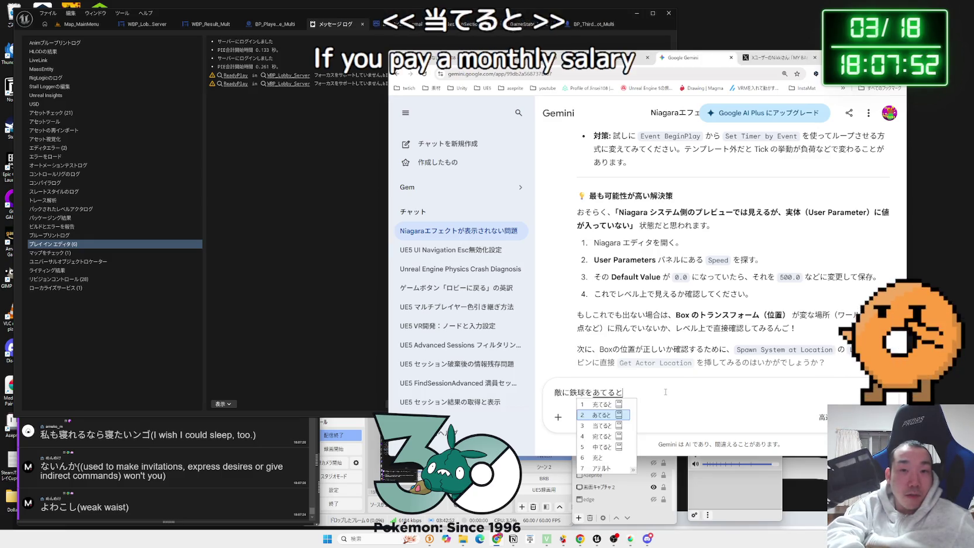
pyautogui.write('ない')
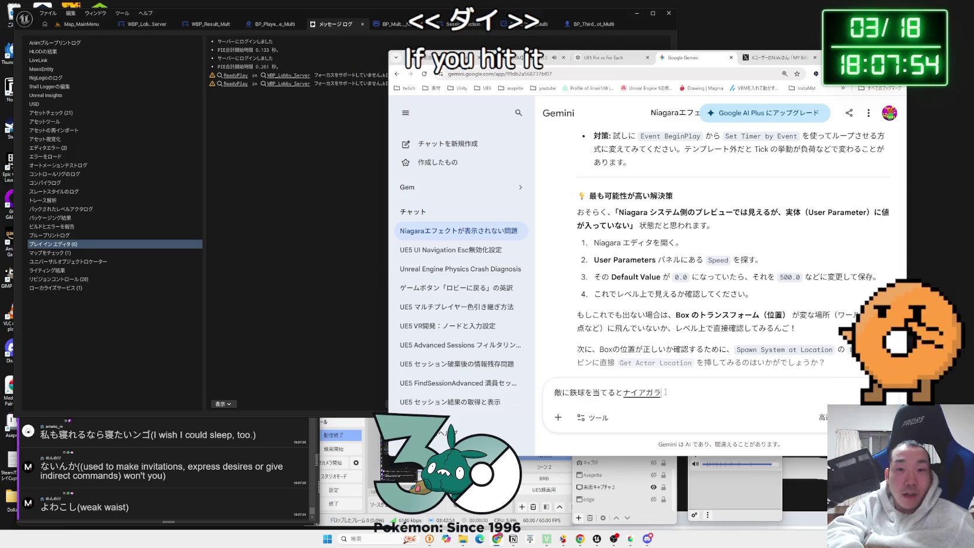
pyautogui.write('でるよう')
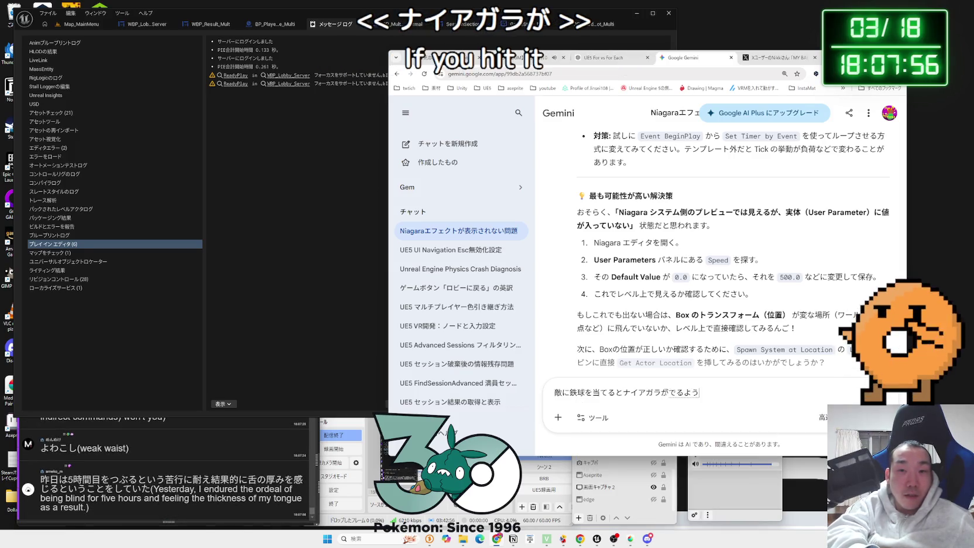
pyautogui.write('になったよ！。')
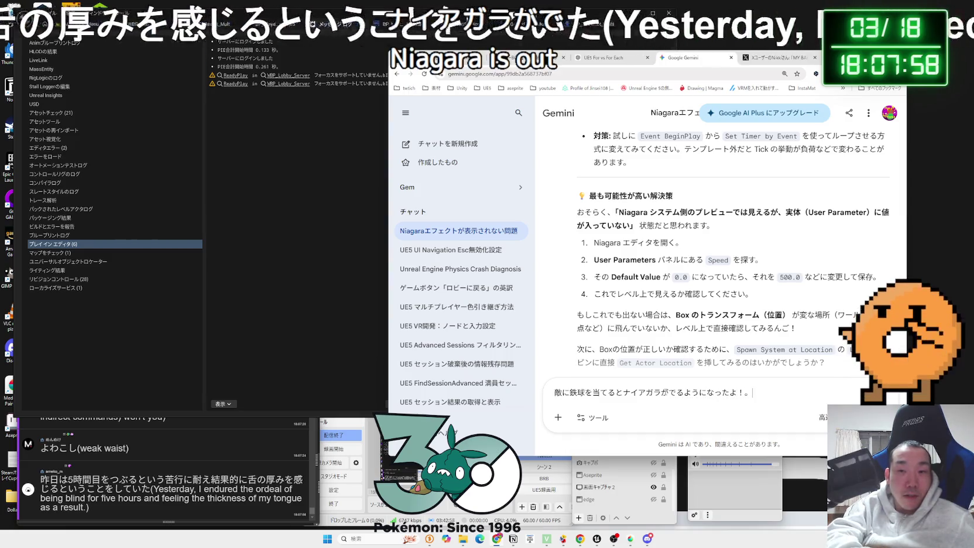
pyautogui.press('BackSpace')
# Add that it vanishes when enemy meshes overlap and send the question to Gemini
pyautogui.write('でもてきの')
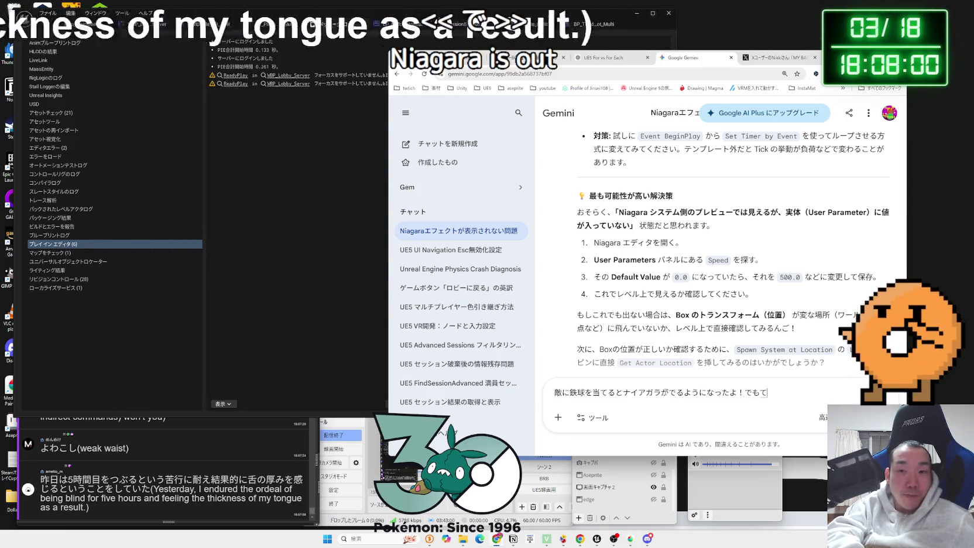
pyautogui.press('space')
pyautogui.write('め')
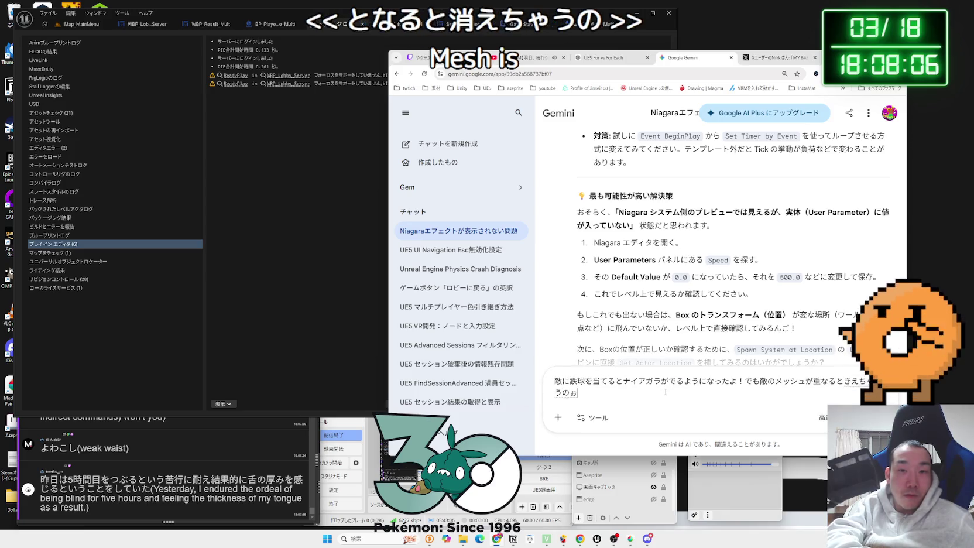
pyautogui.hotkey('ctrl', '1')
pyautogui.click(676, 63)
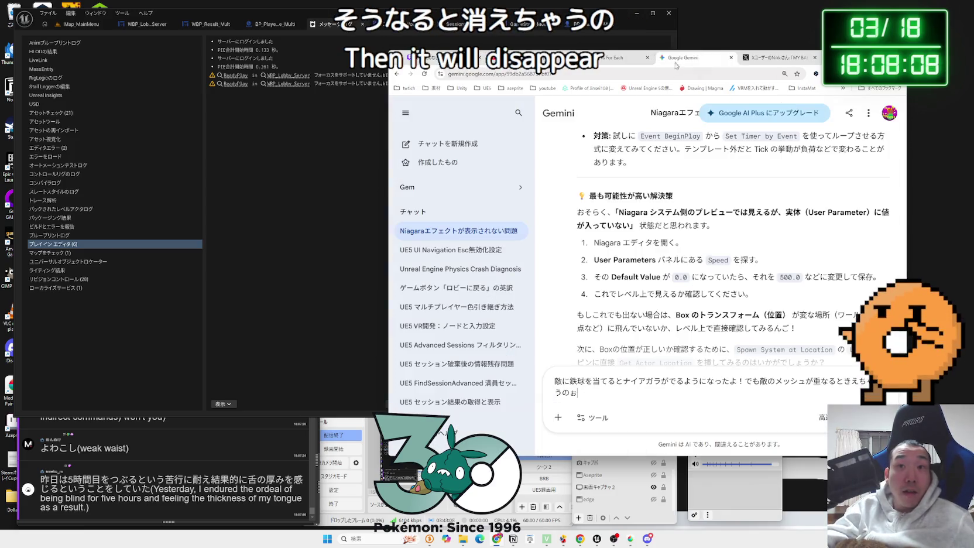
pyautogui.press('Return')
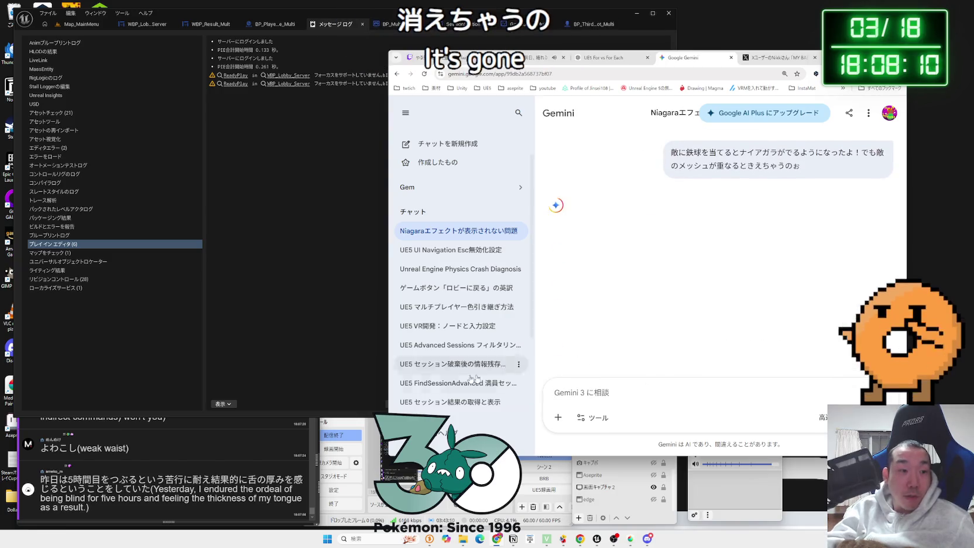
pyautogui.moveTo(68, 480); pyautogui.dragTo(176, 480)
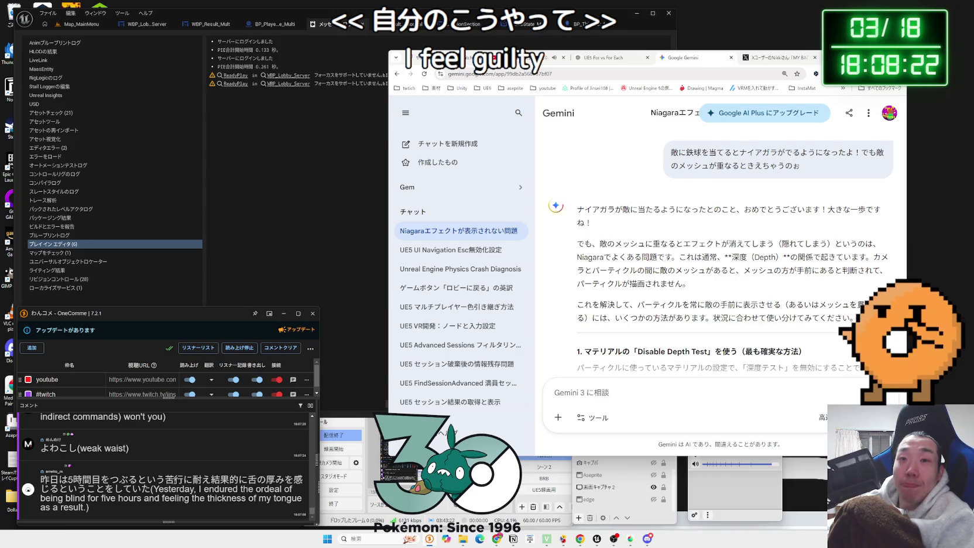
# Highlight Gemini's Disable Depth Test steps, then close Unreal's Message Log to reveal the character blueprint
pyautogui.scroll(-2, 680, 242)
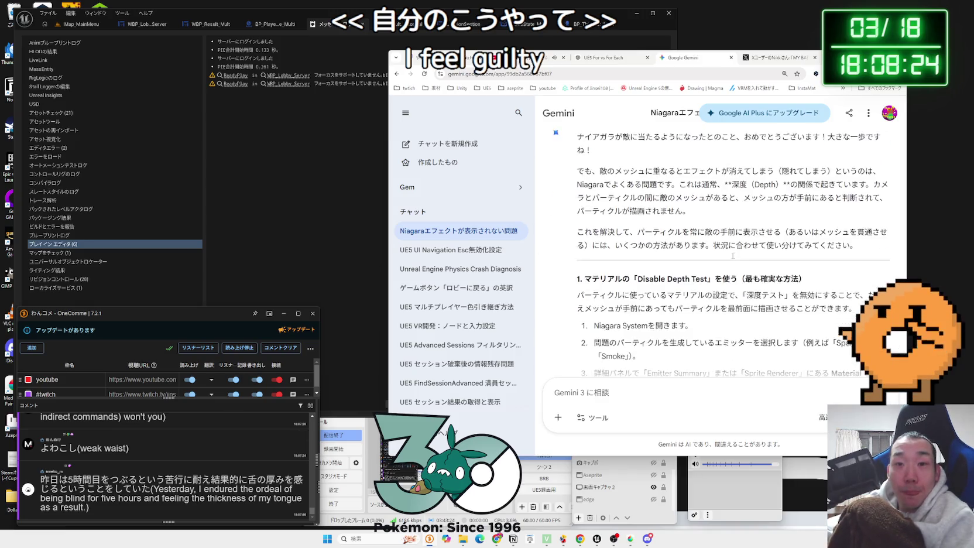
pyautogui.press('Zenkaku_Hankaku')
pyautogui.moveTo(638, 276); pyautogui.dragTo(705, 276)
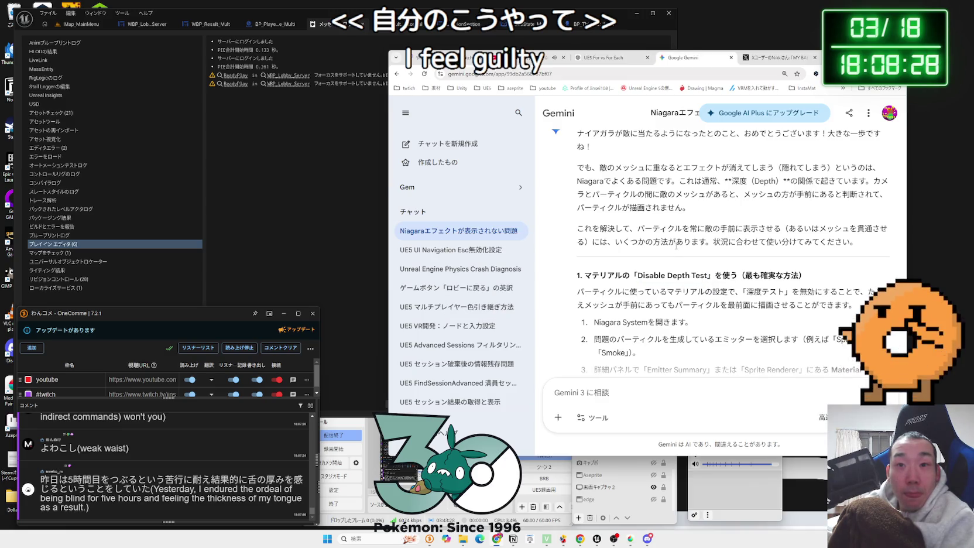
pyautogui.scroll(-1, 676, 247)
pyautogui.scroll(-1, 677, 249)
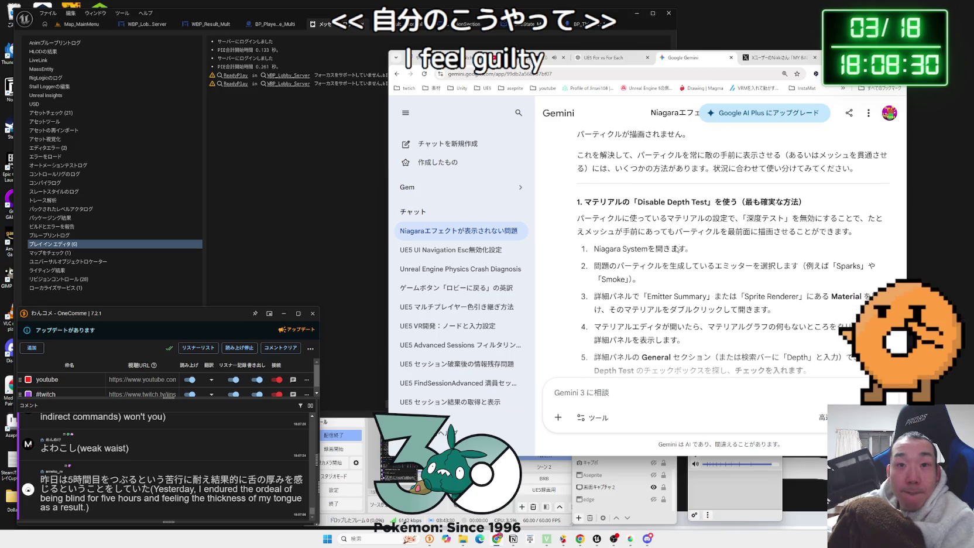
pyautogui.moveTo(664, 246); pyautogui.dragTo(686, 246)
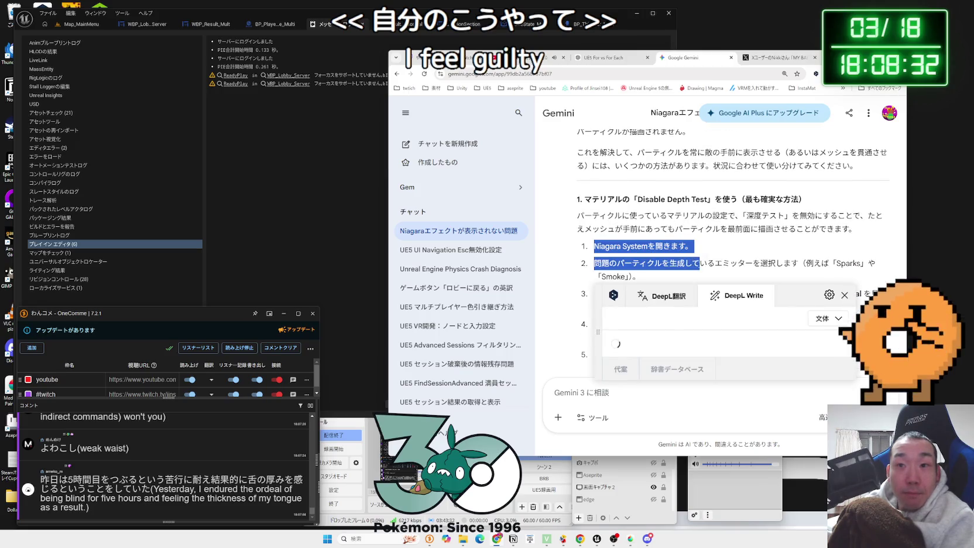
pyautogui.click(386, 59)
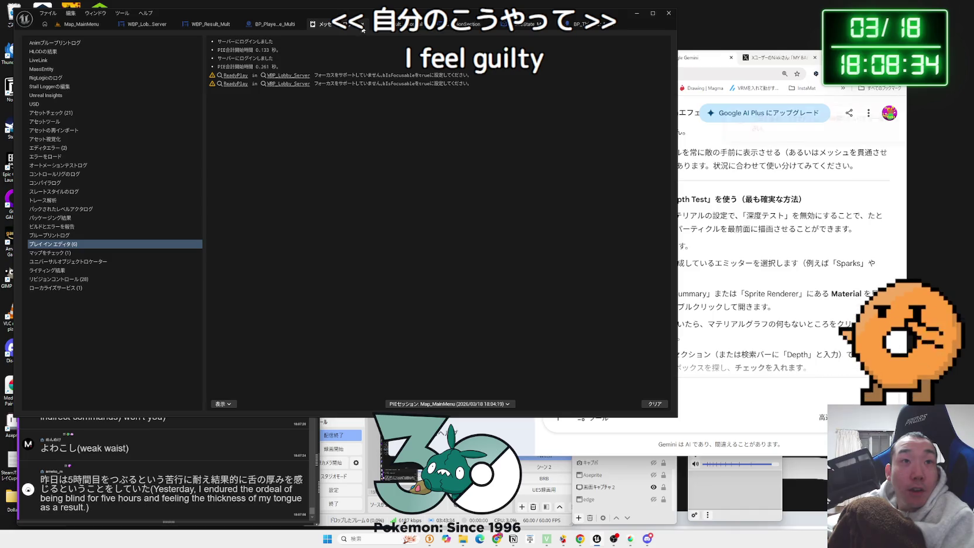
pyautogui.click(363, 27)
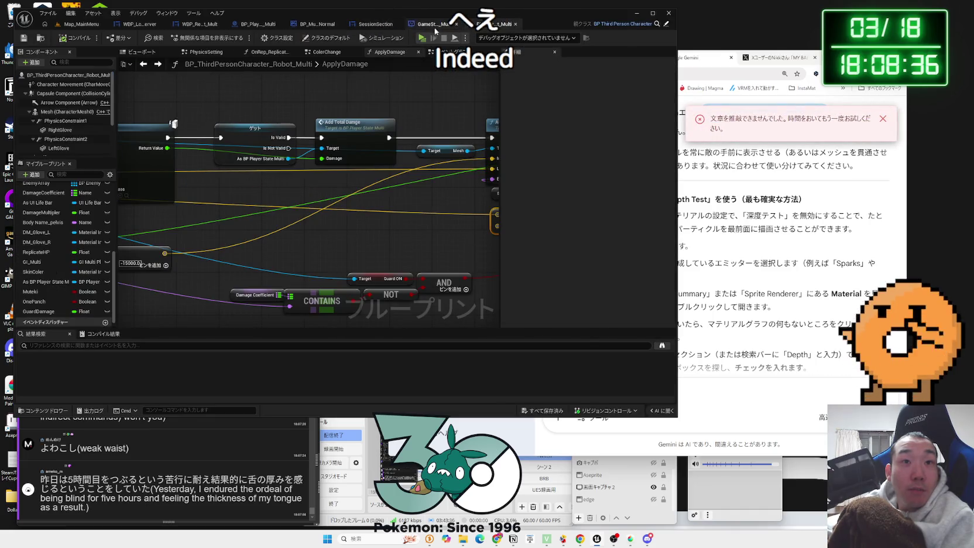
# Open NS_Spark_Burst1 from the level editor's Content Browser in the Niagara editor
pyautogui.click(435, 26)
pyautogui.click(81, 24)
pyautogui.click(210, 267)
pyautogui.doubleClick(206, 269)
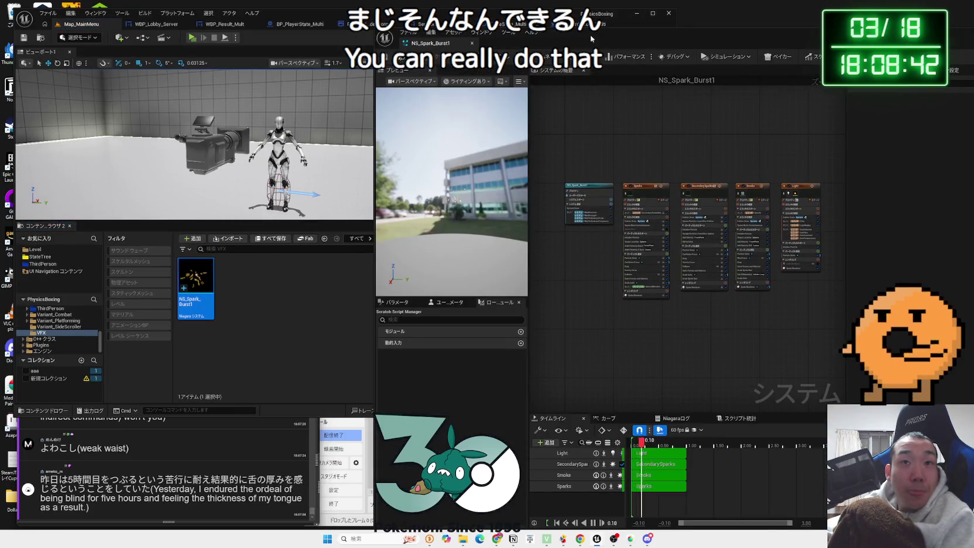
# Reposition the Niagara window, view the system properties, and check the compile log
pyautogui.moveTo(591, 38); pyautogui.dragTo(253, 46)
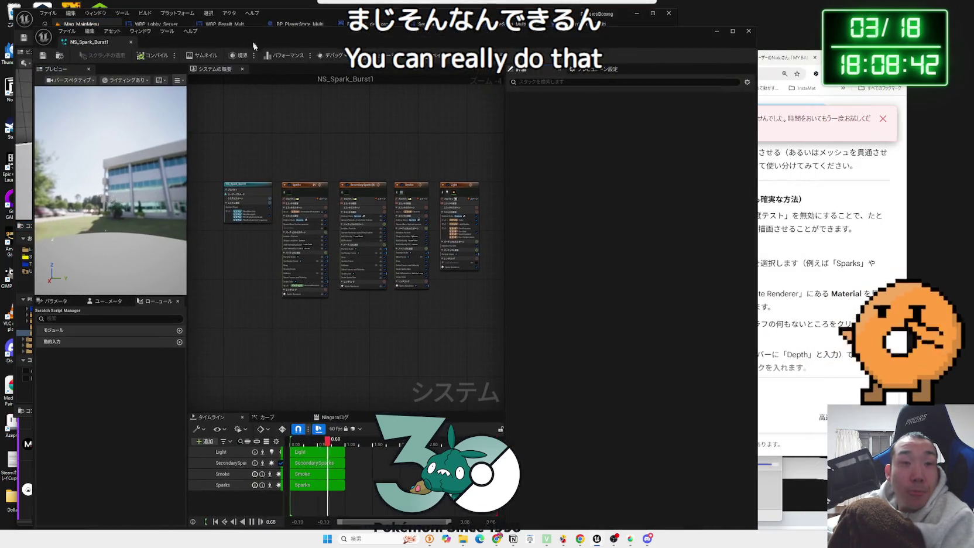
pyautogui.scroll(4, 362, 267)
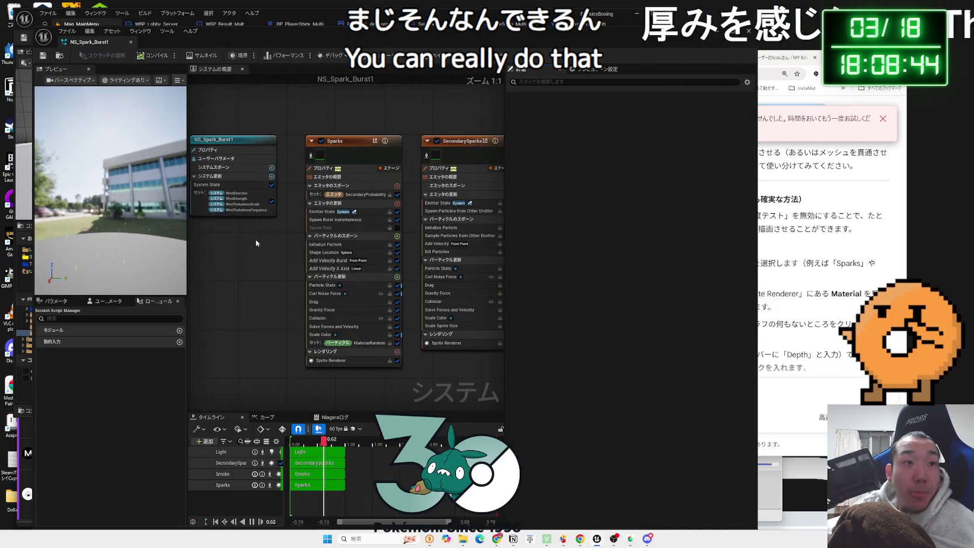
pyautogui.click(337, 173)
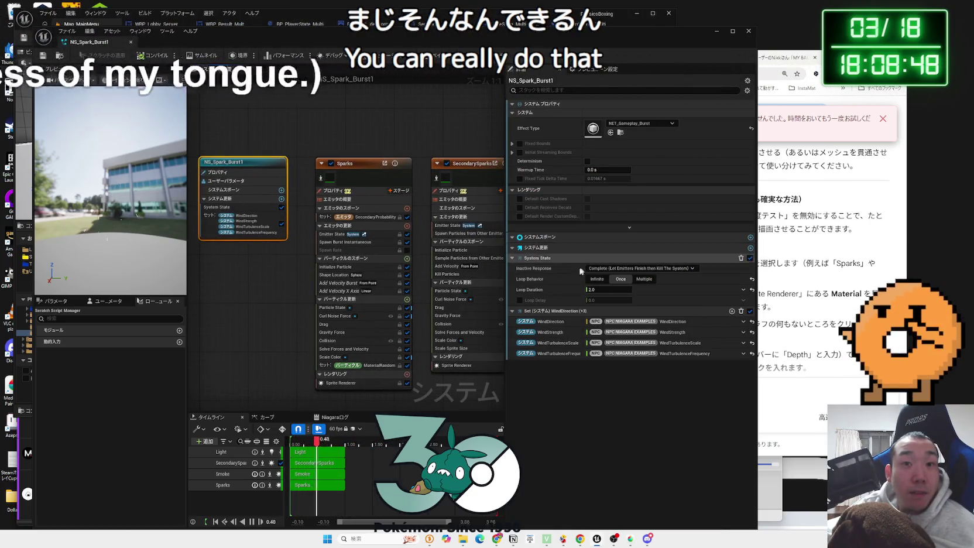
pyautogui.moveTo(448, 33)
pyautogui.mouseDown()
pyautogui.moveTo(742, 52)
pyautogui.moveTo(692, 42)
pyautogui.moveTo(189, 52)
pyautogui.mouseUp()
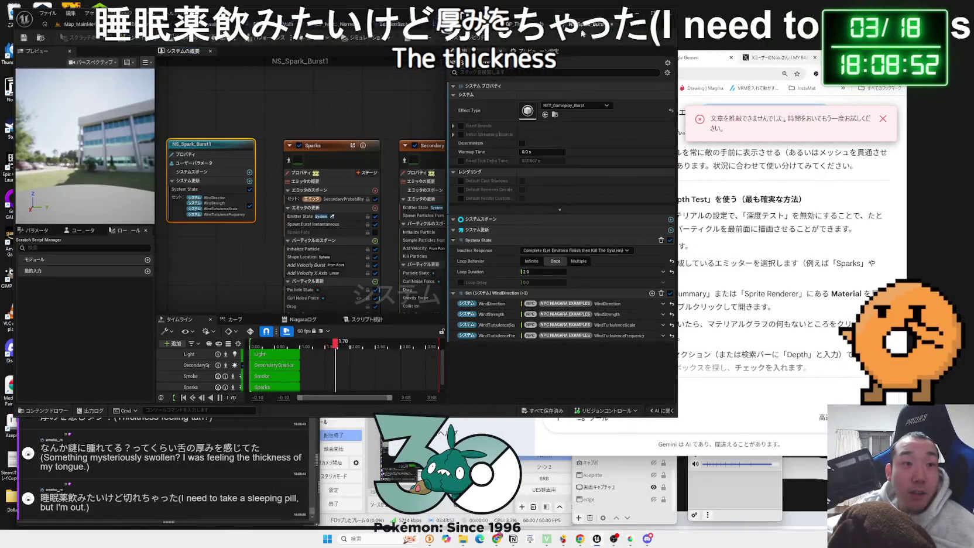
pyautogui.moveTo(249, 314); pyautogui.dragTo(251, 297)
pyautogui.click(311, 302)
pyautogui.click(185, 302)
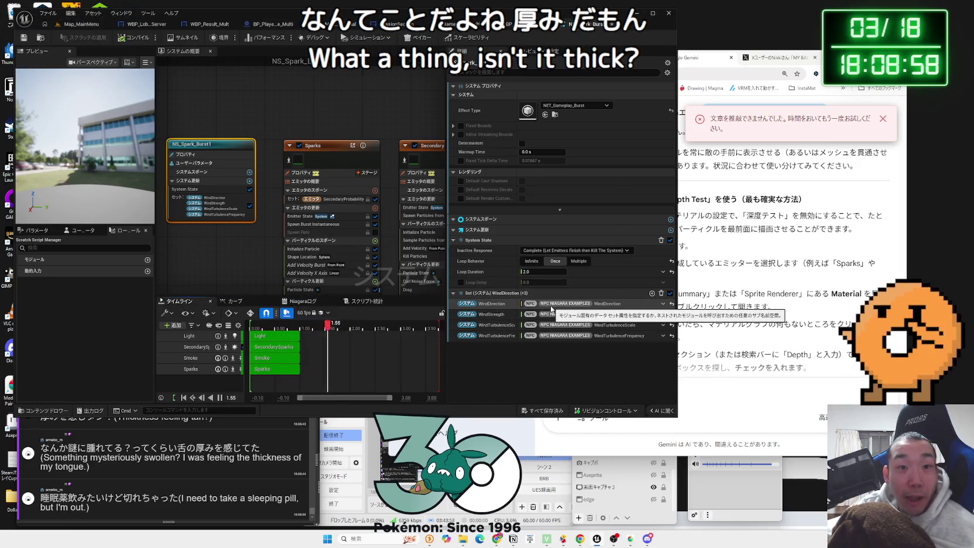
# Widen the graph panel and pan until the Smoke and Light emitters are fully visible
pyautogui.scroll(-2, 262, 190)
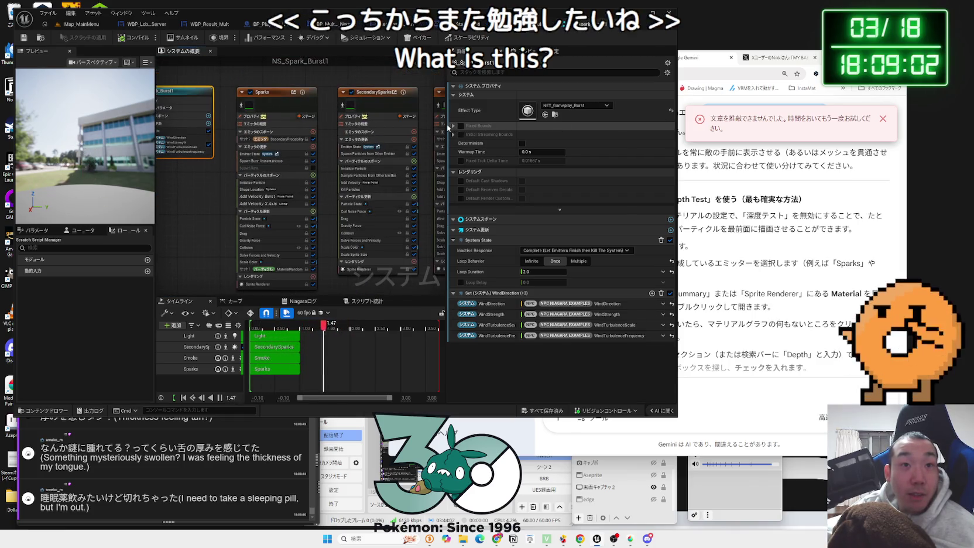
pyautogui.moveTo(447, 124); pyautogui.dragTo(523, 124)
pyautogui.moveTo(678, 122); pyautogui.dragTo(725, 122)
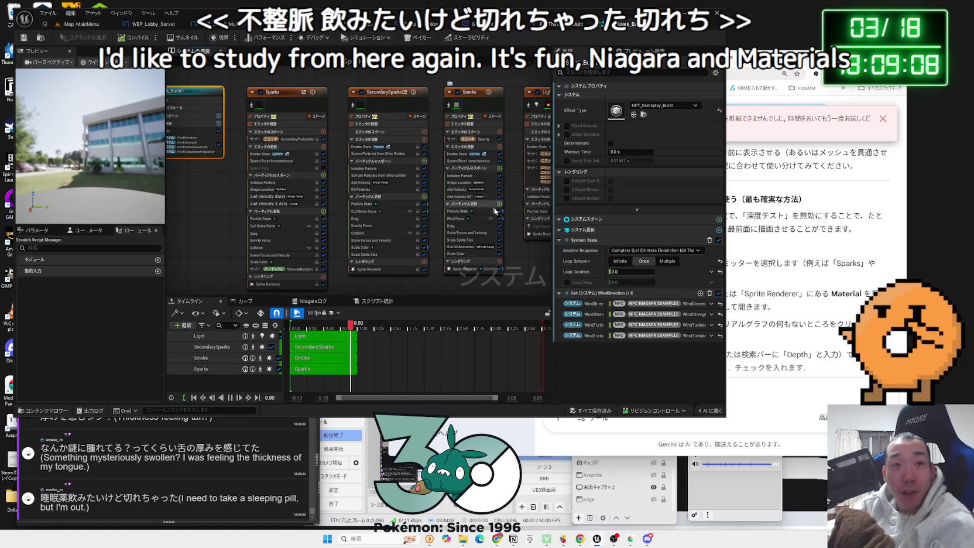
pyautogui.moveTo(536, 197); pyautogui.dragTo(469, 238)
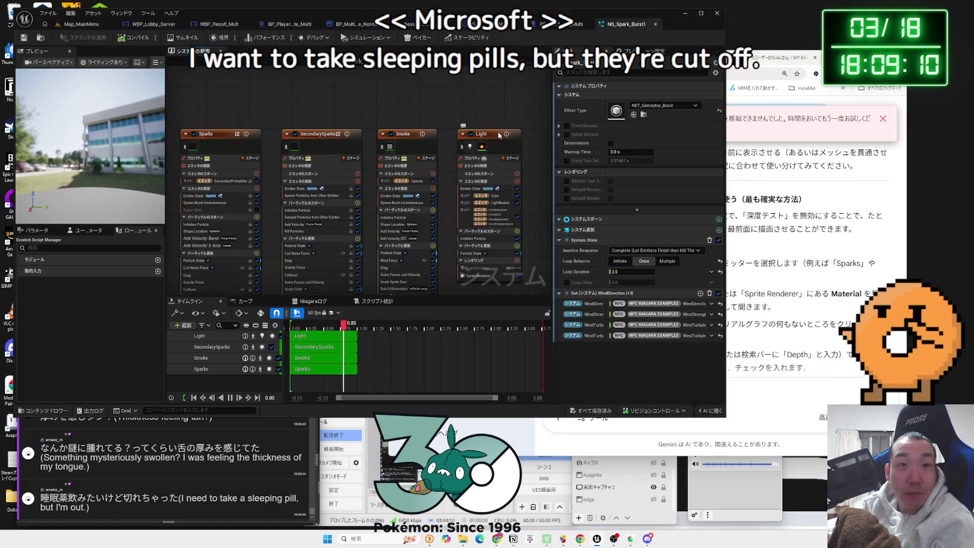
# Inspect the Light and SecondarySparks emitters, collapsing and re-expanding SecondarySparks
pyautogui.click(498, 135)
pyautogui.scroll(1, 306, 164)
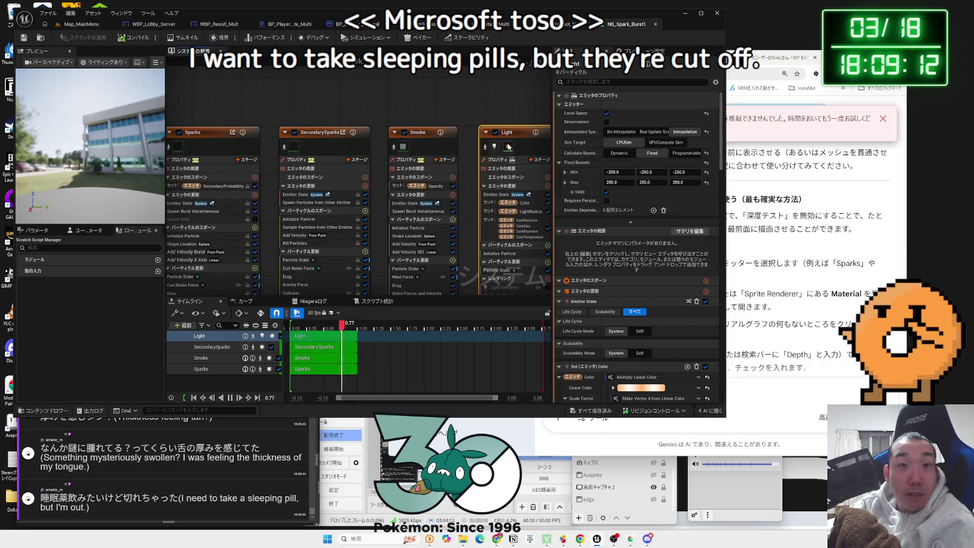
pyautogui.click(287, 133)
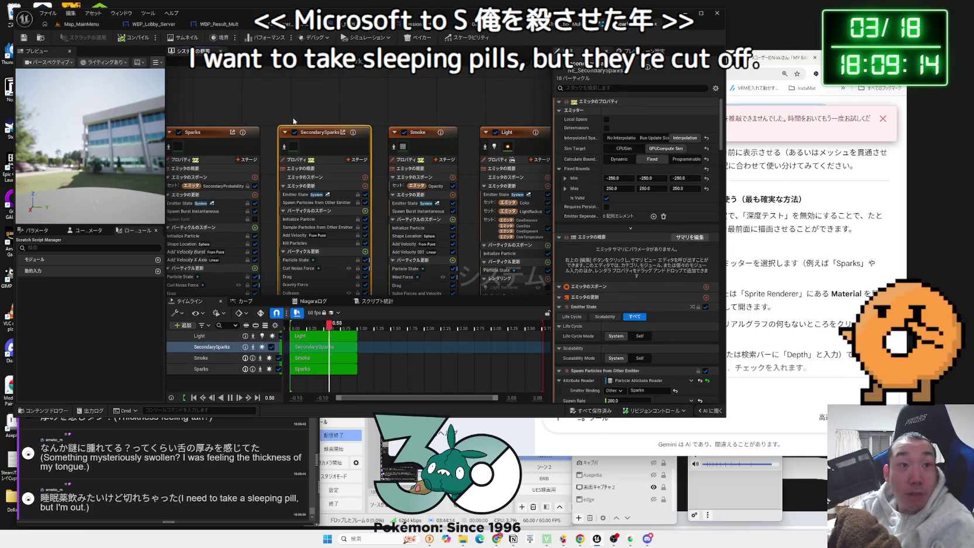
pyautogui.moveTo(284, 125); pyautogui.dragTo(383, 120)
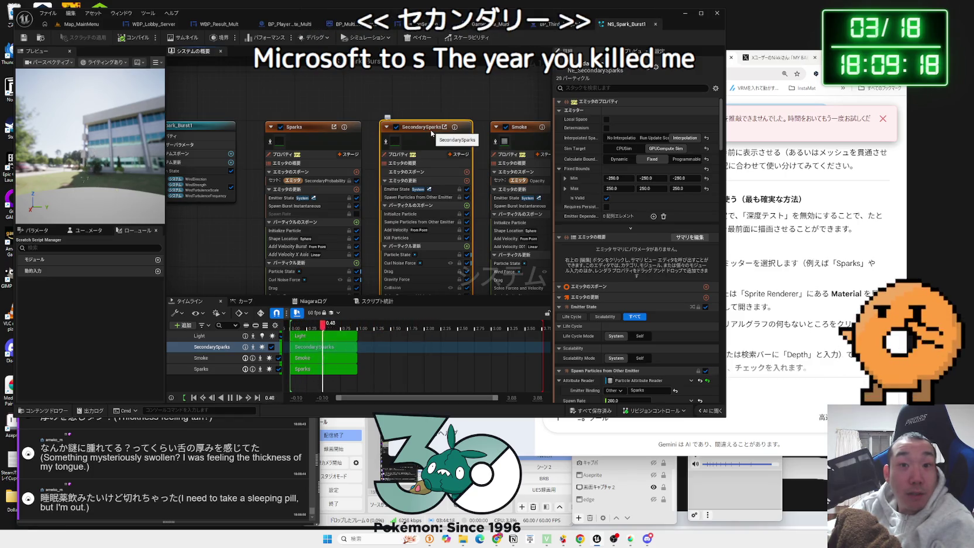
pyautogui.click(386, 127)
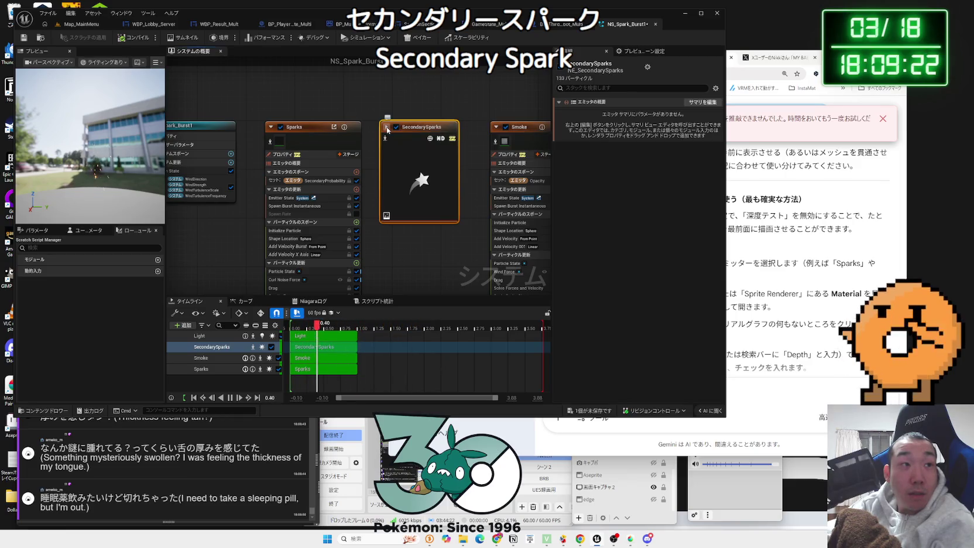
pyautogui.click(387, 127)
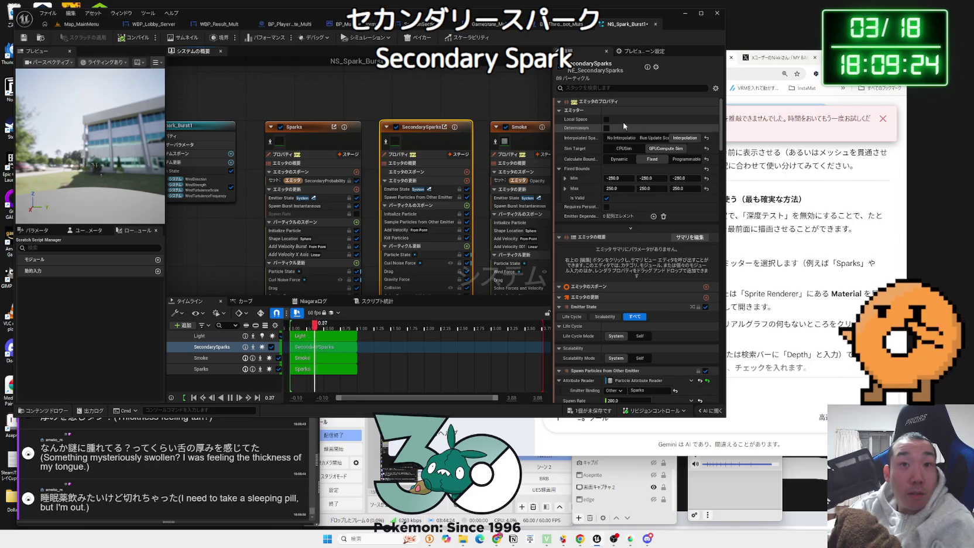
pyautogui.moveTo(723, 148)
pyautogui.mouseDown()
pyautogui.moveTo(727, 386)
pyautogui.moveTo(723, 152)
pyautogui.mouseUp()
pyautogui.moveTo(416, 194); pyautogui.dragTo(342, 214)
pyautogui.scroll(-3, 342, 214)
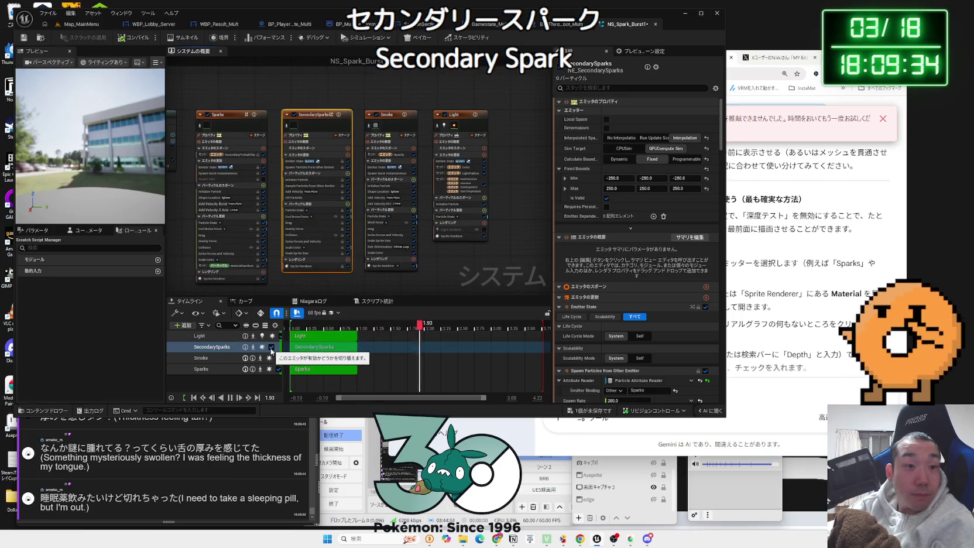
# Disable and re-enable the SecondarySparks and Sparks emitters to compare their effect
pyautogui.click(271, 347)
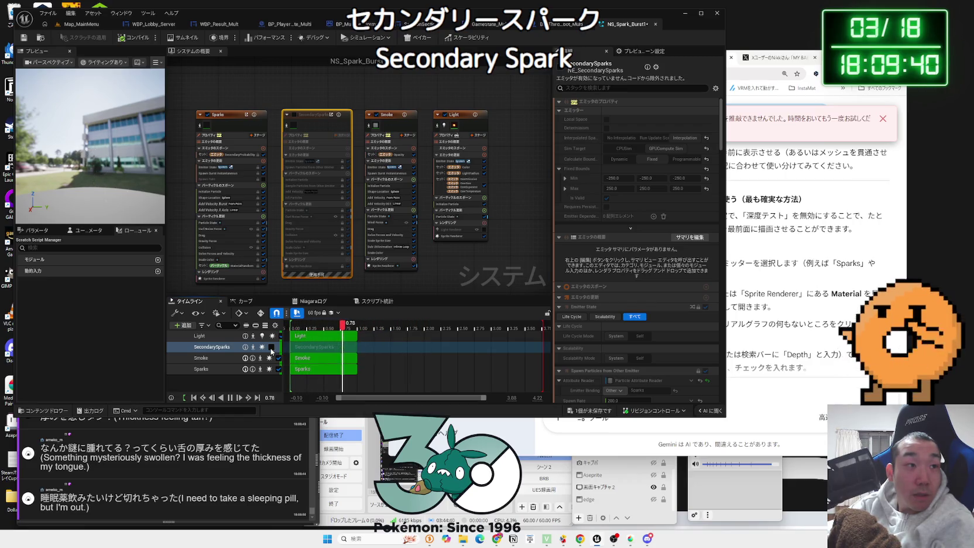
pyautogui.click(271, 347)
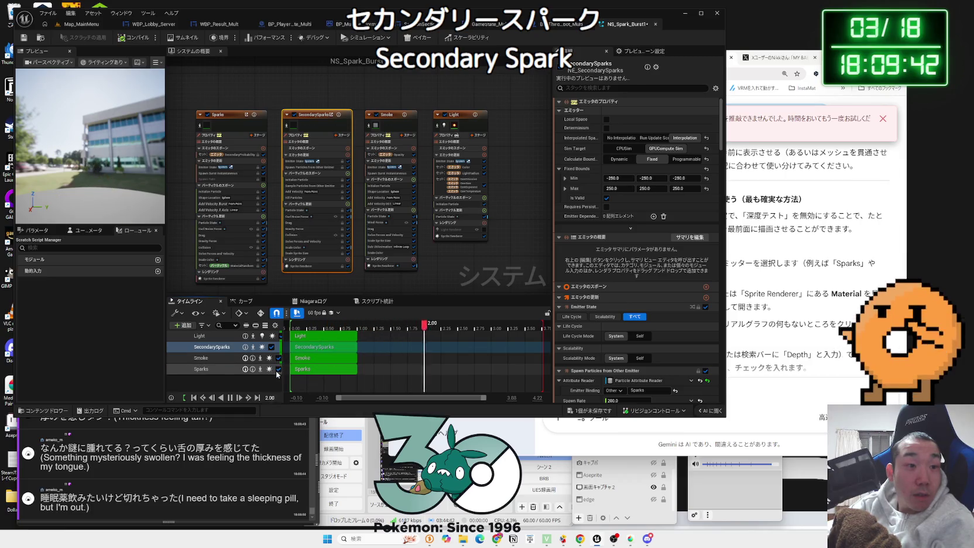
pyautogui.click(279, 370)
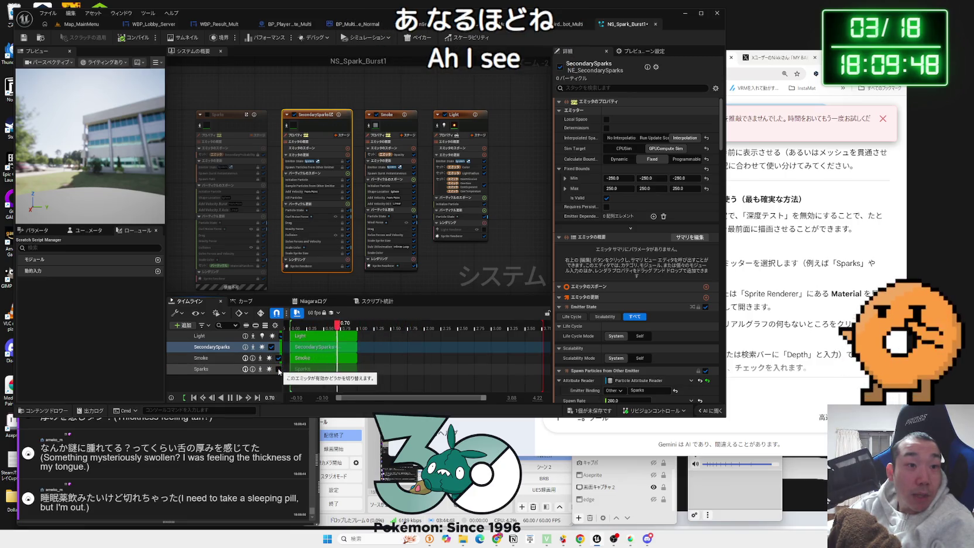
pyautogui.click(279, 370)
# Show SecondarySparks' Spawn Particles from Other Emitter settings and the Sparks Sprite Renderer
pyautogui.click(248, 369)
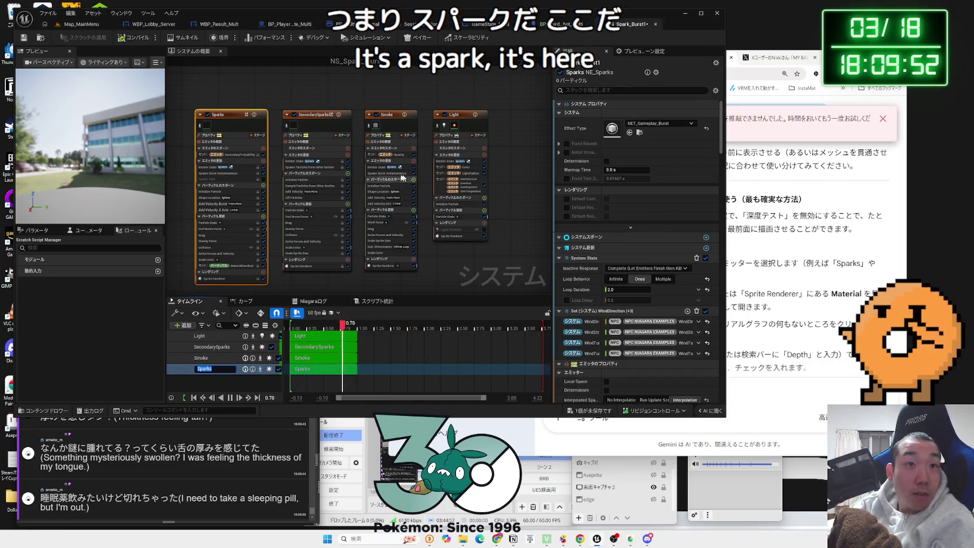
pyautogui.click(292, 168)
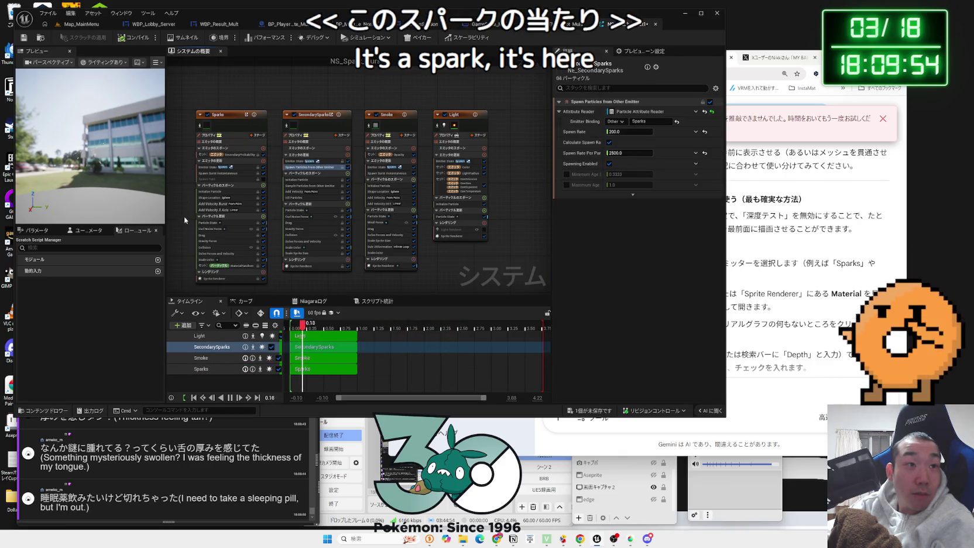
pyautogui.scroll(2, 234, 205)
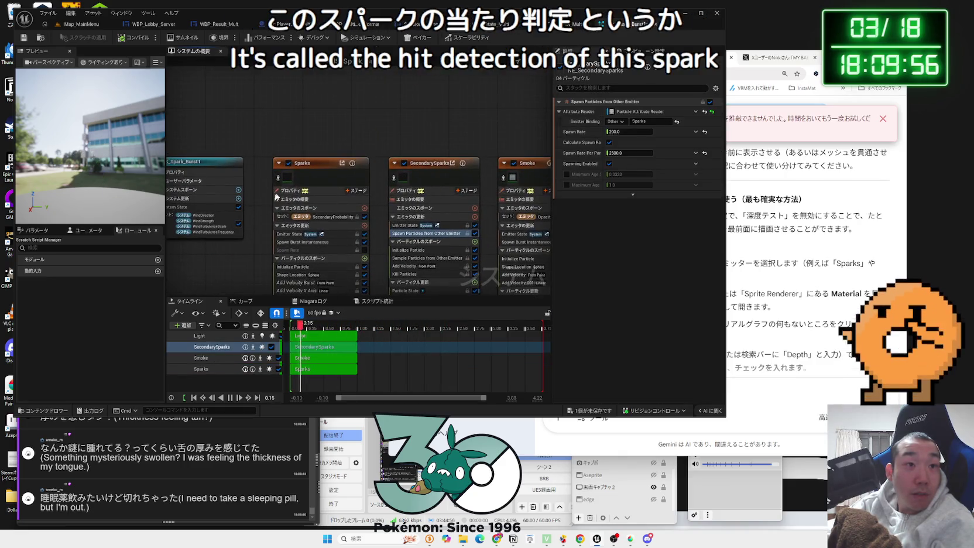
pyautogui.click(288, 179)
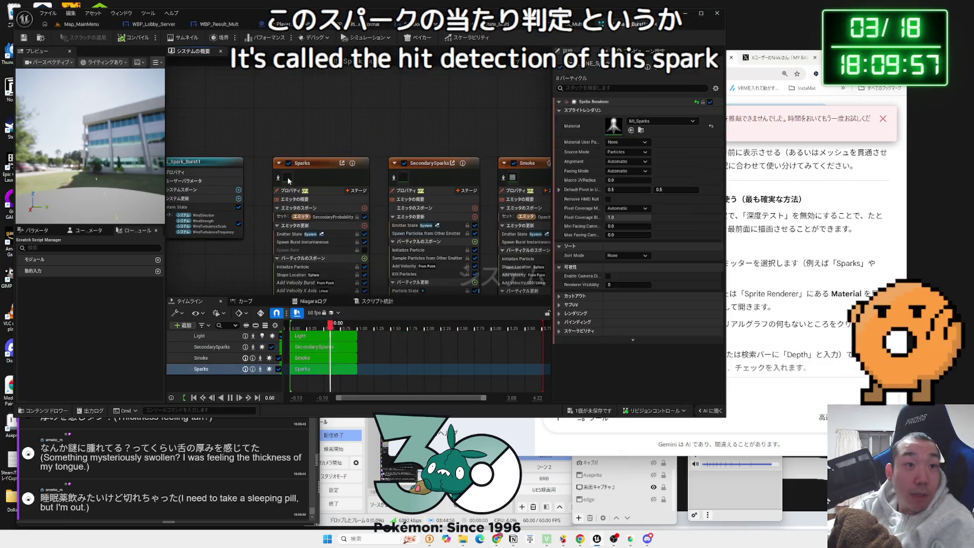
# Locate MI_Sparks in the Content Browser, then bring Gemini's depth-test answer forward
pyautogui.click(641, 124)
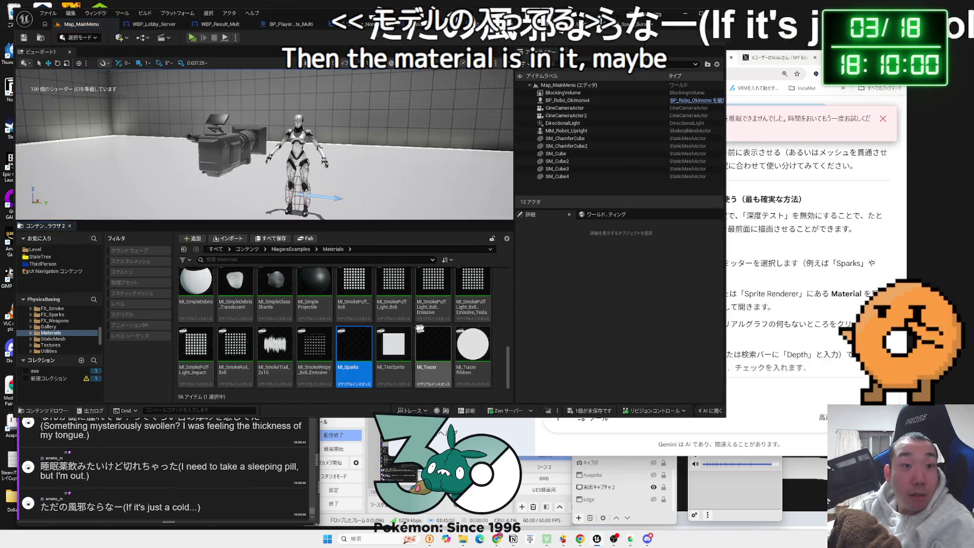
pyautogui.scroll(3, 72, 325)
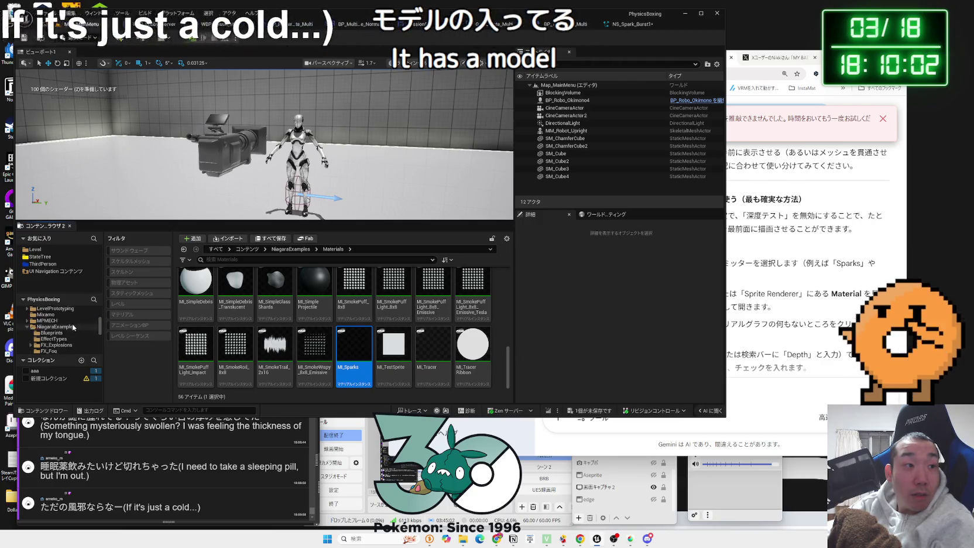
pyautogui.scroll(2, 72, 323)
pyautogui.scroll(-5, 74, 327)
pyautogui.scroll(-2, 74, 327)
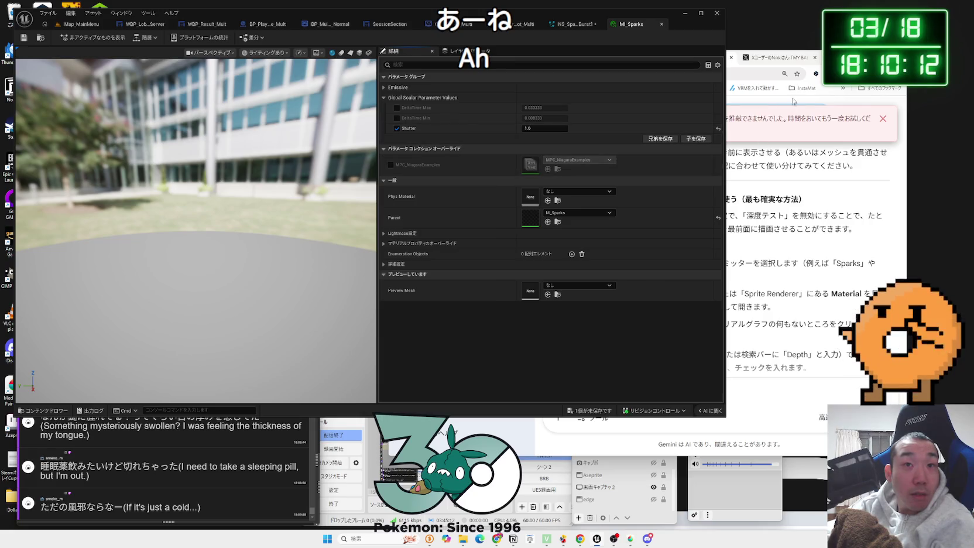
pyautogui.click(805, 72)
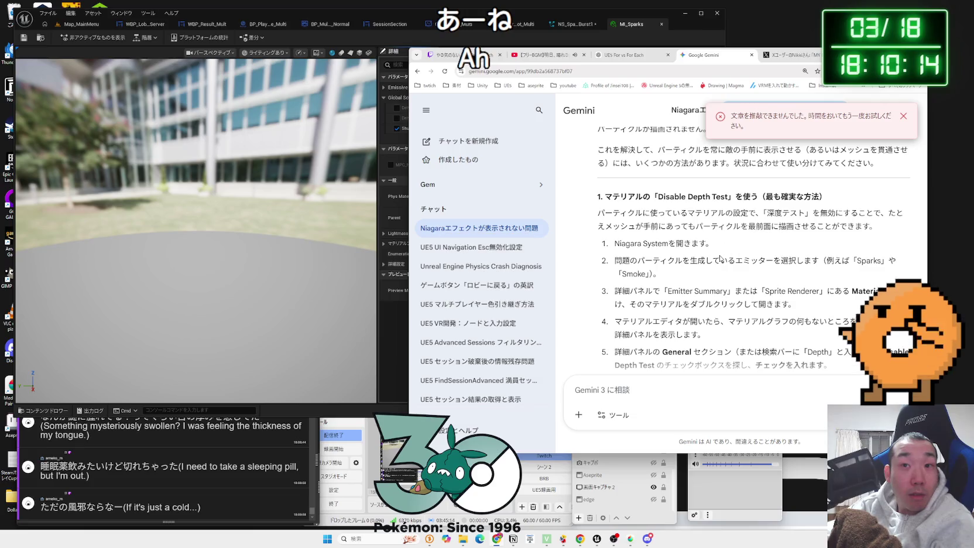
# Highlight Gemini's sentence about drawing particles in front of other geometry
pyautogui.click(87, 27)
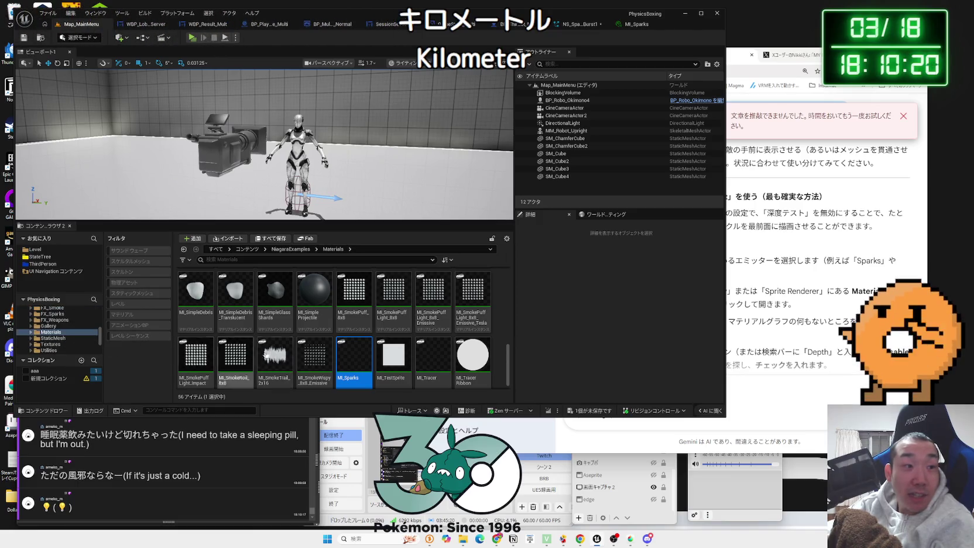
pyautogui.click(772, 313)
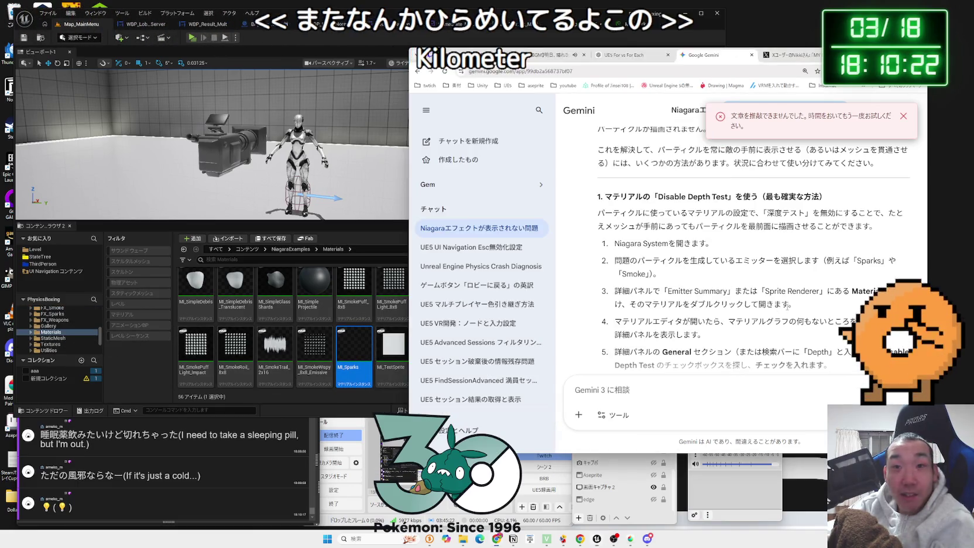
pyautogui.moveTo(673, 213)
pyautogui.mouseDown()
pyautogui.moveTo(843, 226)
pyautogui.moveTo(802, 225)
pyautogui.mouseUp()
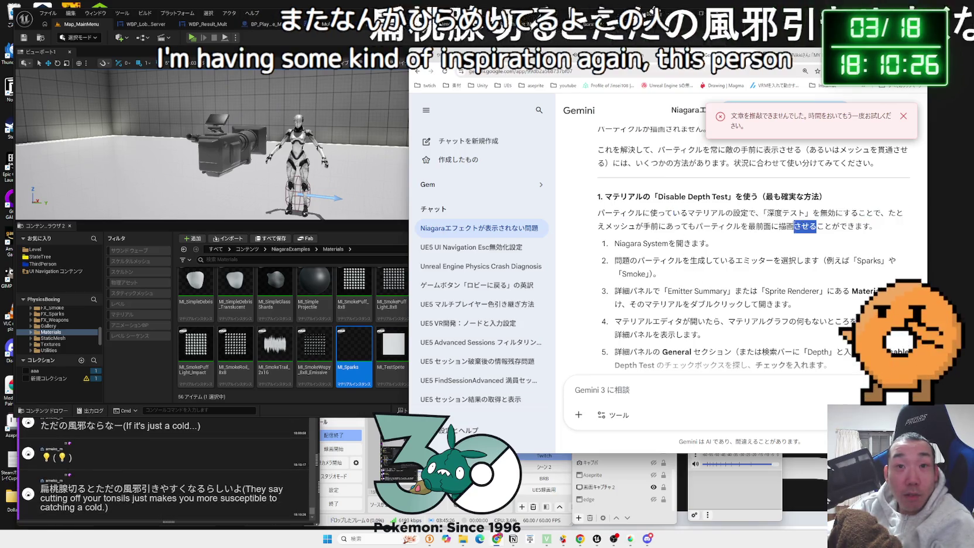
pyautogui.click(801, 224)
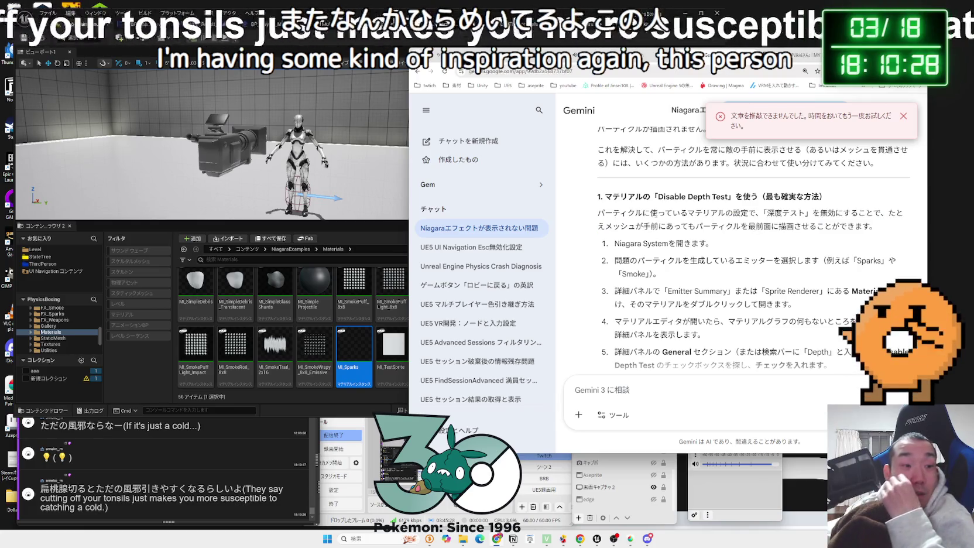
pyautogui.scroll(-1, 695, 246)
pyautogui.scroll(1, 695, 246)
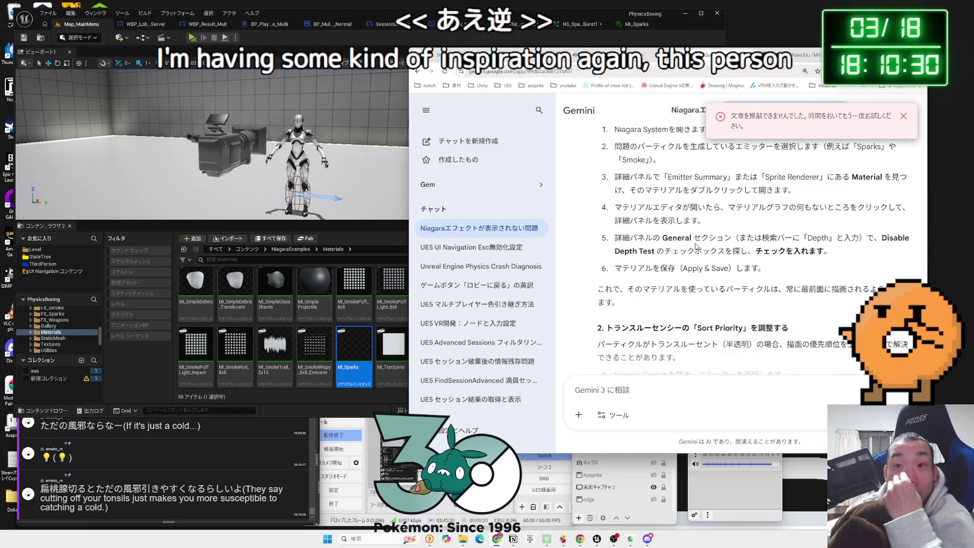
# Highlight step 3 on opening the emitter's material, then open MI_Sparks for editing
pyautogui.moveTo(669, 253)
pyautogui.mouseDown()
pyautogui.moveTo(755, 254)
pyautogui.moveTo(795, 266)
pyautogui.mouseUp()
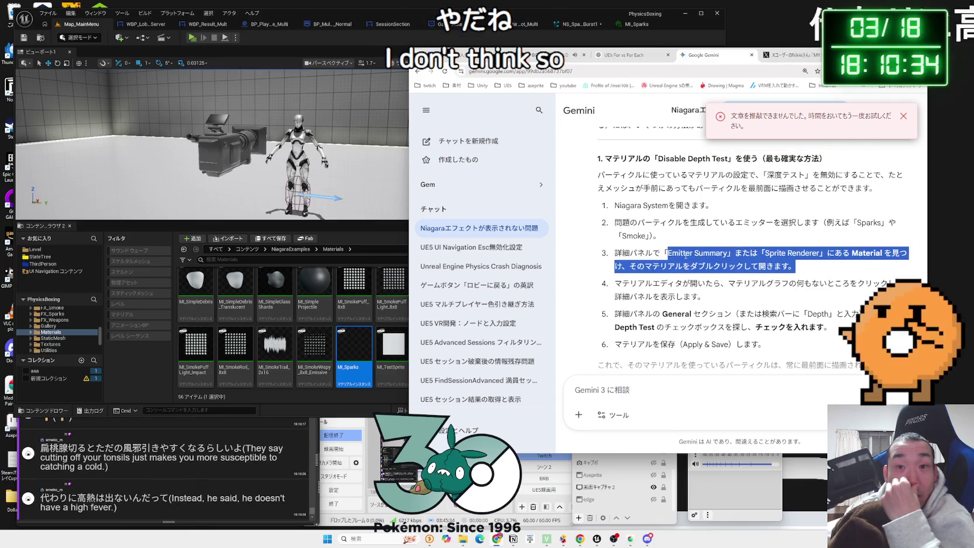
pyautogui.scroll(-1, 686, 256)
pyautogui.moveTo(705, 258)
pyautogui.mouseDown()
pyautogui.moveTo(621, 246)
pyautogui.moveTo(652, 246)
pyautogui.mouseUp()
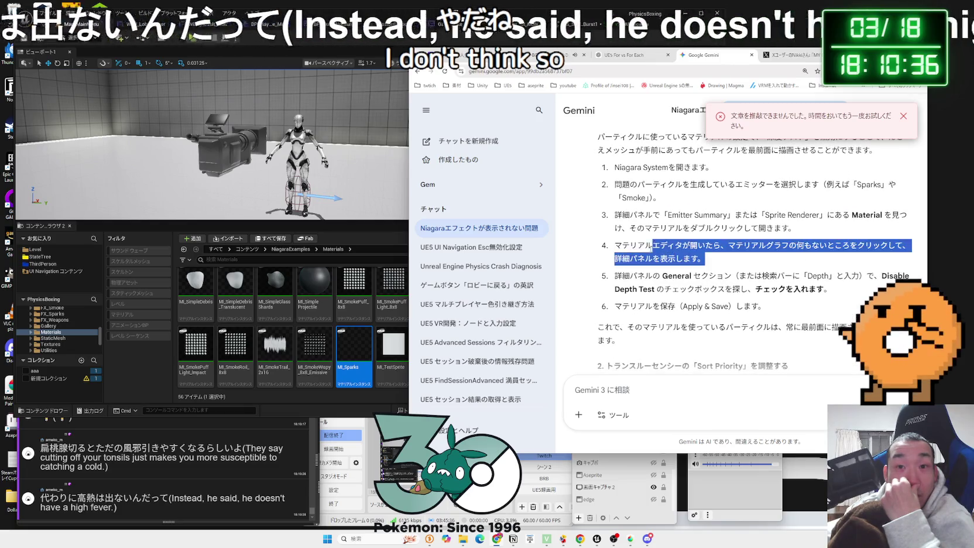
pyautogui.scroll(-1, 651, 246)
pyautogui.moveTo(829, 251); pyautogui.dragTo(615, 237)
pyautogui.click(615, 237)
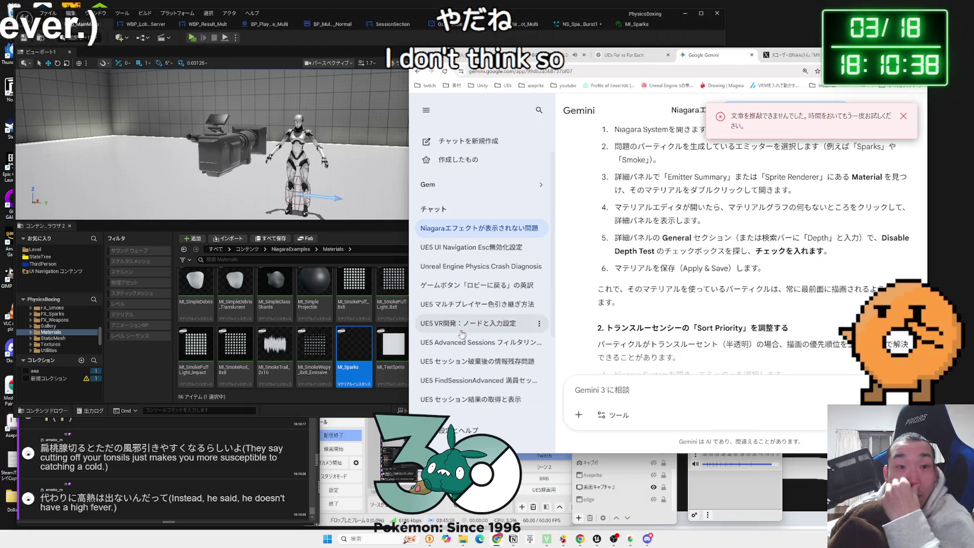
pyautogui.doubleClick(354, 354)
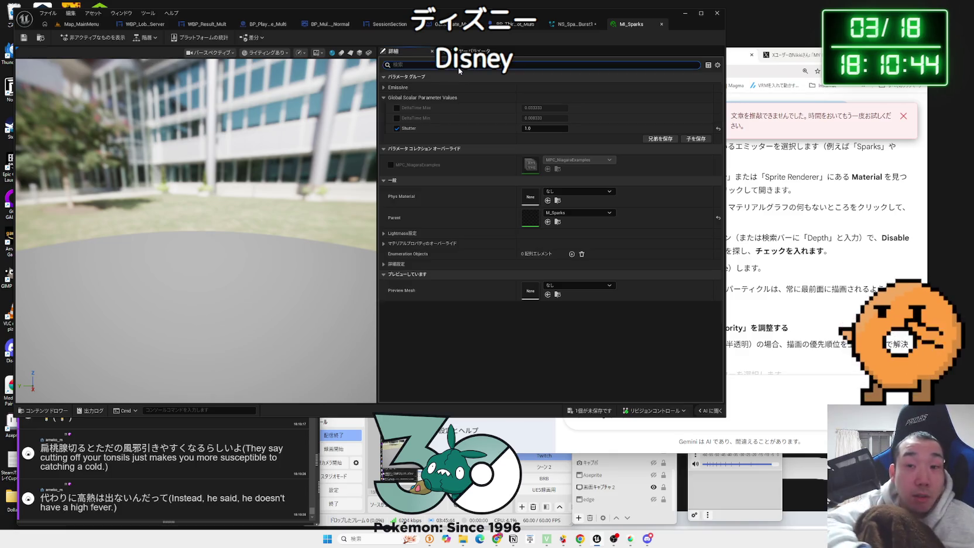
pyautogui.write('depth')
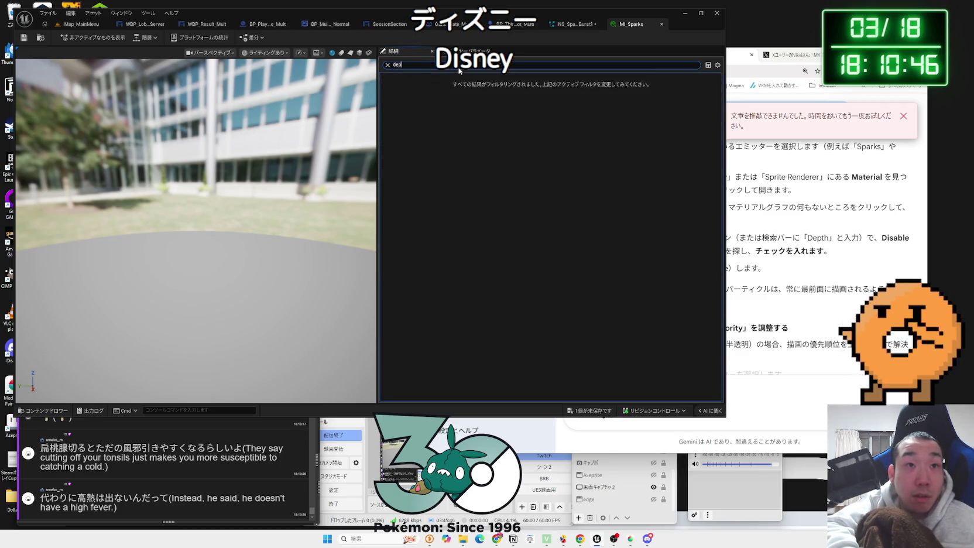
pyautogui.press('BackSpace')
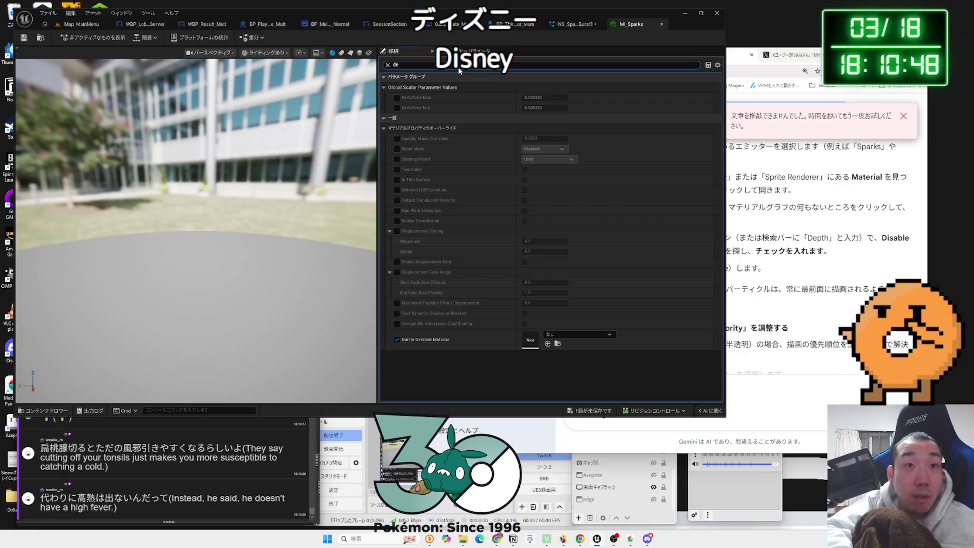
pyautogui.press('BackSpace')
pyautogui.press('BackSpace')
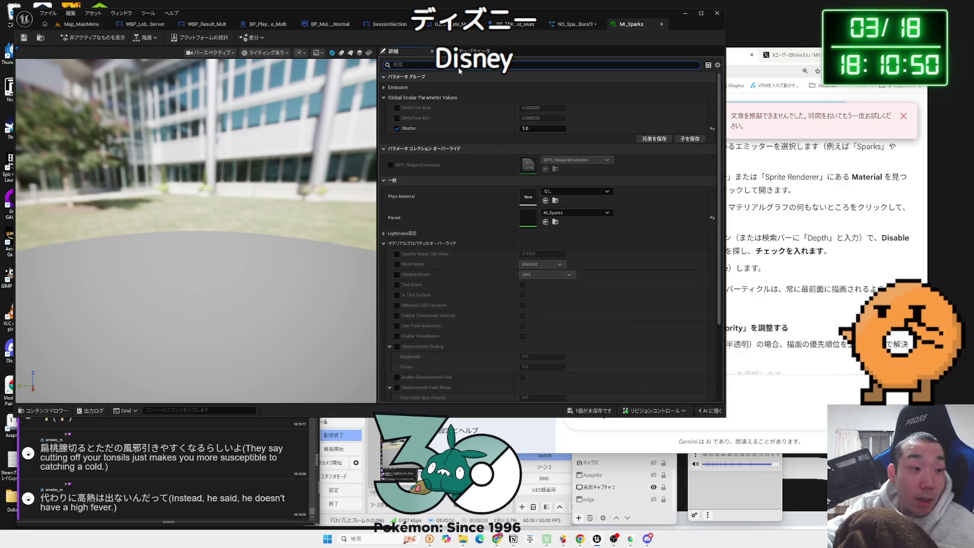
pyautogui.click(556, 224)
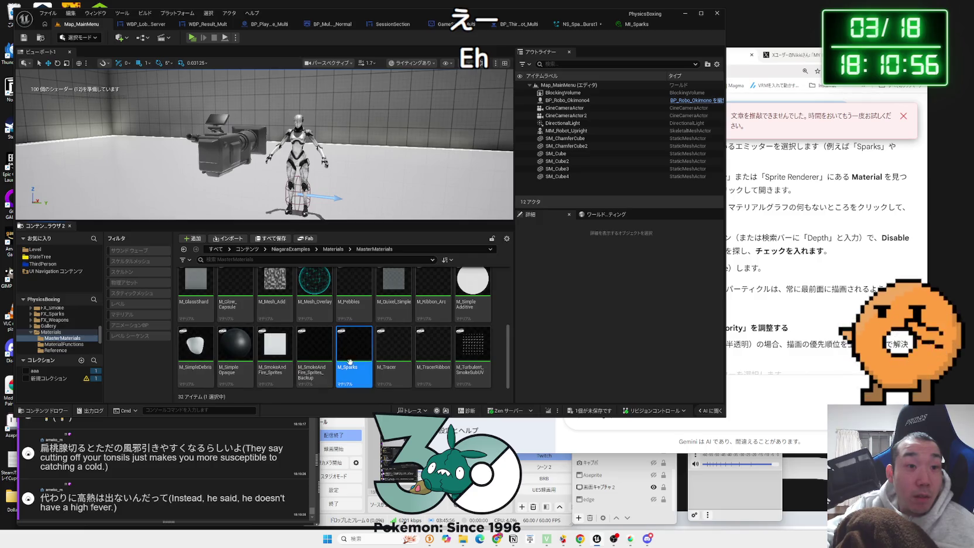
# Open M_Sparks and filter its Details with 'depth' to show the depth settings
pyautogui.doubleClick(369, 369)
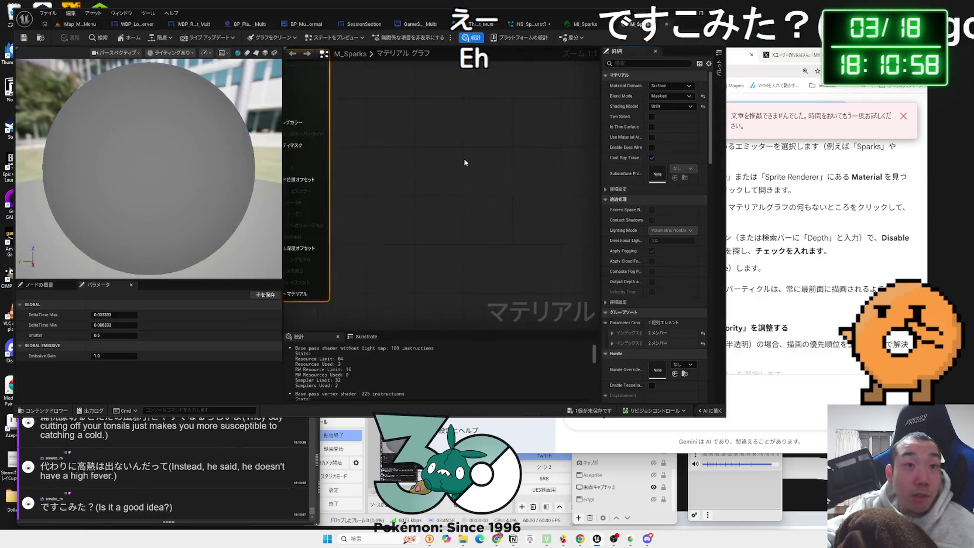
pyautogui.click(646, 63)
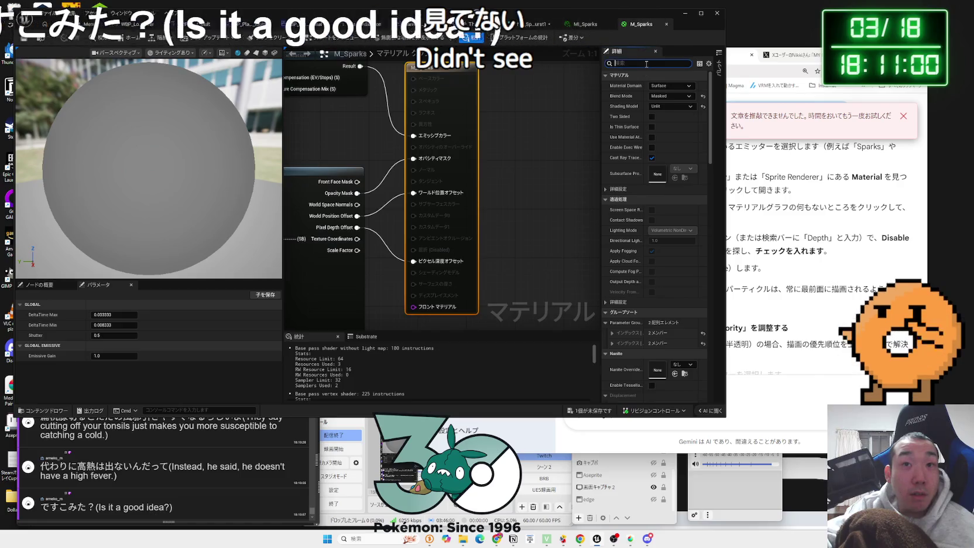
pyautogui.write('depth')
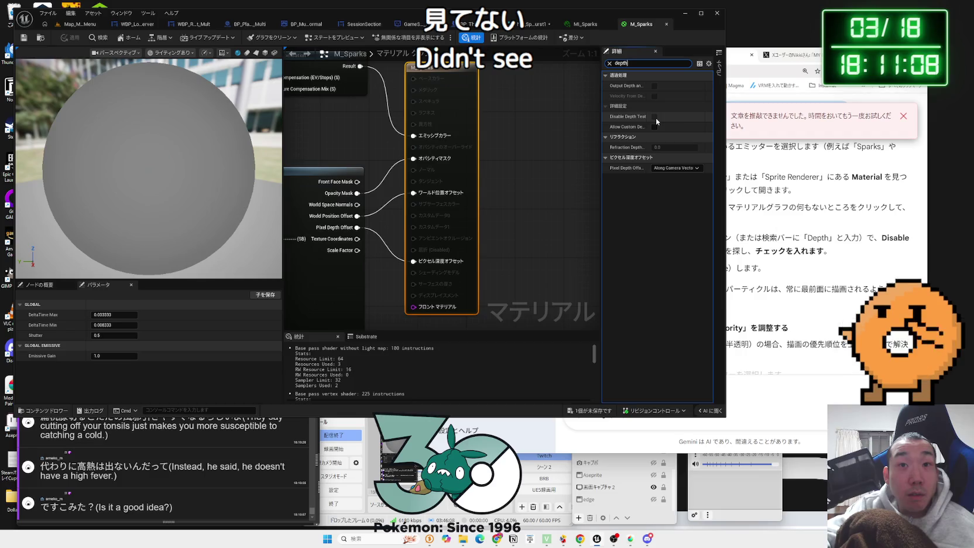
pyautogui.moveTo(601, 115); pyautogui.dragTo(509, 117)
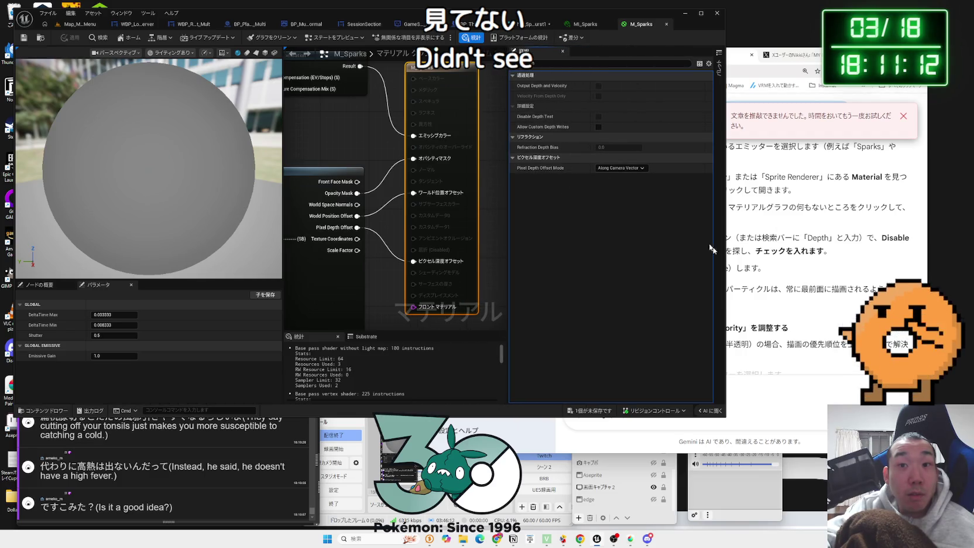
# Review Gemini's steps, then return to NS_Spark_Burst1 and select the Sparks emitter
pyautogui.click(730, 305)
pyautogui.scroll(-1, 754, 271)
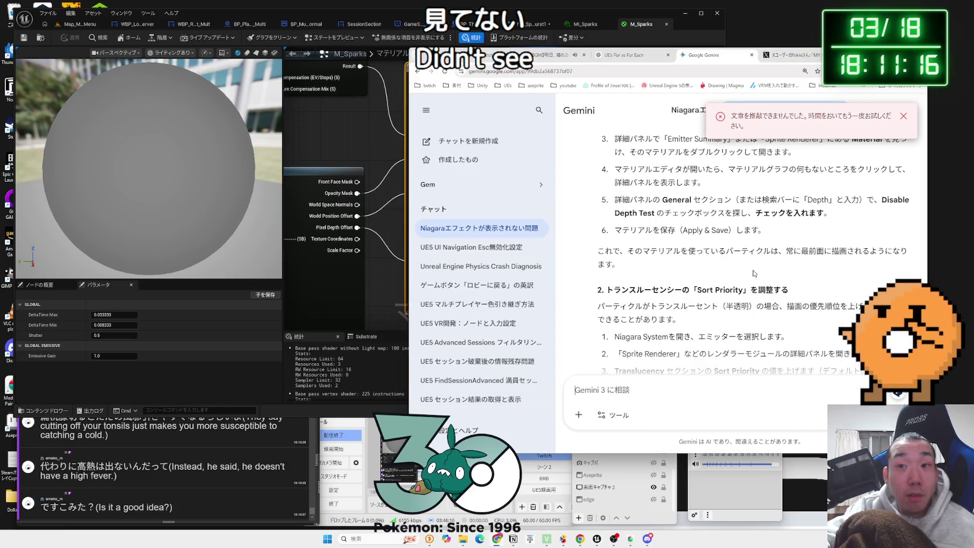
pyautogui.scroll(-1, 754, 273)
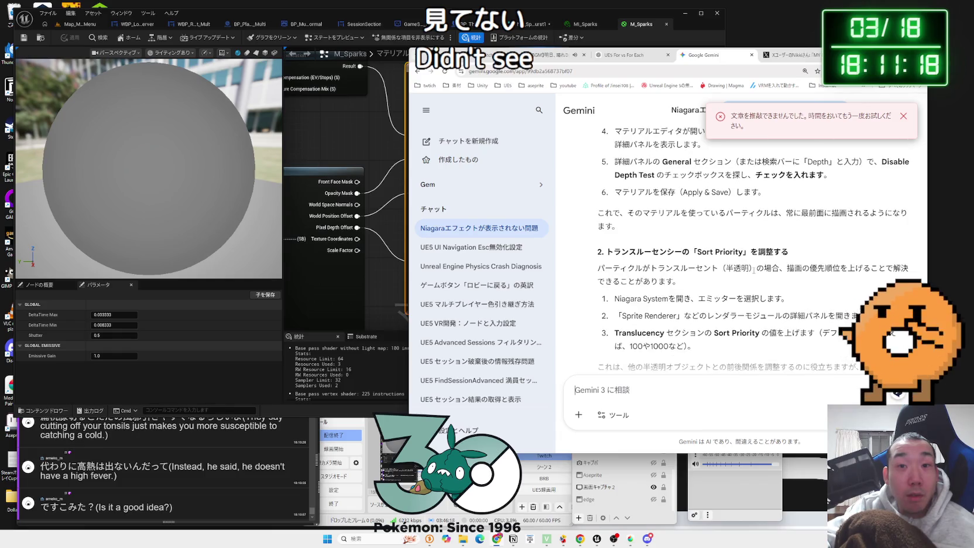
pyautogui.scroll(-2, 754, 270)
pyautogui.scroll(1, 755, 274)
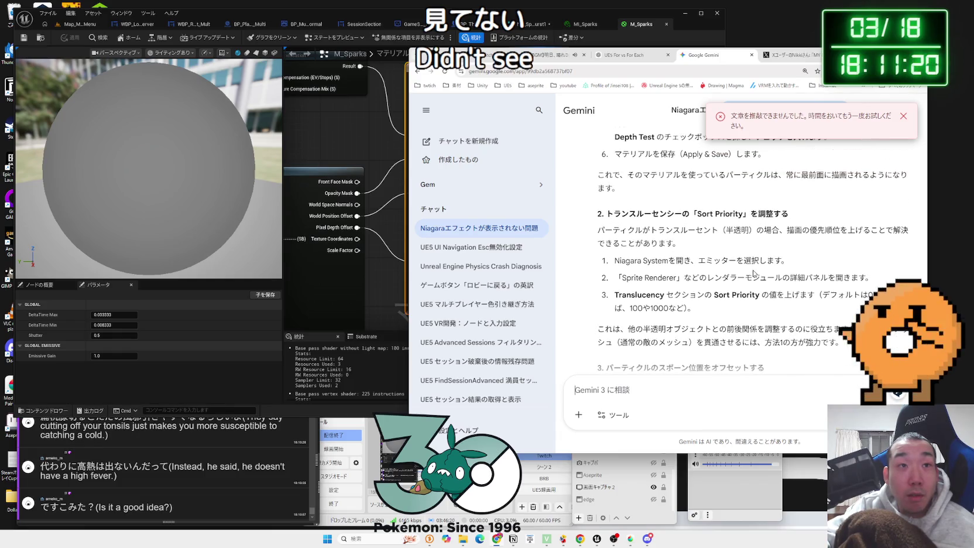
pyautogui.click(403, 103)
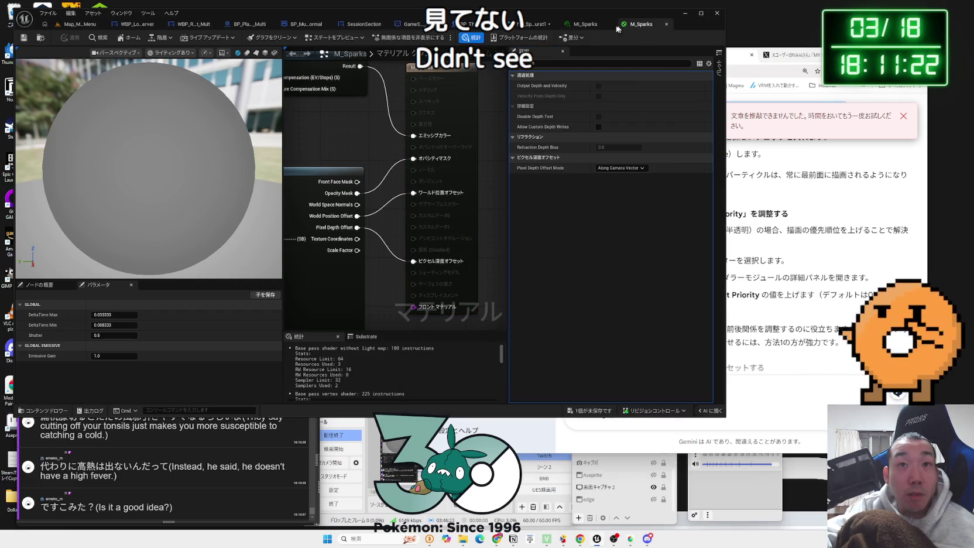
pyautogui.click(538, 26)
pyautogui.click(322, 164)
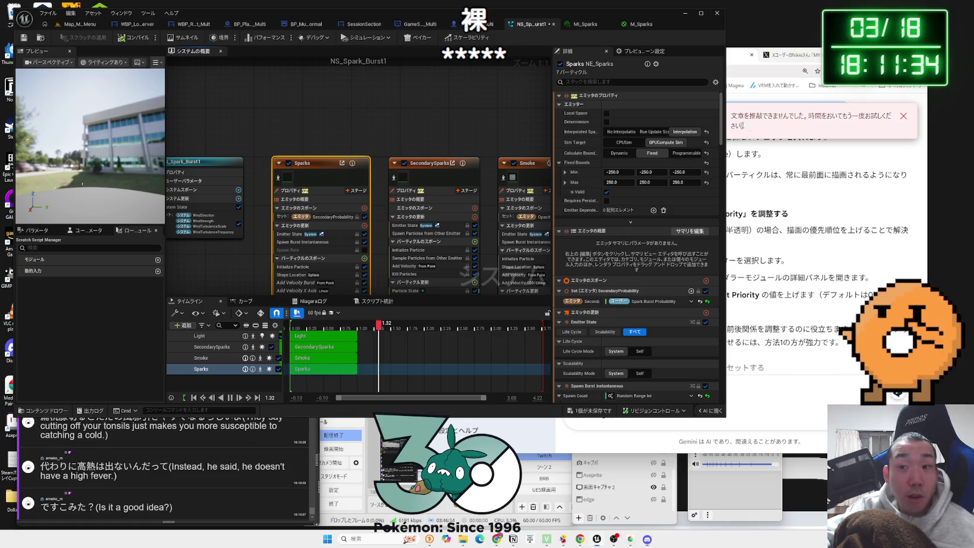
# Pan the system graph, then read Gemini's translucency Sort Priority paragraph
pyautogui.moveTo(247, 272); pyautogui.dragTo(306, 154)
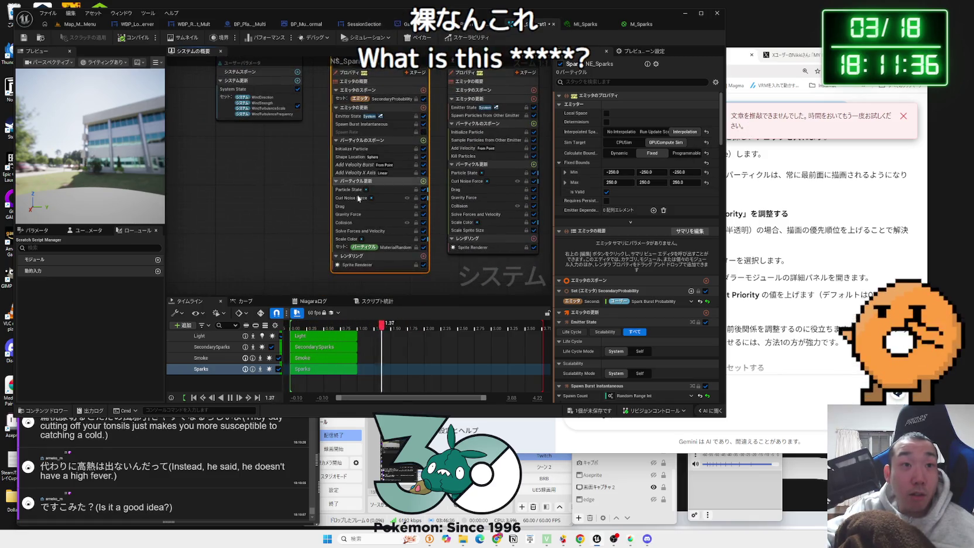
pyautogui.moveTo(372, 174); pyautogui.dragTo(337, 233)
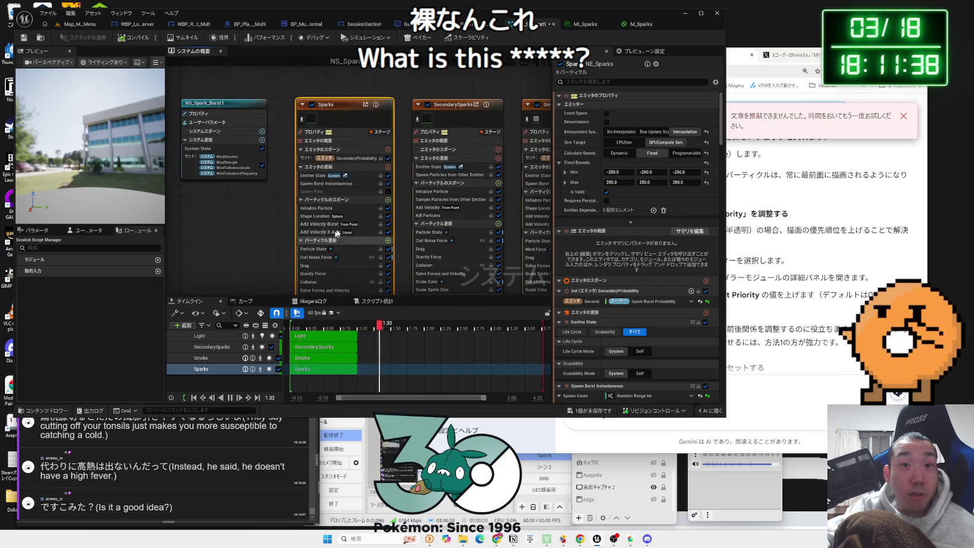
pyautogui.hotkey('alt', 'Tab')
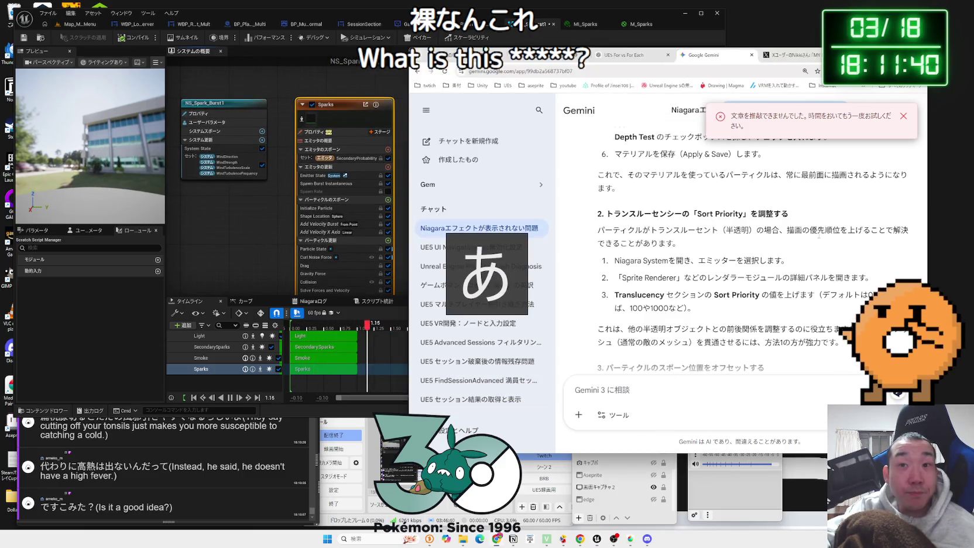
pyautogui.scroll(1, 771, 217)
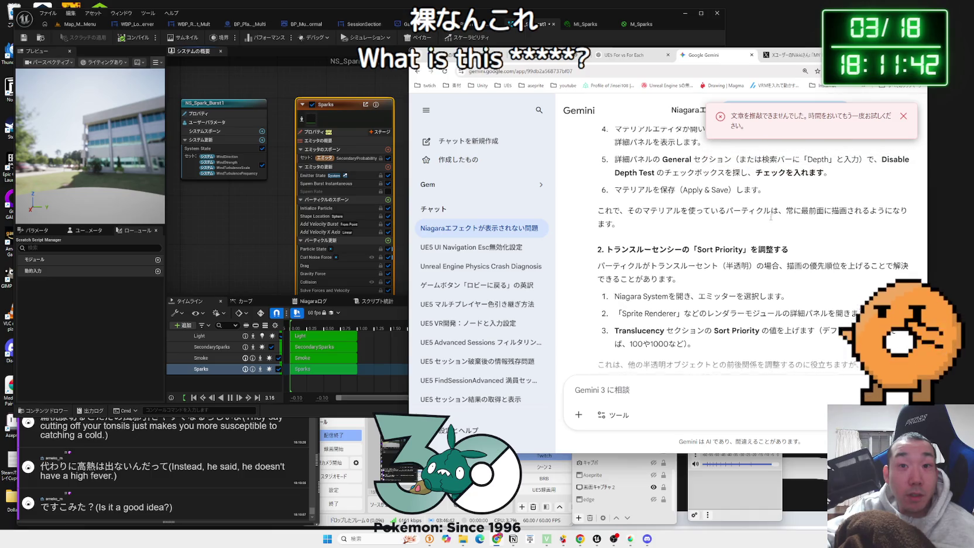
pyautogui.scroll(-1, 771, 217)
pyautogui.tripleClick(764, 230)
pyautogui.click(764, 230)
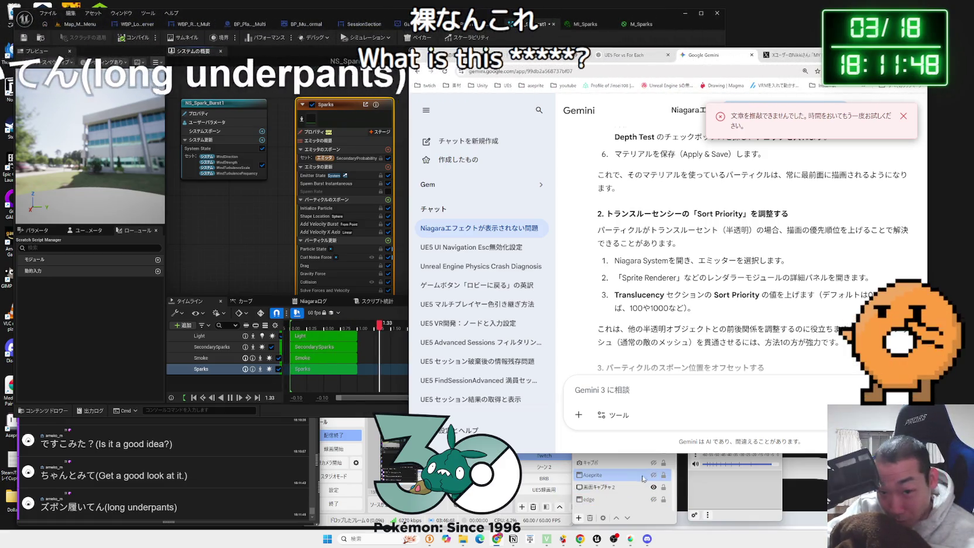
# Scroll the answer and bring the OBS window to the front
pyautogui.scroll(3, 654, 475)
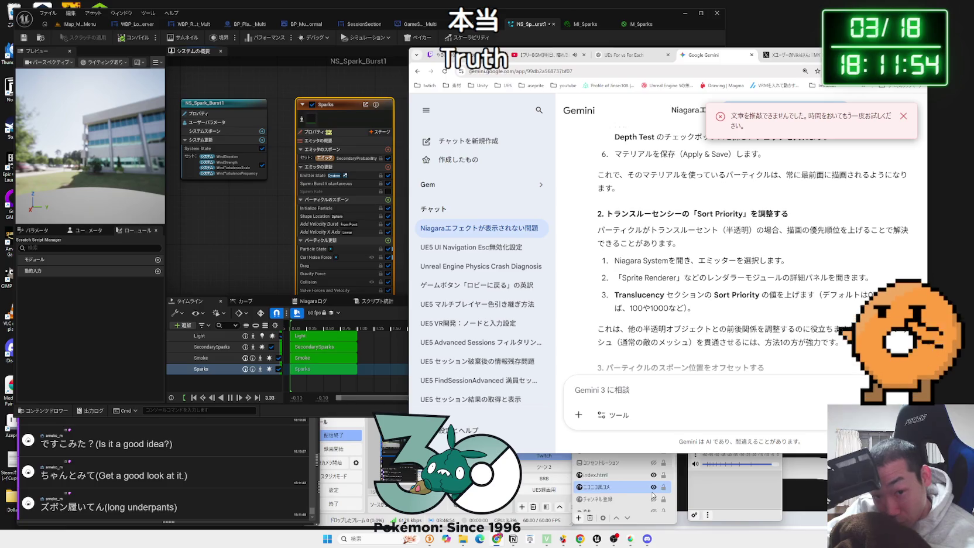
pyautogui.scroll(-3, 654, 495)
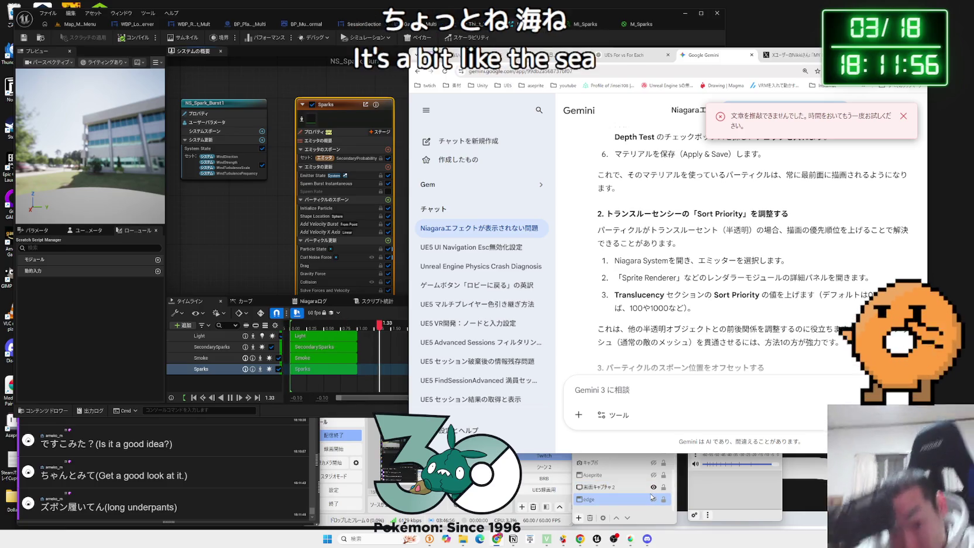
pyautogui.scroll(3, 650, 496)
pyautogui.click(653, 523)
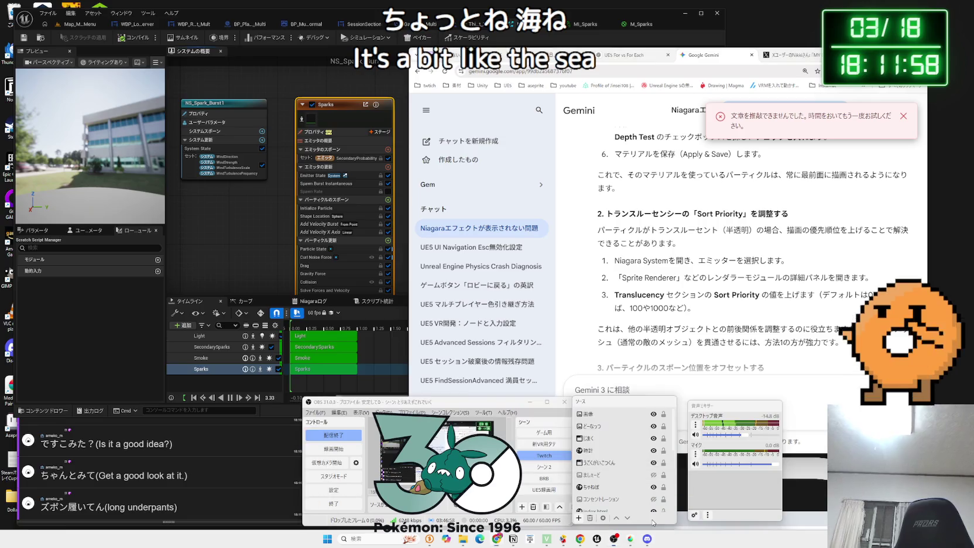
# Toggle the 王冠 OBS source, view the X post's second photo enlarged, then return to Unreal
pyautogui.scroll(-5, 645, 469)
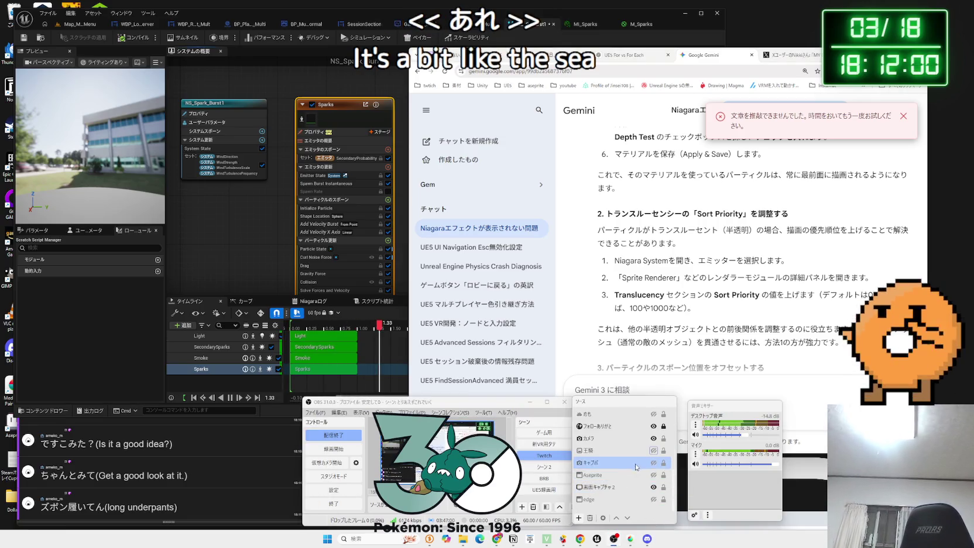
pyautogui.click(653, 453)
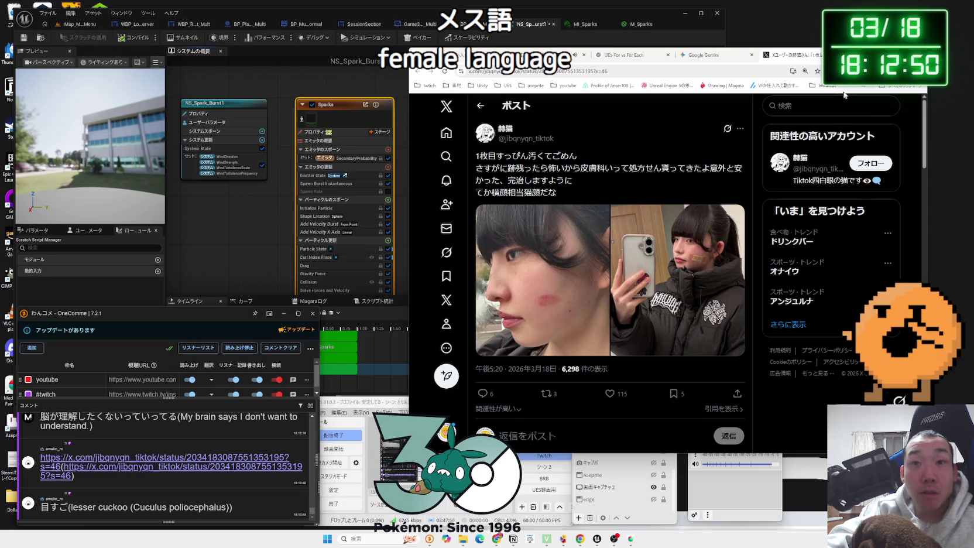
pyautogui.click(681, 276)
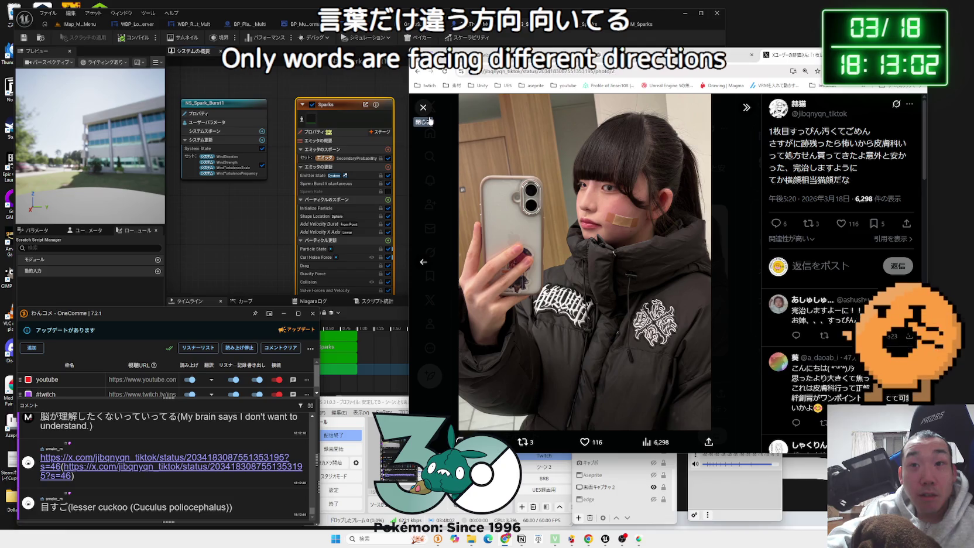
pyautogui.click(423, 108)
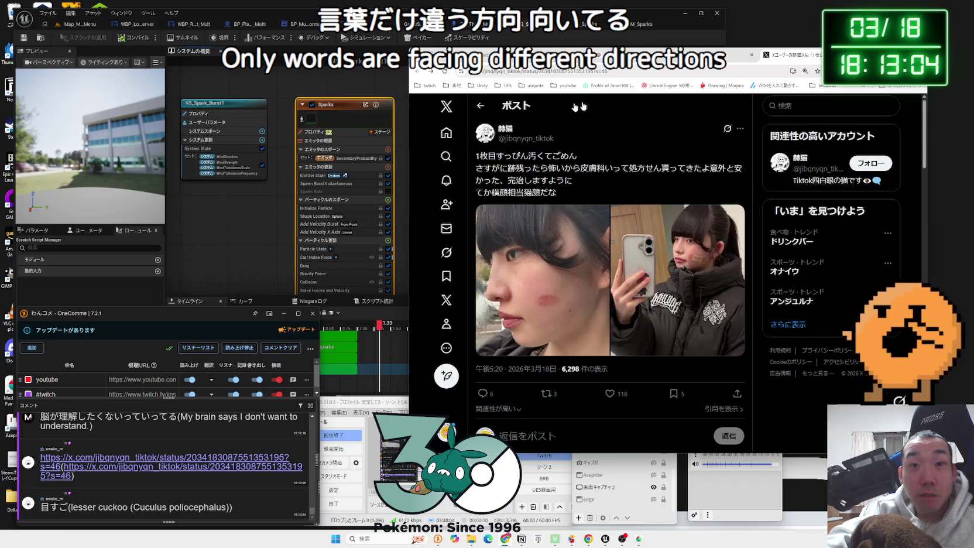
pyautogui.click(334, 103)
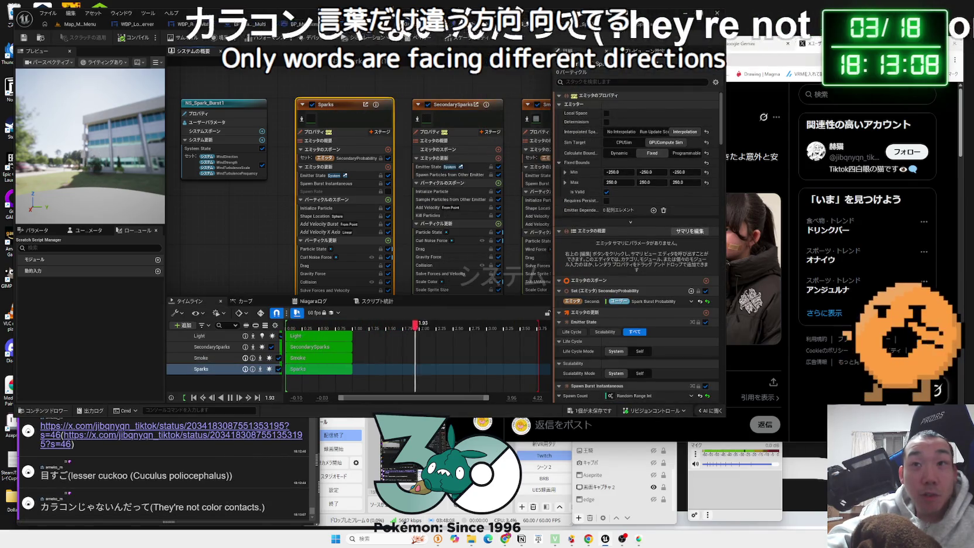
# Switch to the Gemini chat and highlight the spawn-position offset section while reading
pyautogui.click(754, 50)
pyautogui.click(754, 49)
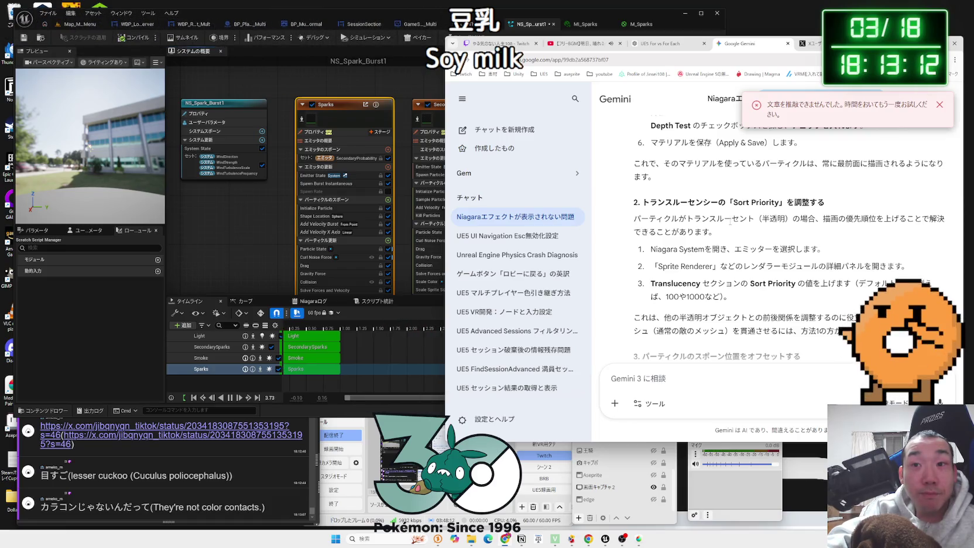
pyautogui.scroll(-2, 731, 222)
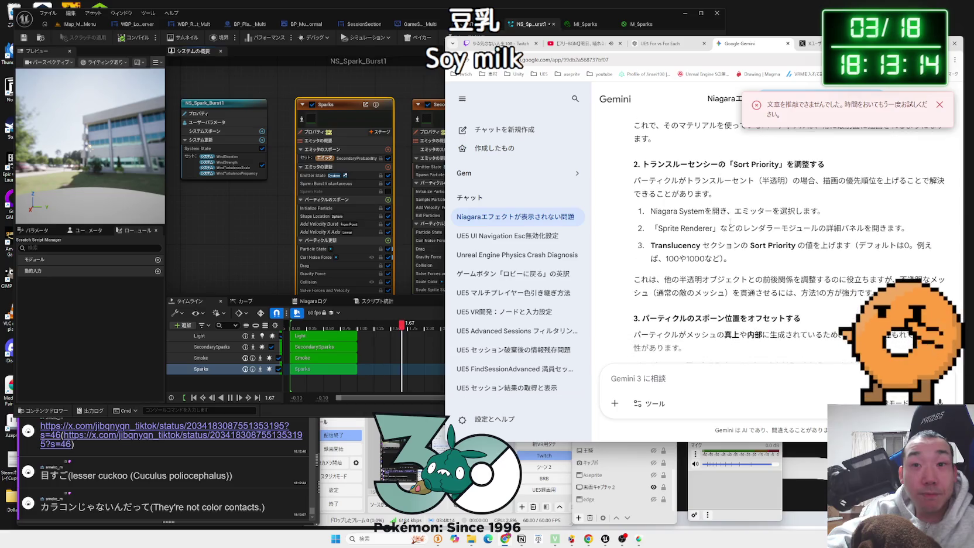
pyautogui.scroll(-2, 730, 222)
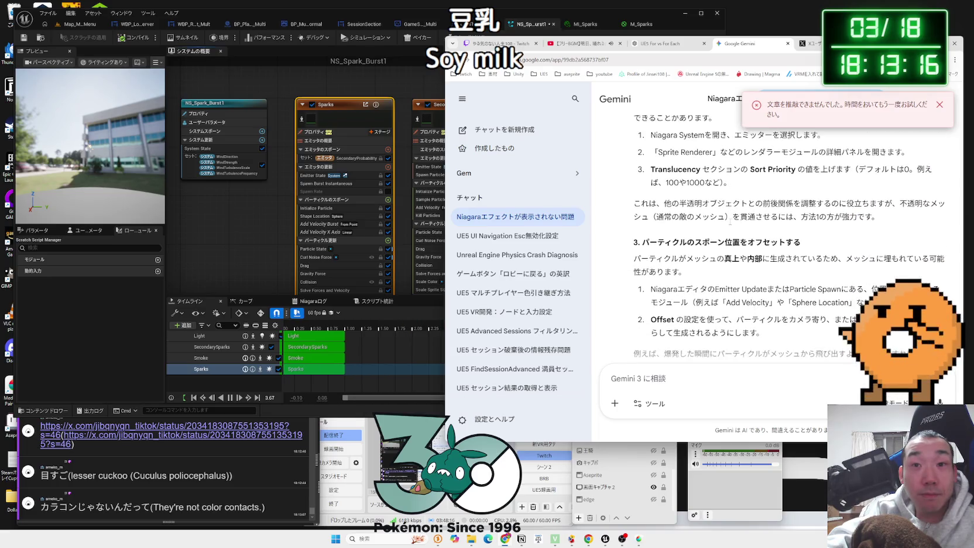
pyautogui.moveTo(746, 220); pyautogui.dragTo(695, 205)
pyautogui.moveTo(771, 220); pyautogui.dragTo(685, 205)
pyautogui.moveTo(825, 220)
pyautogui.mouseDown()
pyautogui.moveTo(644, 221)
pyautogui.moveTo(642, 205)
pyautogui.moveTo(691, 234)
pyautogui.mouseUp()
pyautogui.click(645, 213)
# Keep reading Gemini's translucency Sort Priority advice, highlighting headings along the way
pyautogui.moveTo(645, 205)
pyautogui.mouseDown()
pyautogui.moveTo(691, 235)
pyautogui.moveTo(717, 221)
pyautogui.moveTo(691, 235)
pyautogui.mouseUp()
pyautogui.click(710, 235)
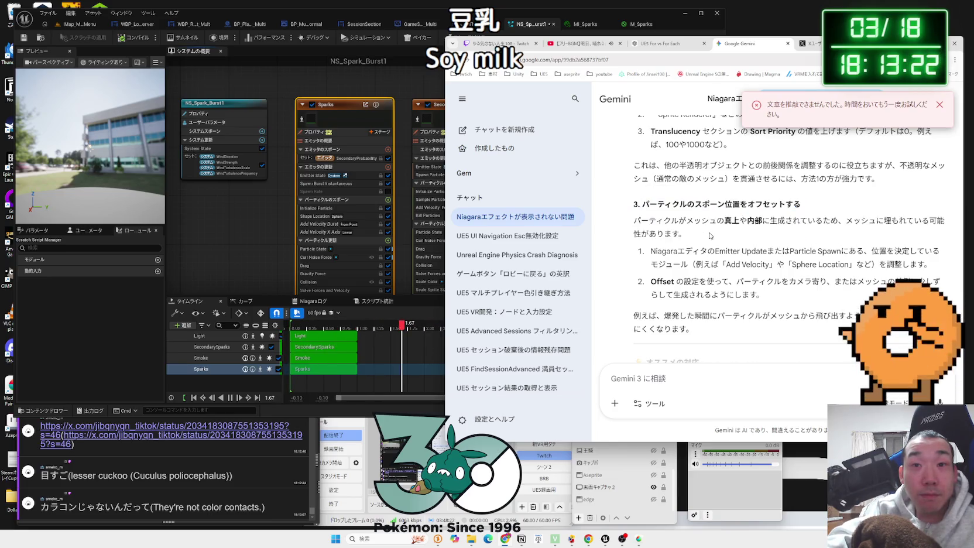
pyautogui.scroll(-2, 710, 236)
pyautogui.click(684, 215)
pyautogui.scroll(-1, 684, 222)
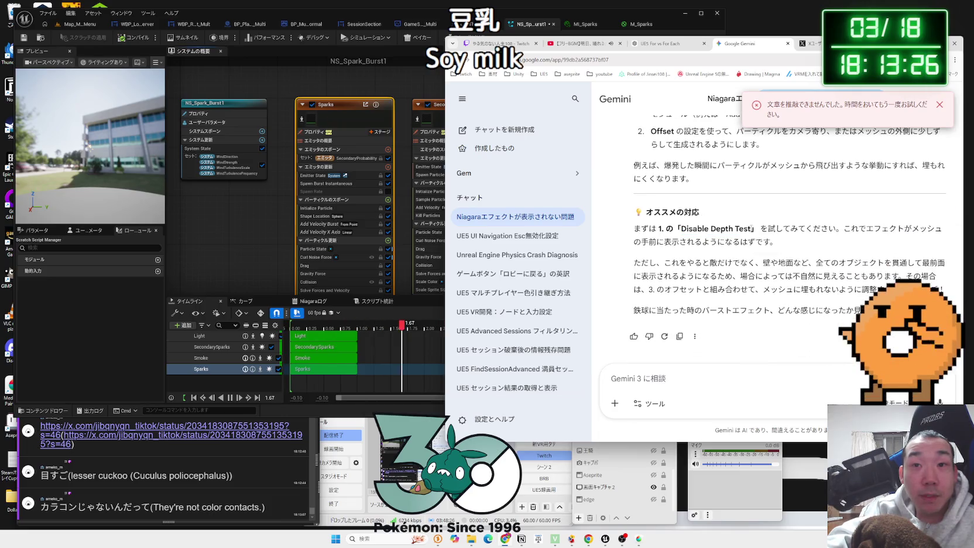
pyautogui.scroll(4, 699, 225)
pyautogui.scroll(-4, 698, 225)
pyautogui.scroll(10, 696, 226)
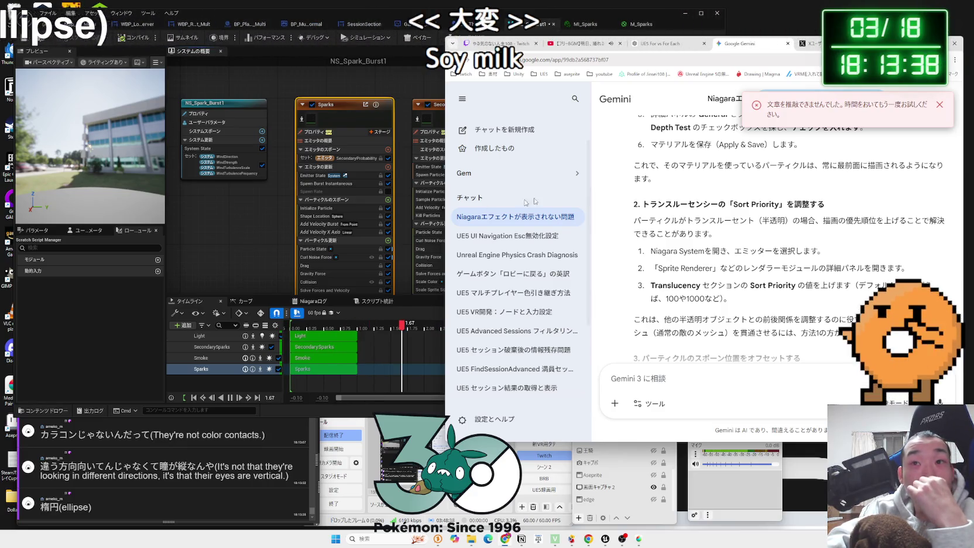
# View the X post's first and second photos enlarged, closing each viewer
pyautogui.click(811, 44)
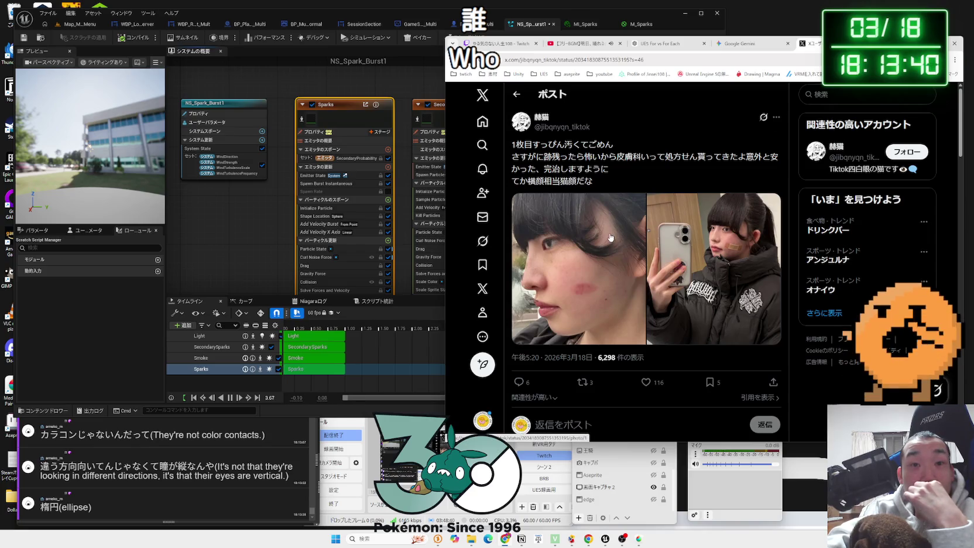
pyautogui.click(611, 237)
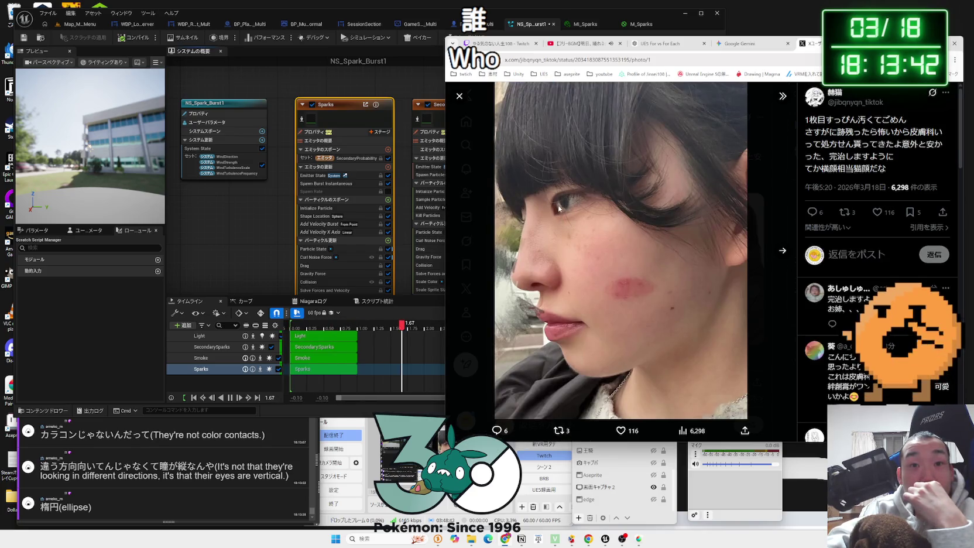
pyautogui.press('Escape')
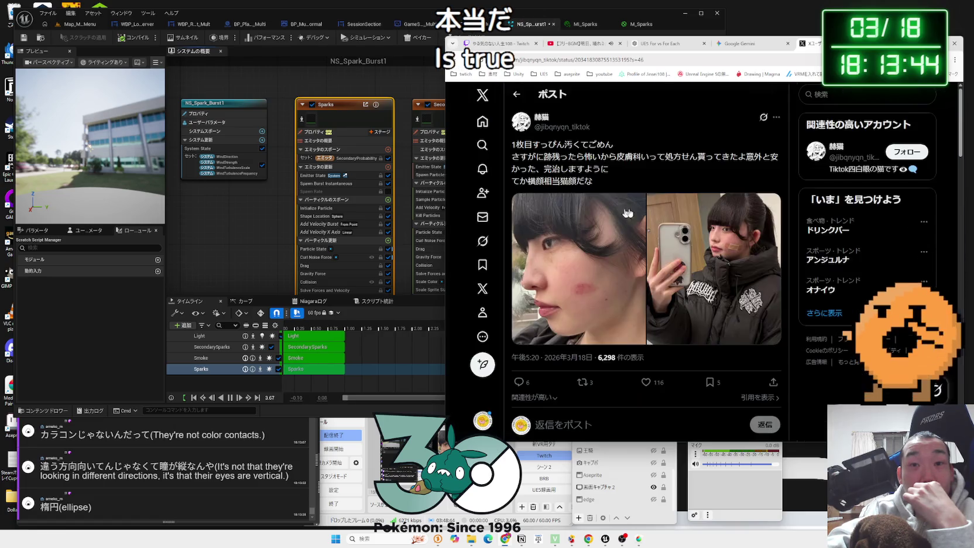
pyautogui.click(712, 258)
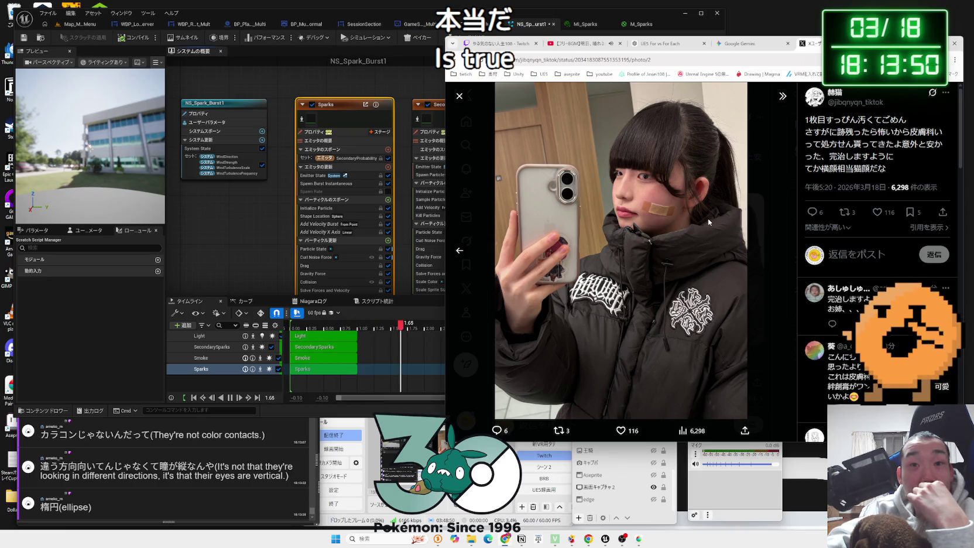
pyautogui.press('Escape')
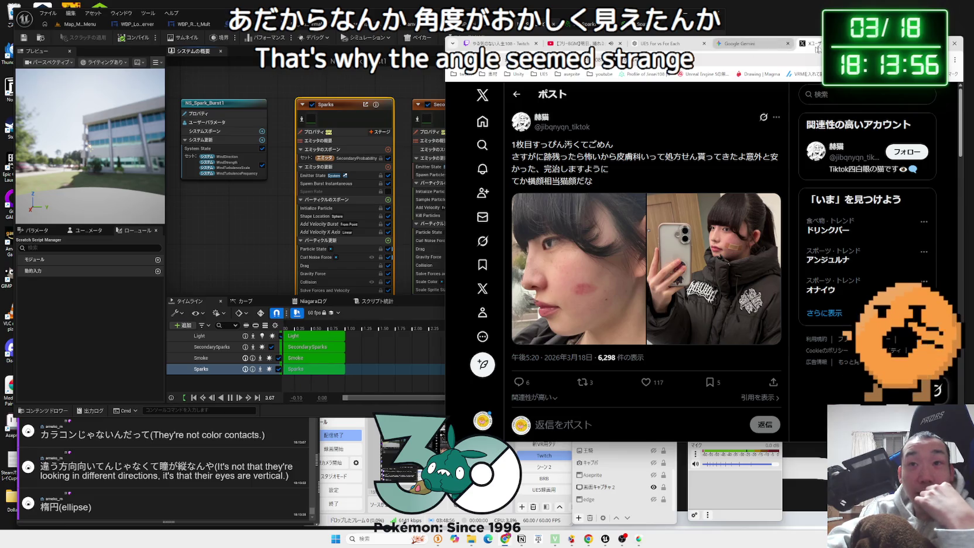
# Close the X tab and return to the Gemini chat
pyautogui.hotkey('ctrl', 'w')
pyautogui.click(698, 50)
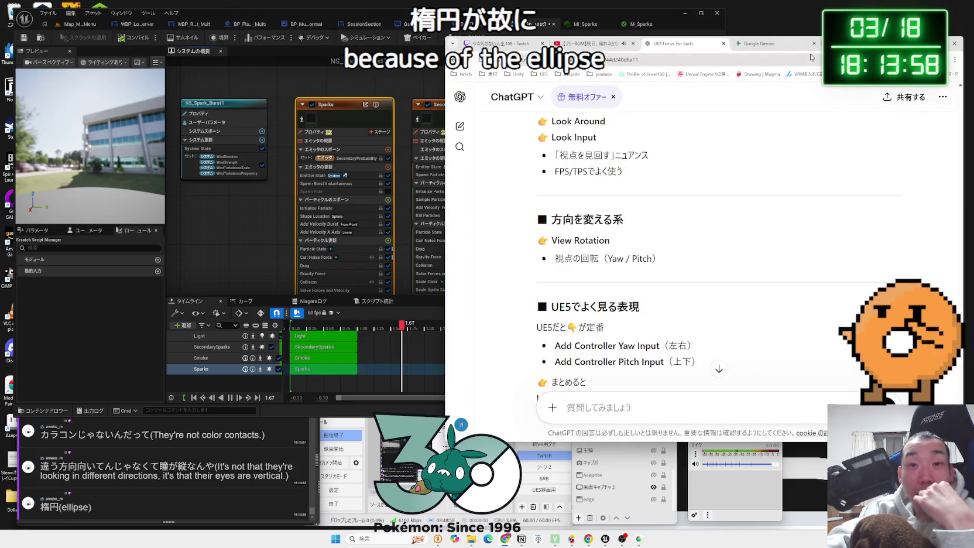
pyautogui.click(790, 44)
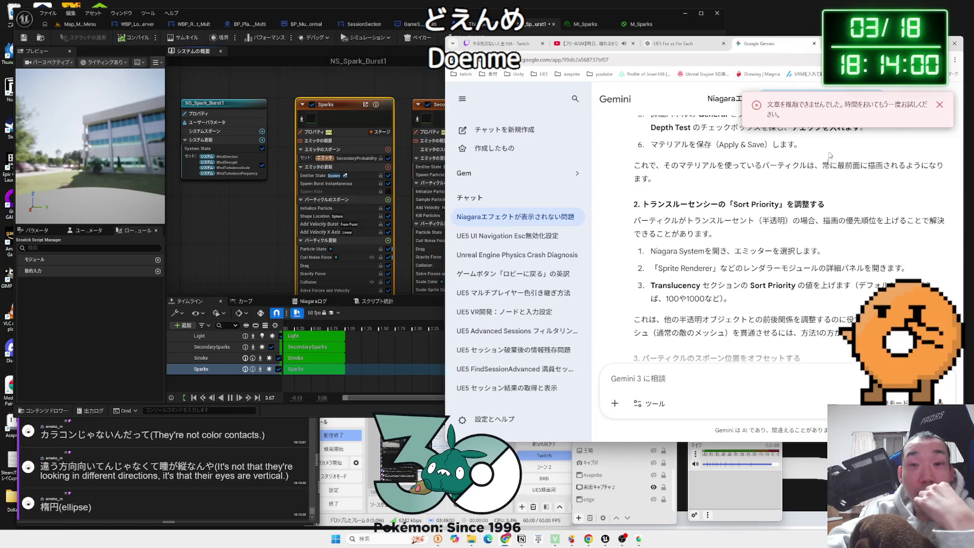
# Scroll through the Sparks emitter's spawn, particle, sprite and renderer settings in the Details panel
pyautogui.click(272, 244)
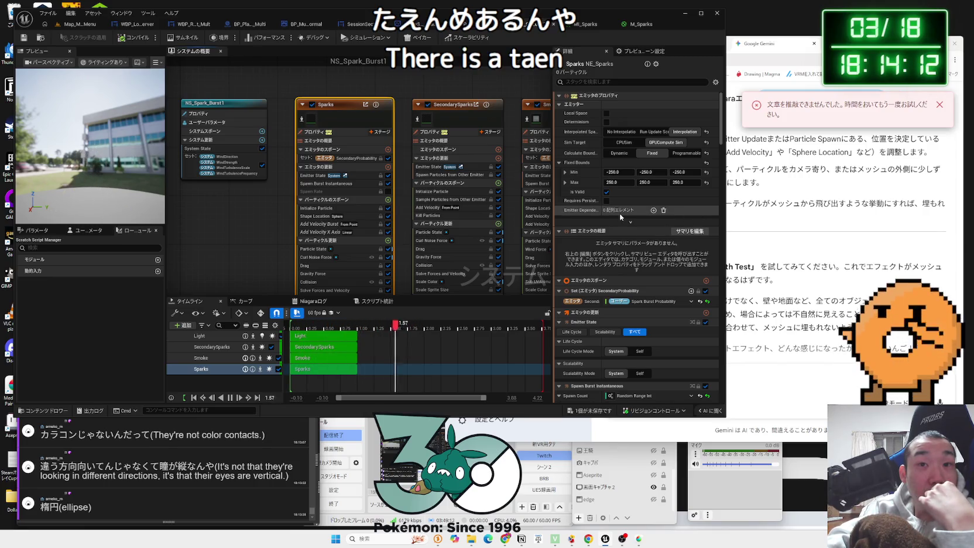
pyautogui.scroll(-5, 620, 213)
pyautogui.scroll(-4, 621, 217)
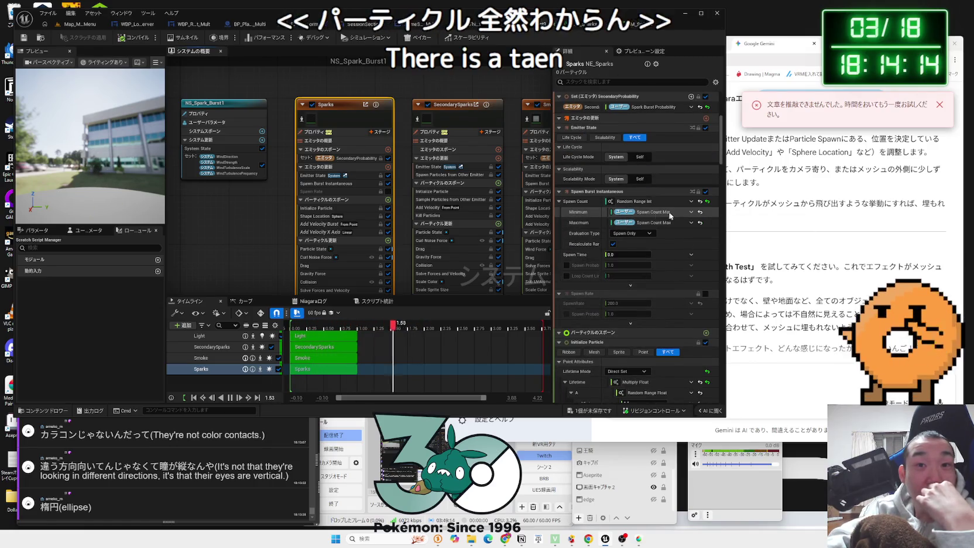
pyautogui.scroll(-6, 671, 216)
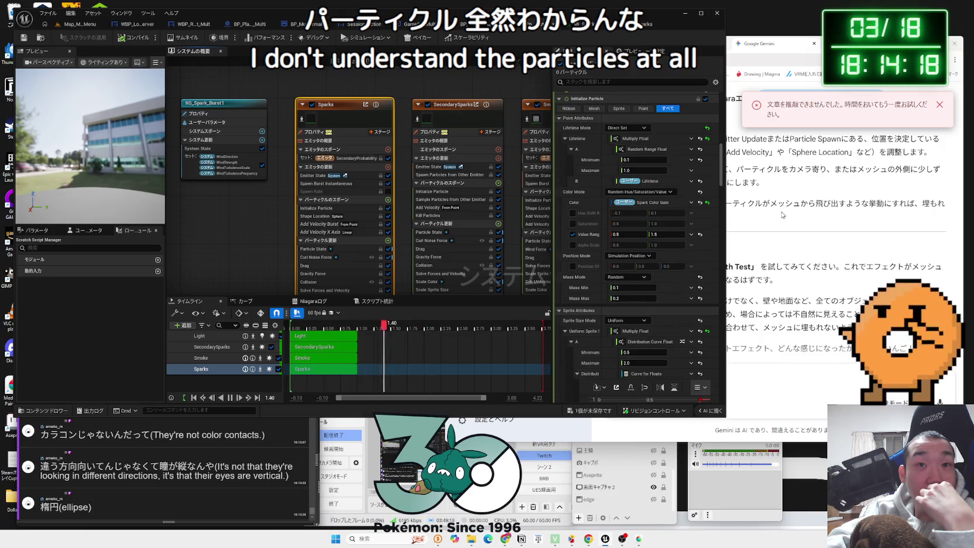
pyautogui.scroll(-6, 662, 215)
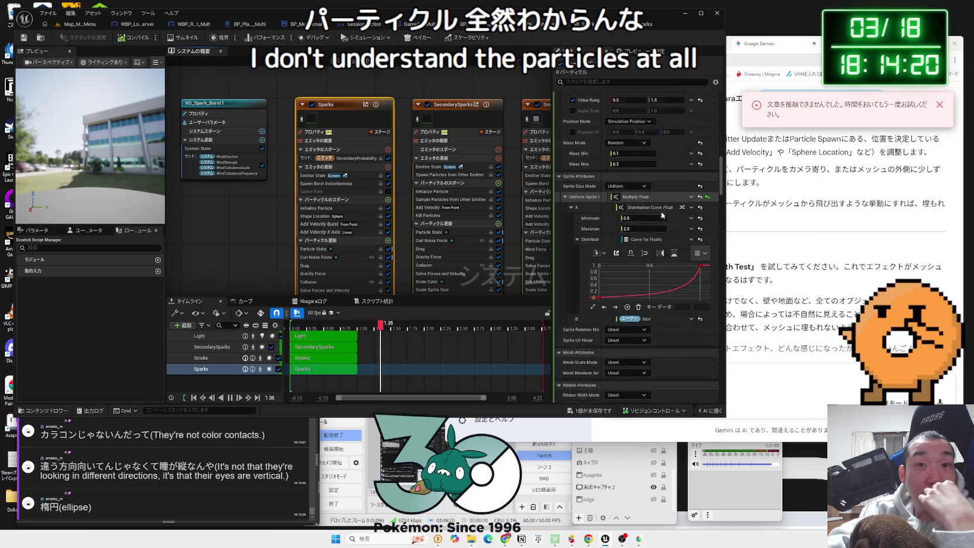
pyautogui.scroll(-5, 661, 215)
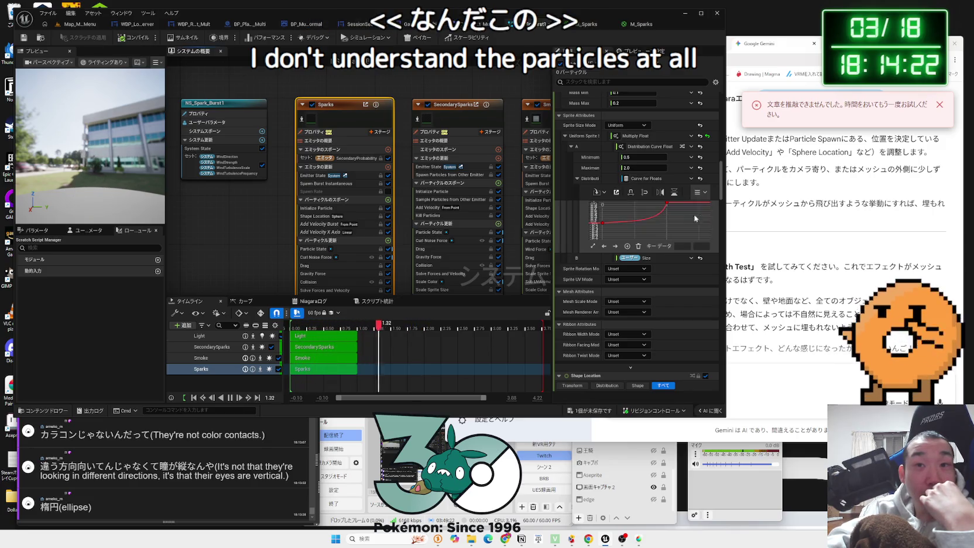
# Pan around the emitter graph and clear the emitter selection
pyautogui.moveTo(721, 194)
pyautogui.mouseDown()
pyautogui.moveTo(740, 391)
pyautogui.moveTo(703, 379)
pyautogui.mouseUp()
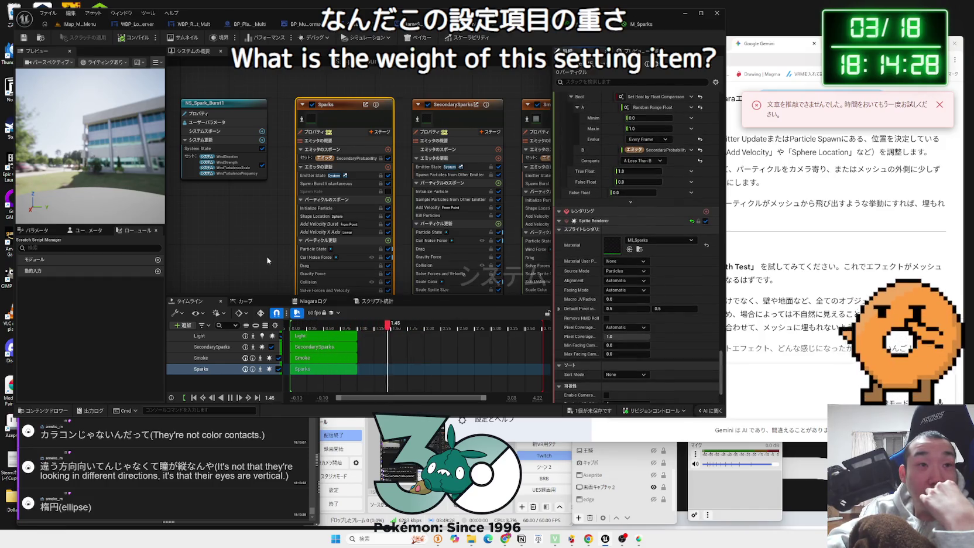
pyautogui.moveTo(268, 253); pyautogui.dragTo(279, 161)
pyautogui.moveTo(277, 199); pyautogui.dragTo(278, 251)
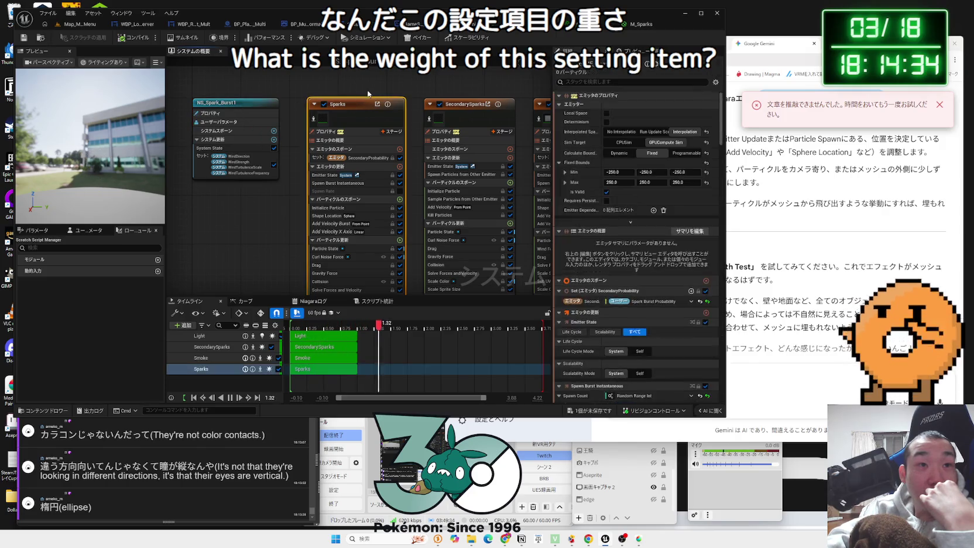
pyautogui.click(296, 114)
pyautogui.moveTo(397, 216); pyautogui.dragTo(303, 220)
pyautogui.scroll(-2, 303, 220)
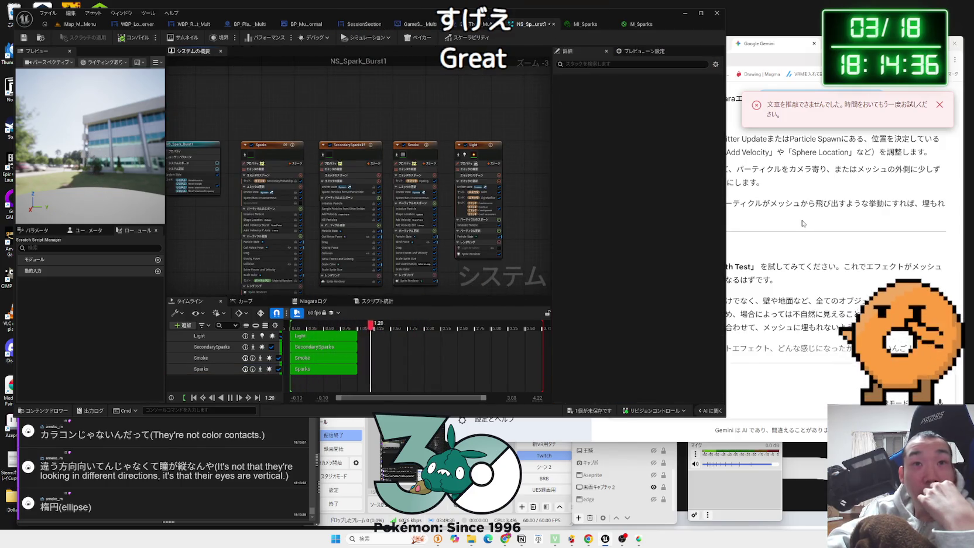
# Return to the Gemini chat and scroll its conversation
pyautogui.click(762, 265)
pyautogui.scroll(10, 762, 262)
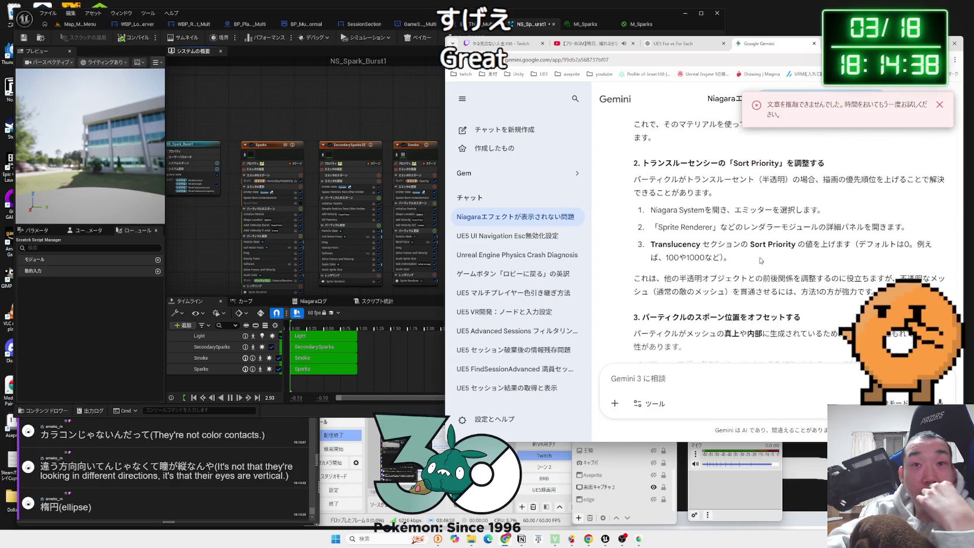
pyautogui.scroll(-2, 760, 256)
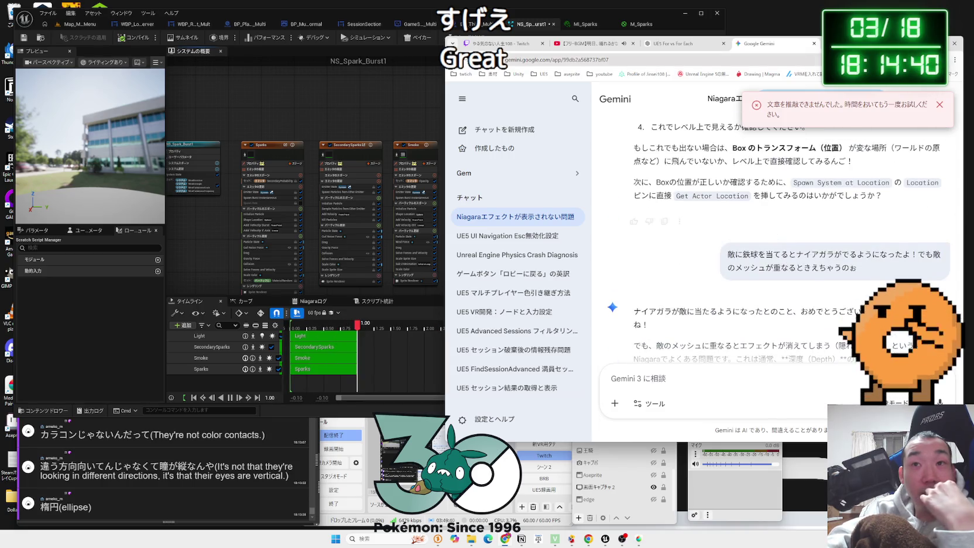
# Search Google for 'Niagara 当たり判定' in a new tab
pyautogui.hotkey('ctrl', 't')
pyautogui.write('Niagara あ')
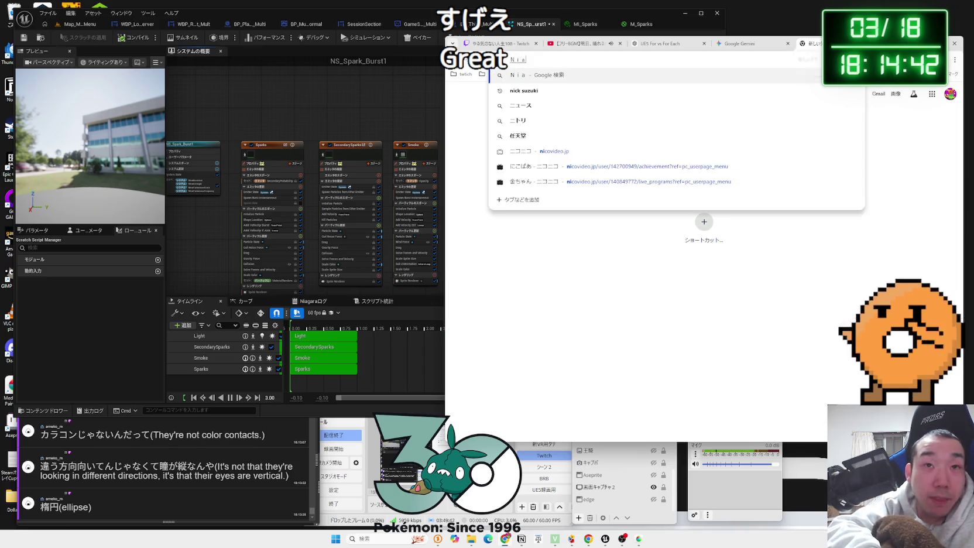
pyautogui.write('たりはんt')
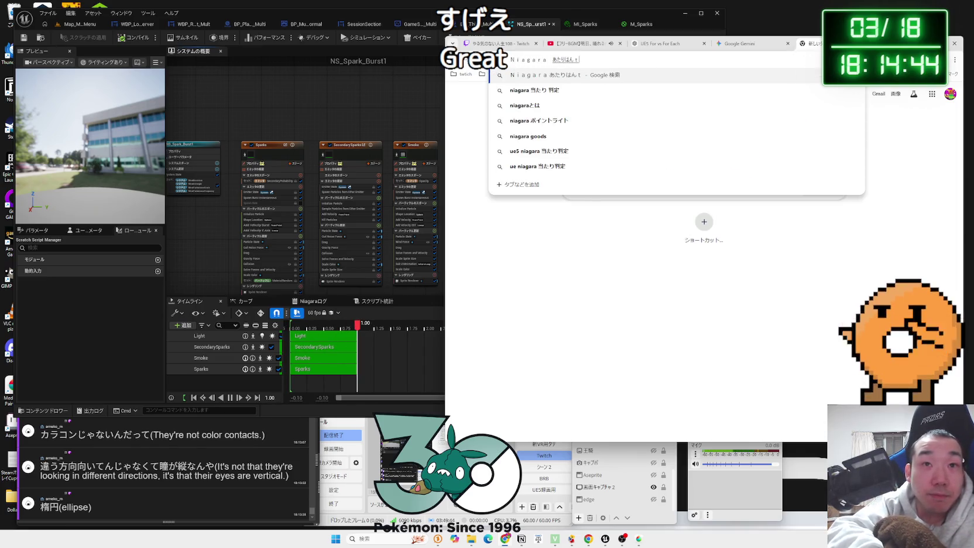
pyautogui.write('い')
pyautogui.press('space')
pyautogui.press('Return')
pyautogui.press('Return')
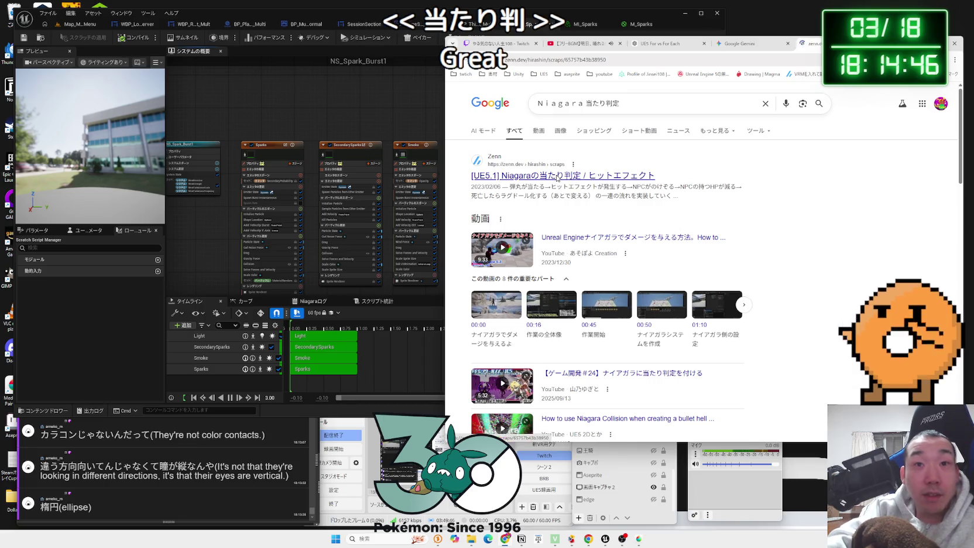
# Read the Zenn article on Niagara hit detection, then go back to the results
pyautogui.click(558, 176)
pyautogui.scroll(-5, 664, 221)
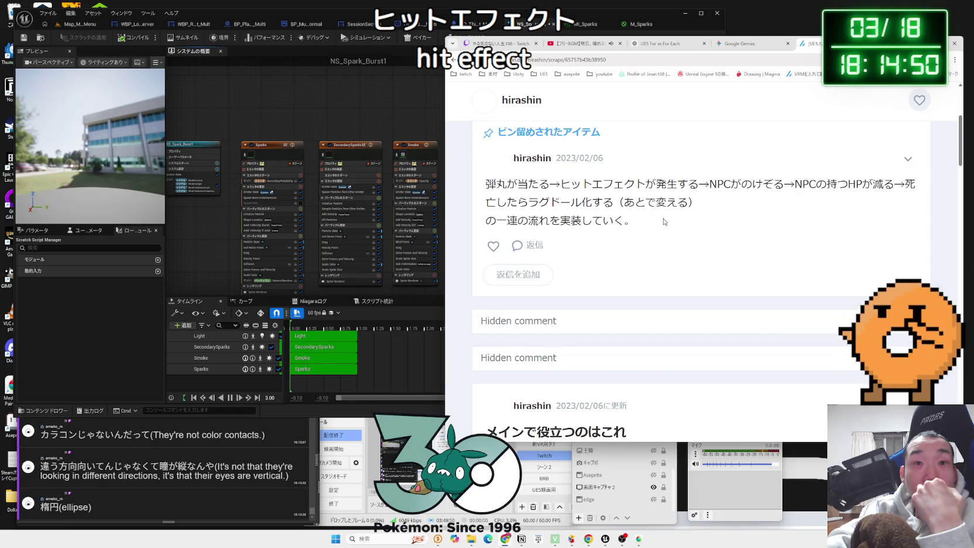
pyautogui.scroll(-10, 665, 221)
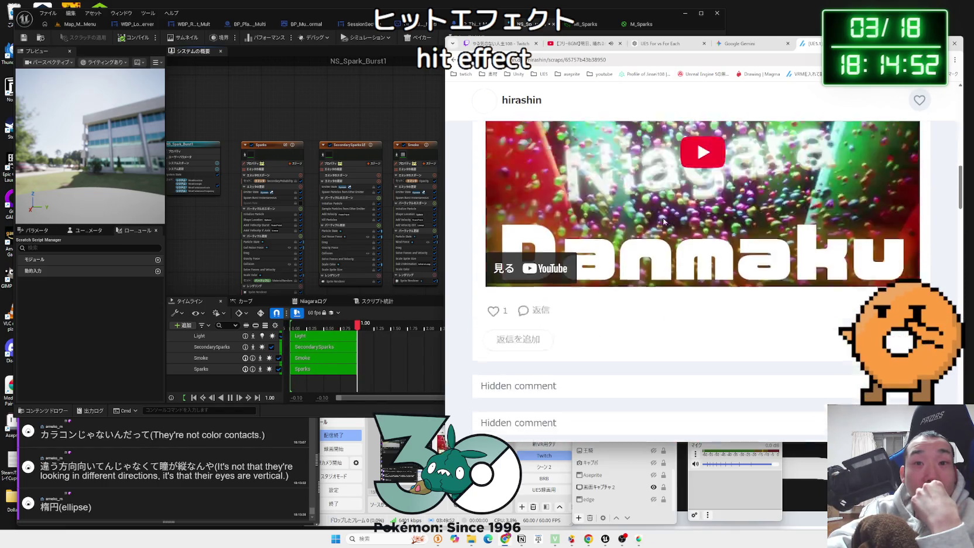
pyautogui.scroll(-3, 664, 221)
pyautogui.hotkey('alt', 'Left')
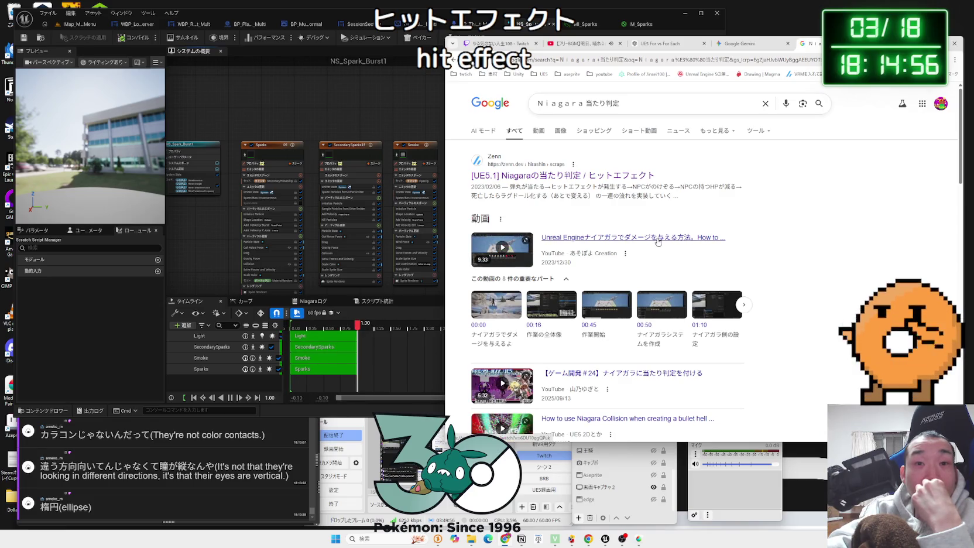
# Open the Unreal forum thread on Niagara collision, then return to the results
pyautogui.scroll(-2, 658, 241)
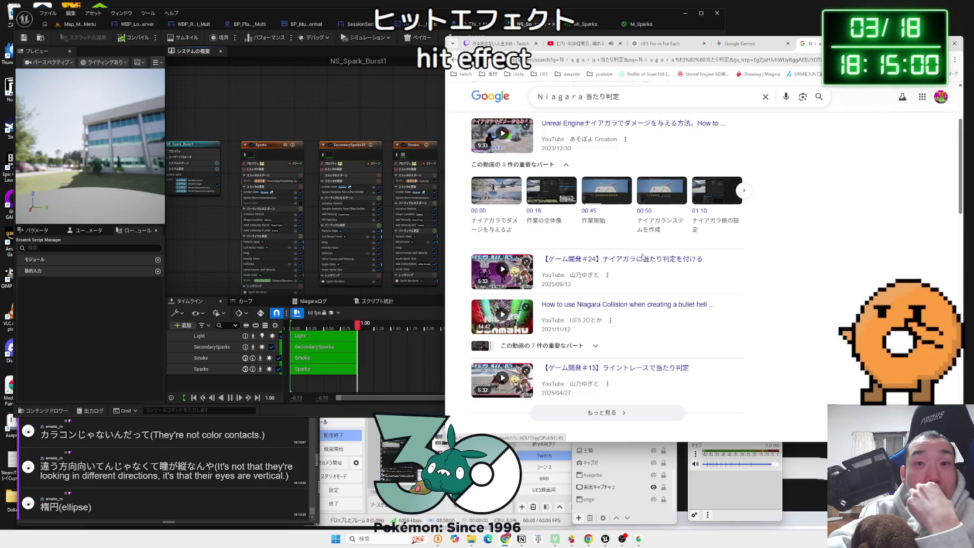
pyautogui.scroll(-3, 642, 257)
pyautogui.click(640, 269)
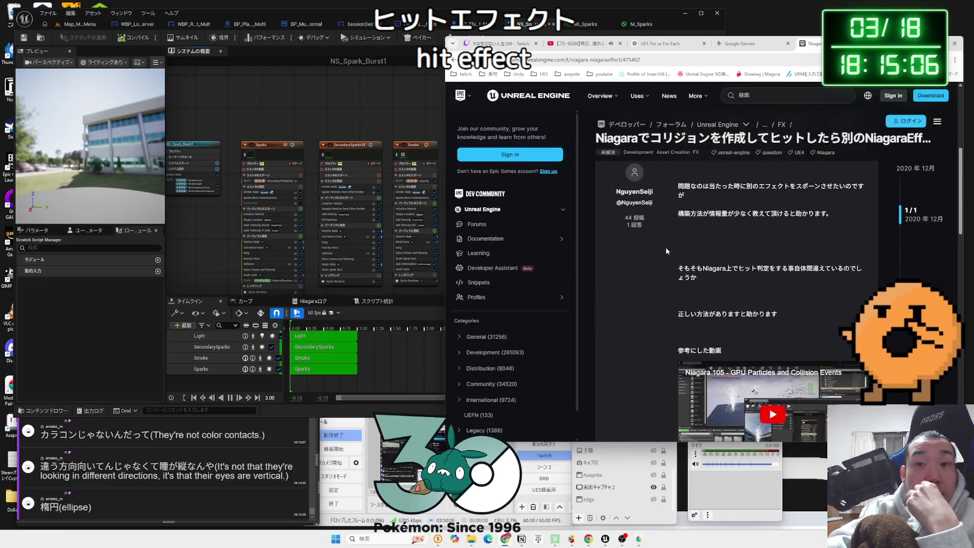
pyautogui.hotkey('alt', 'Left')
# Read the blog article on Niagara particle damage, pausing its demo video, then return to Unreal
pyautogui.scroll(-3, 715, 249)
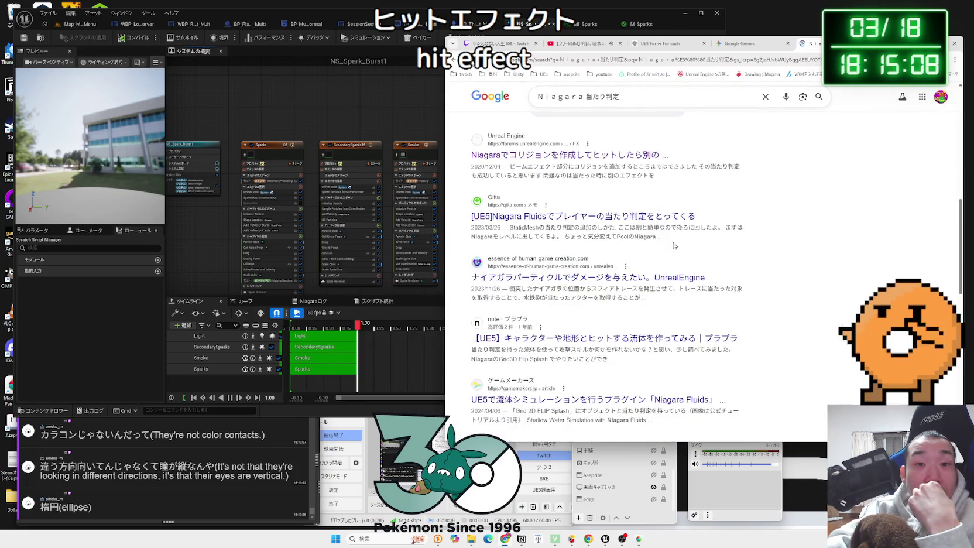
pyautogui.click(637, 258)
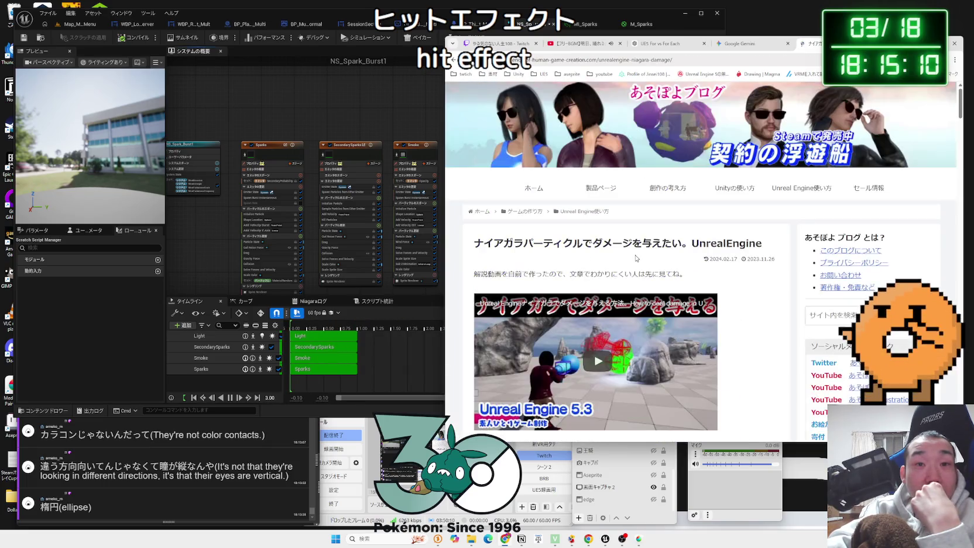
pyautogui.scroll(-9, 599, 249)
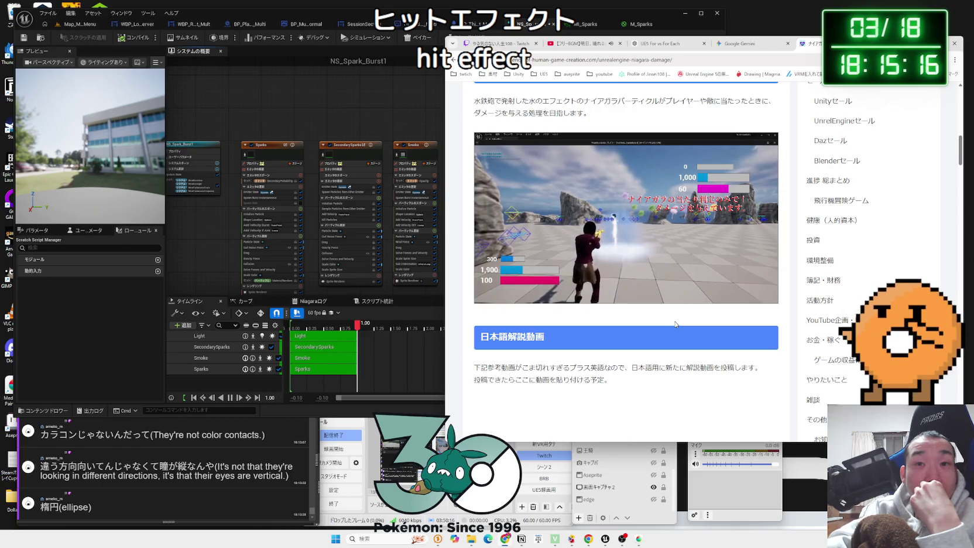
pyautogui.scroll(1, 676, 323)
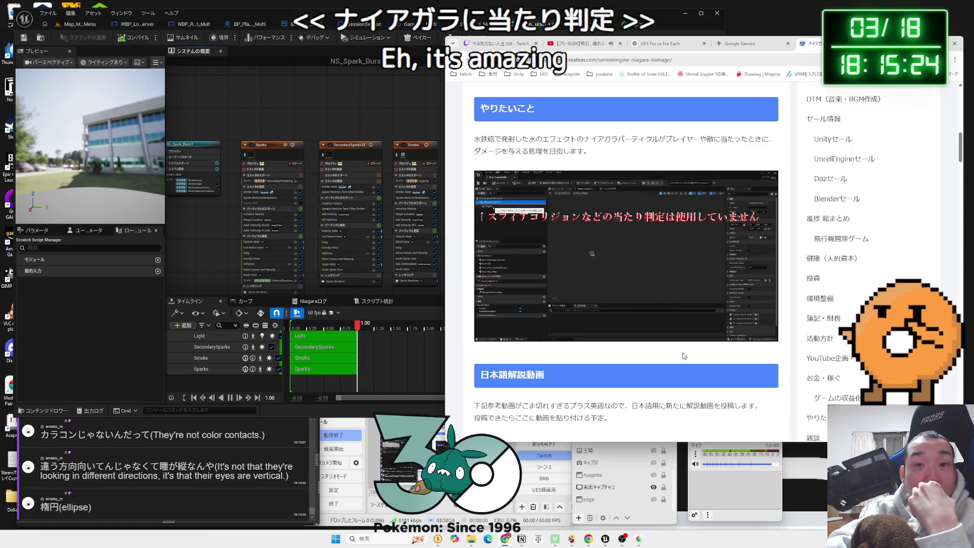
pyautogui.moveTo(568, 317)
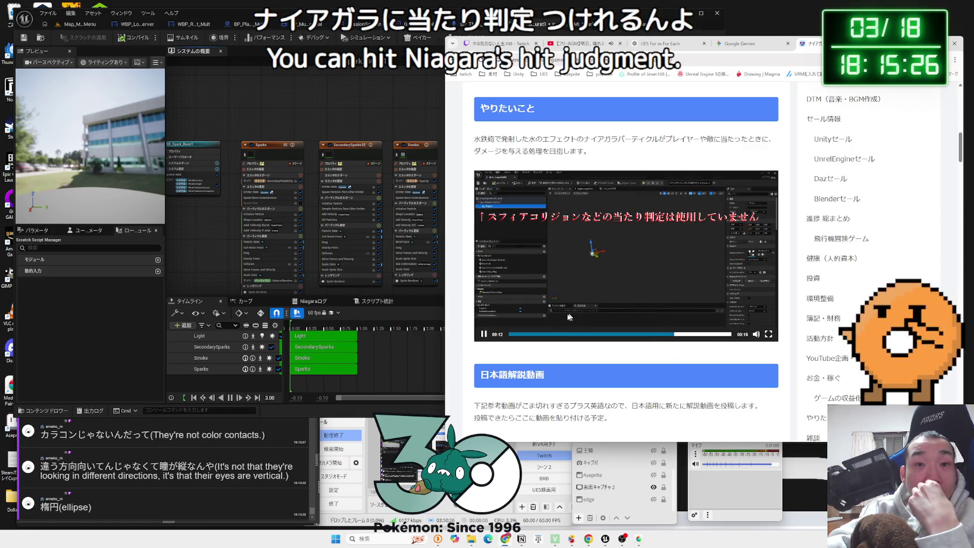
pyautogui.click(501, 335)
pyautogui.scroll(-5, 574, 316)
pyautogui.hotkey('alt', 'Left')
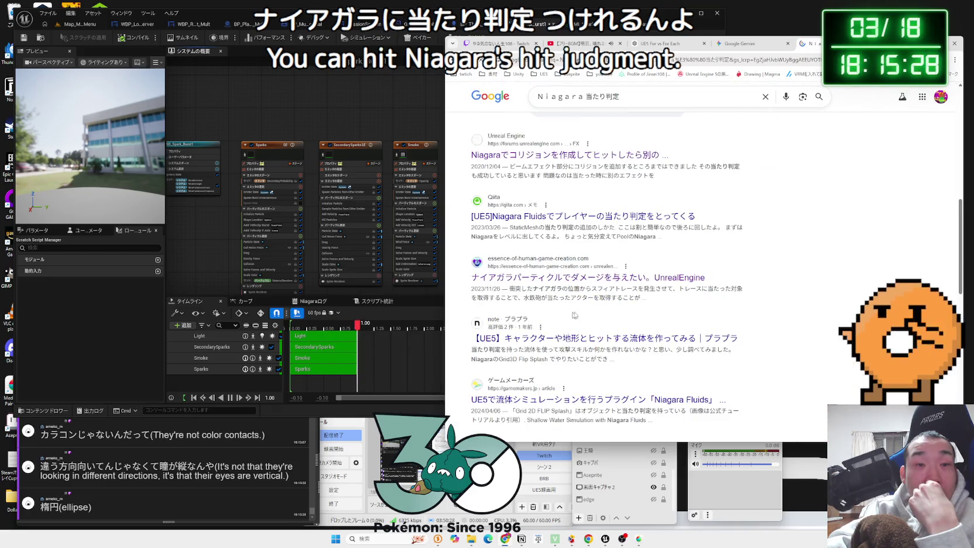
pyautogui.click(299, 123)
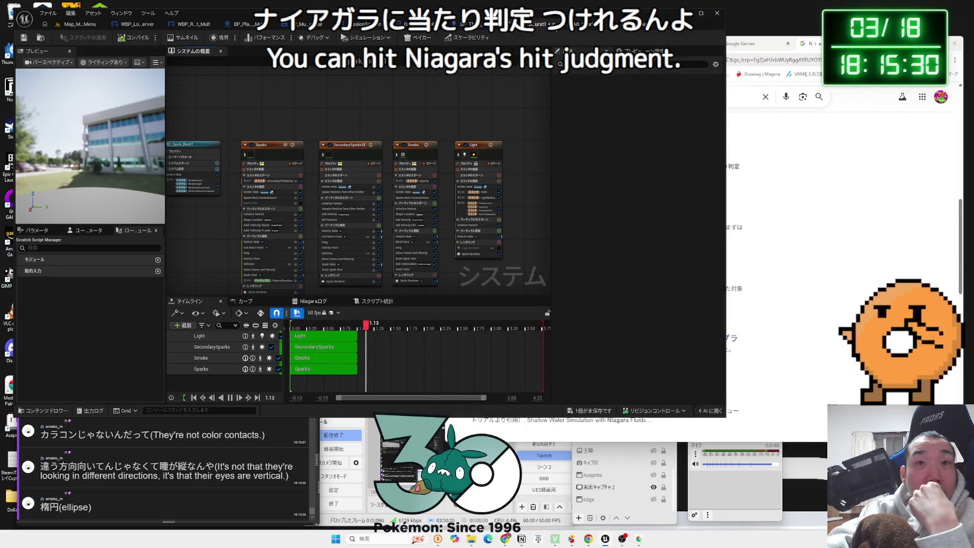
# Switch back to the Gemini chat and scroll through its answer
pyautogui.hotkey('ctrl', 'Tab')
pyautogui.hotkey('ctrl', 'Tab')
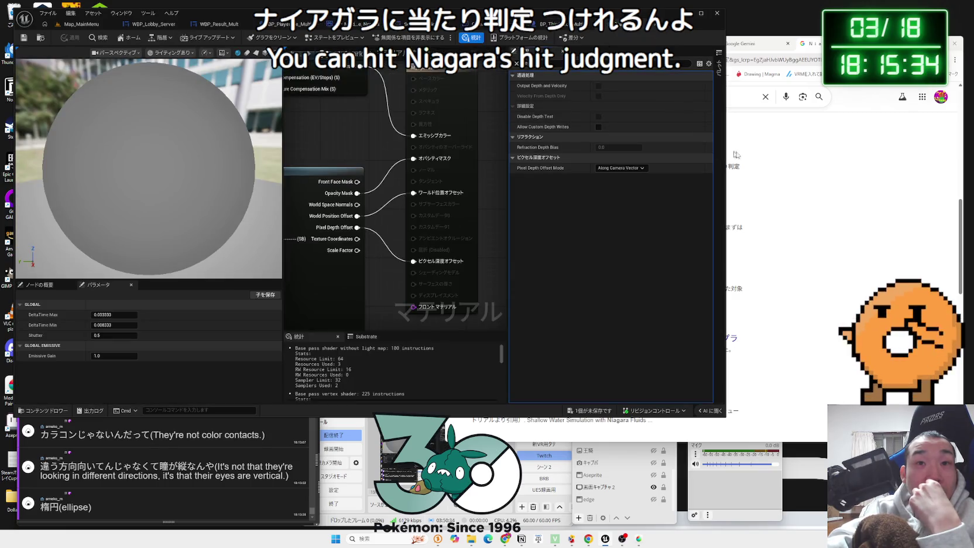
pyautogui.click(737, 70)
pyautogui.click(750, 46)
pyautogui.scroll(-10, 761, 275)
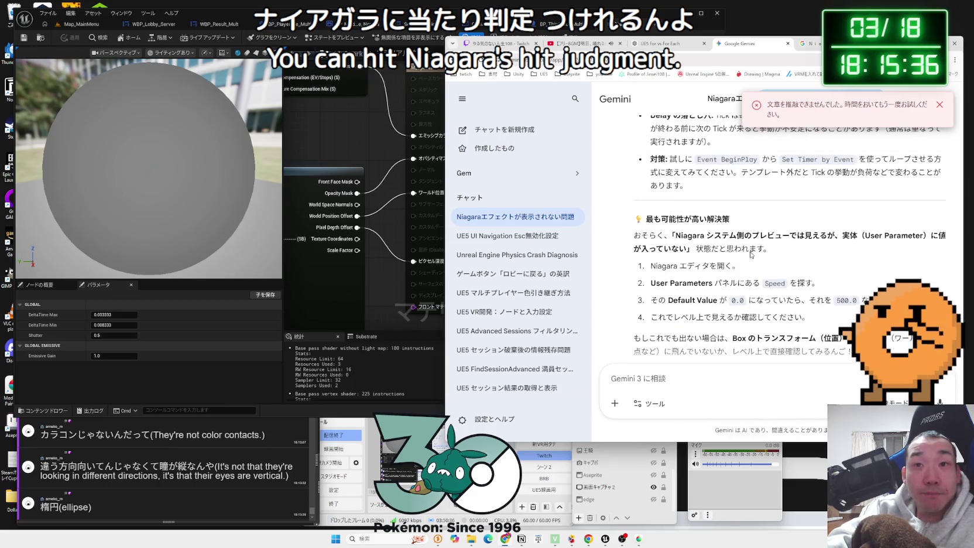
pyautogui.scroll(-10, 748, 249)
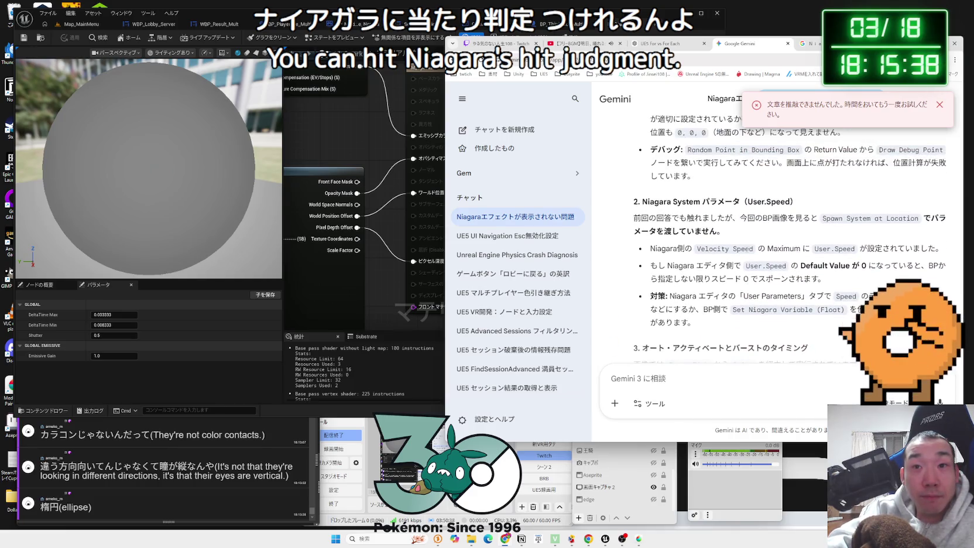
pyautogui.scroll(-5, 743, 251)
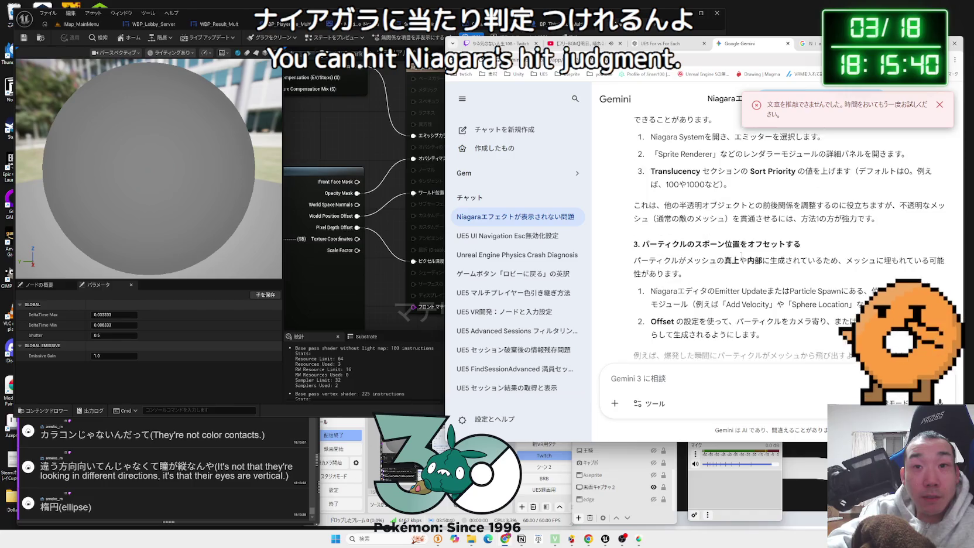
pyautogui.scroll(4, 741, 258)
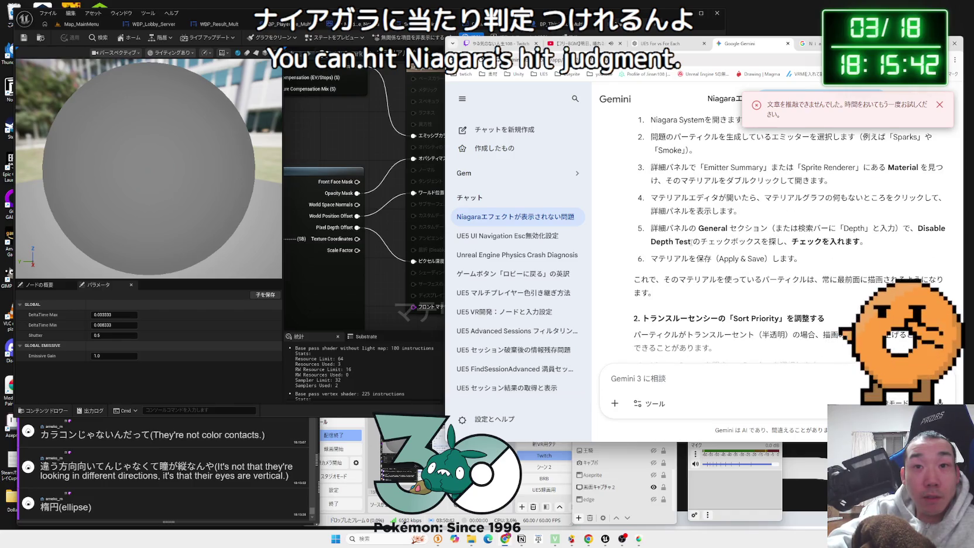
# Tell Gemini 'Disable Depth Test' is greyed out and read its Camera Offset workaround
pyautogui.click(900, 237)
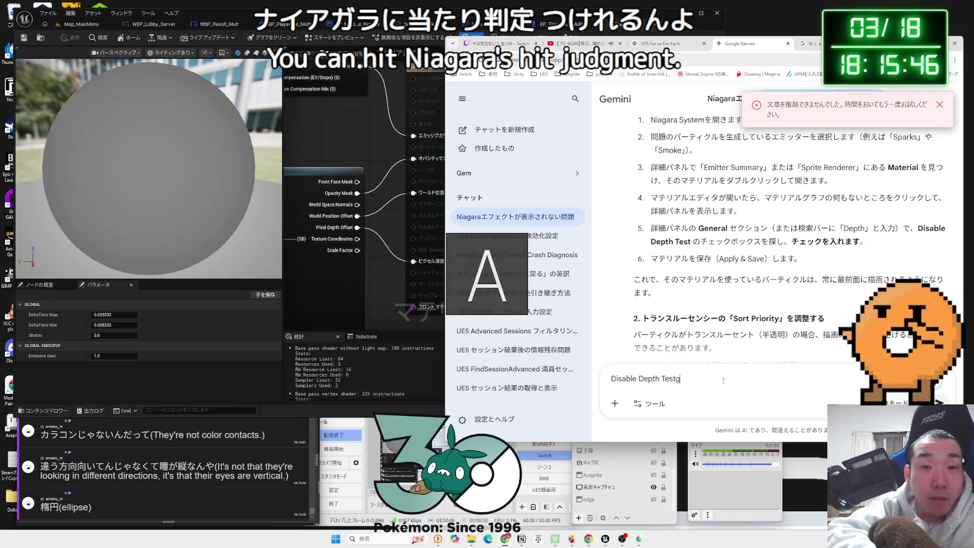
pyautogui.write('がく')
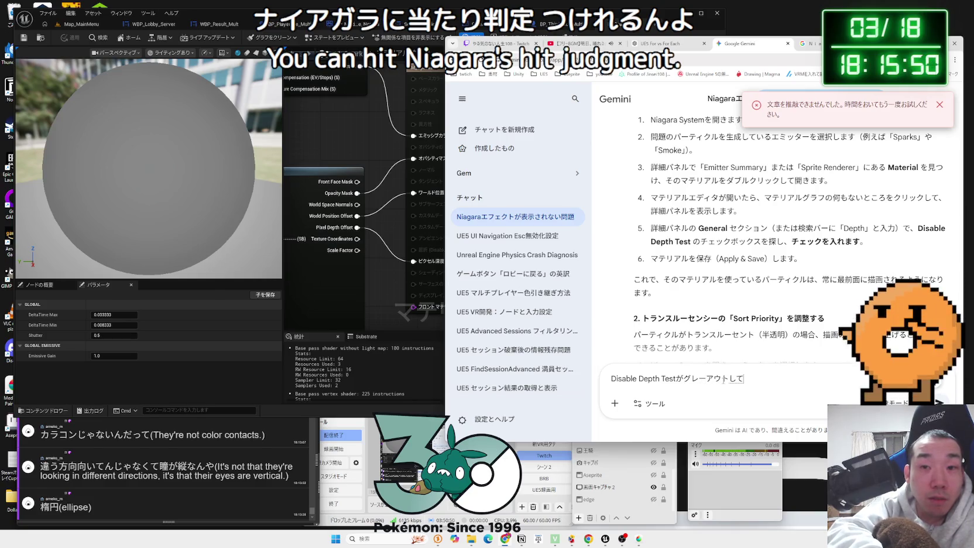
pyautogui.press('Return')
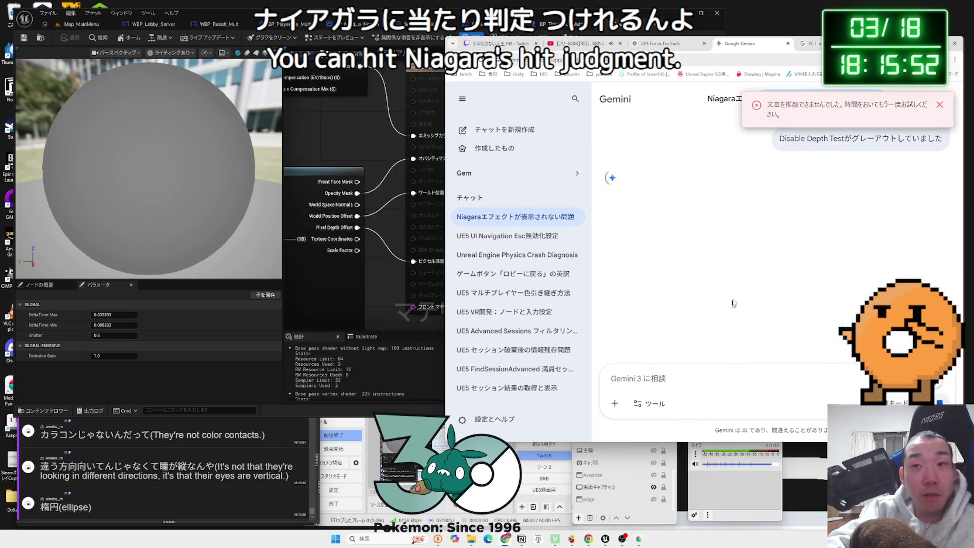
pyautogui.click(940, 105)
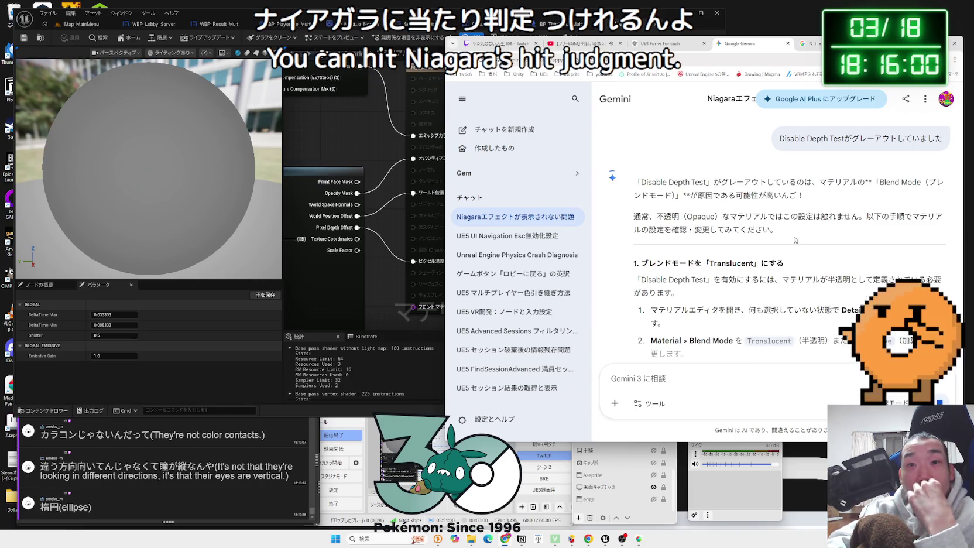
pyautogui.scroll(-1, 791, 238)
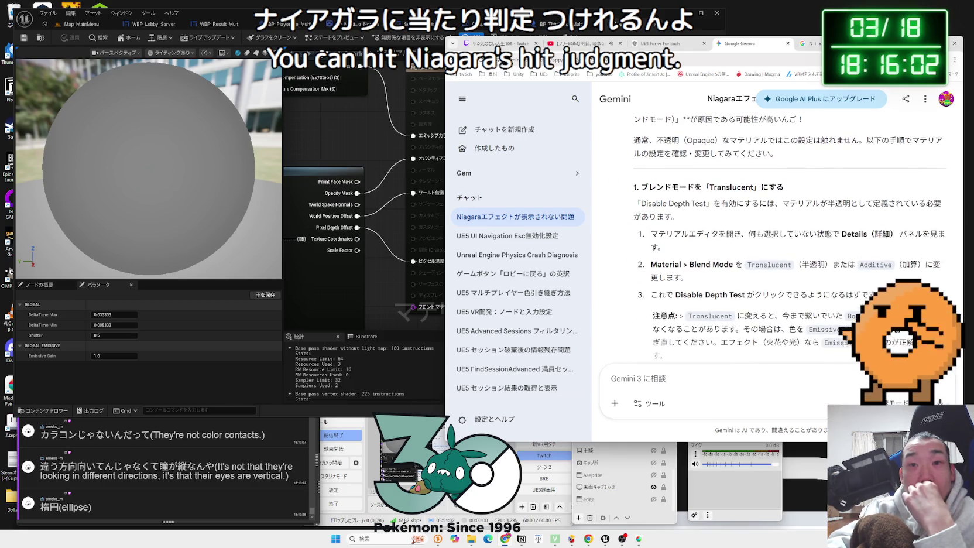
pyautogui.scroll(-1, 791, 237)
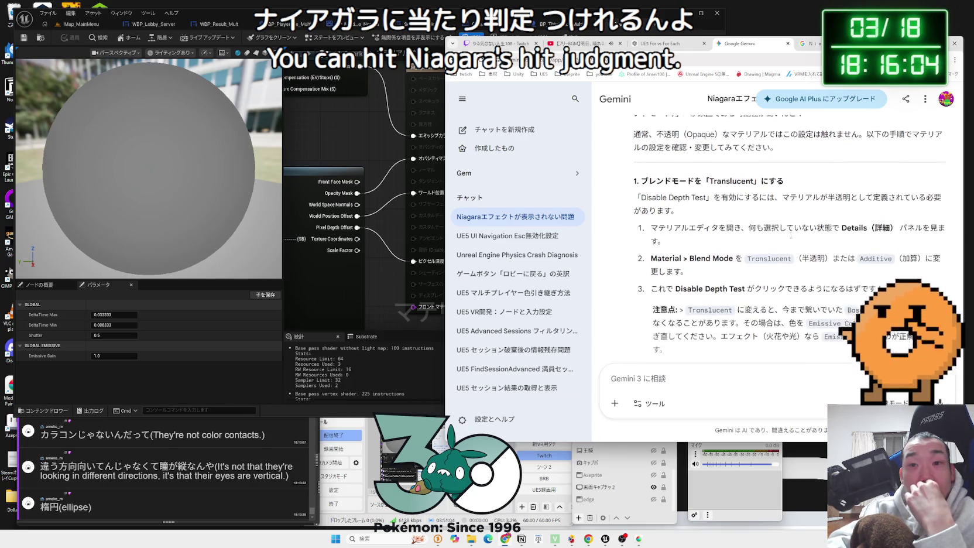
pyautogui.scroll(-2, 791, 238)
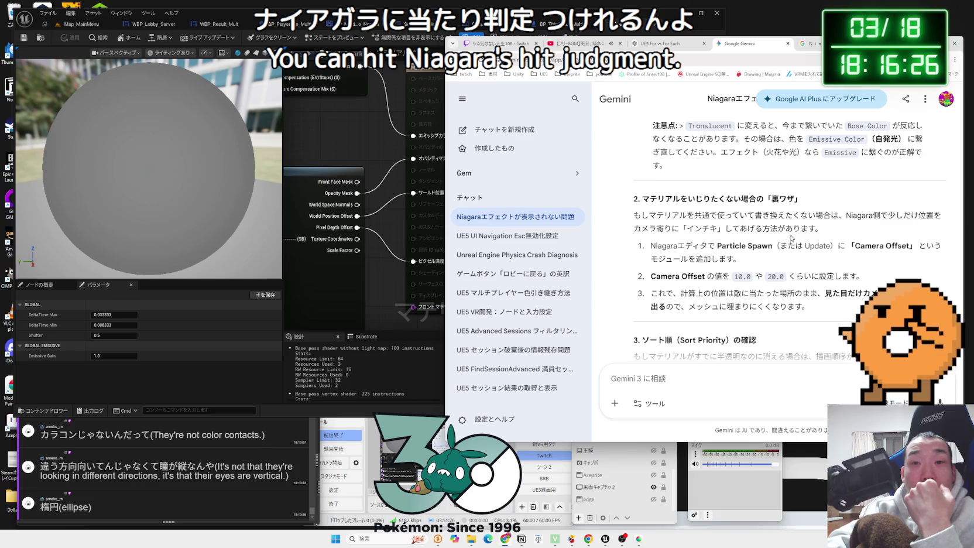
# Clear the Depth details filter and close the M_Sparks material editor
pyautogui.click(408, 177)
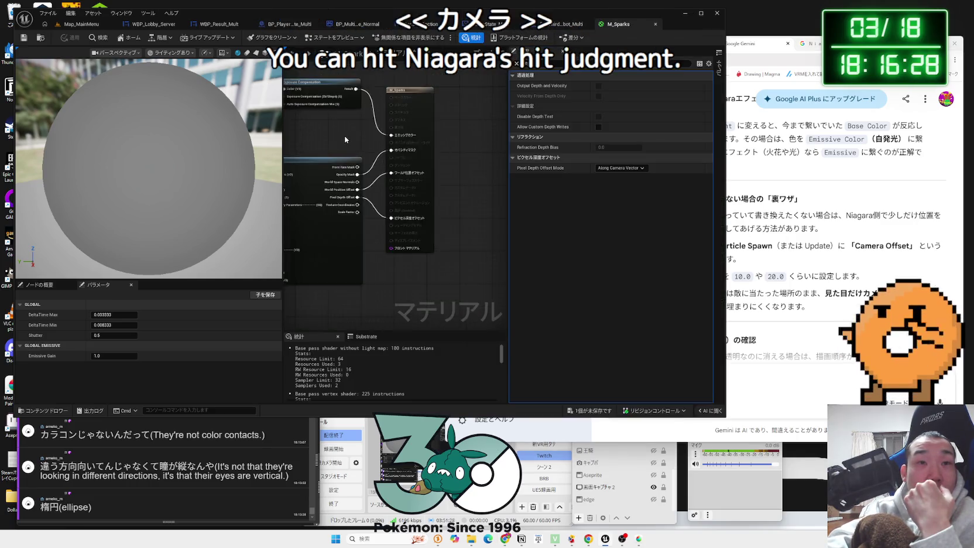
pyautogui.click(517, 63)
pyautogui.hotkey('ctrl', 'a')
pyautogui.press('BackSpace')
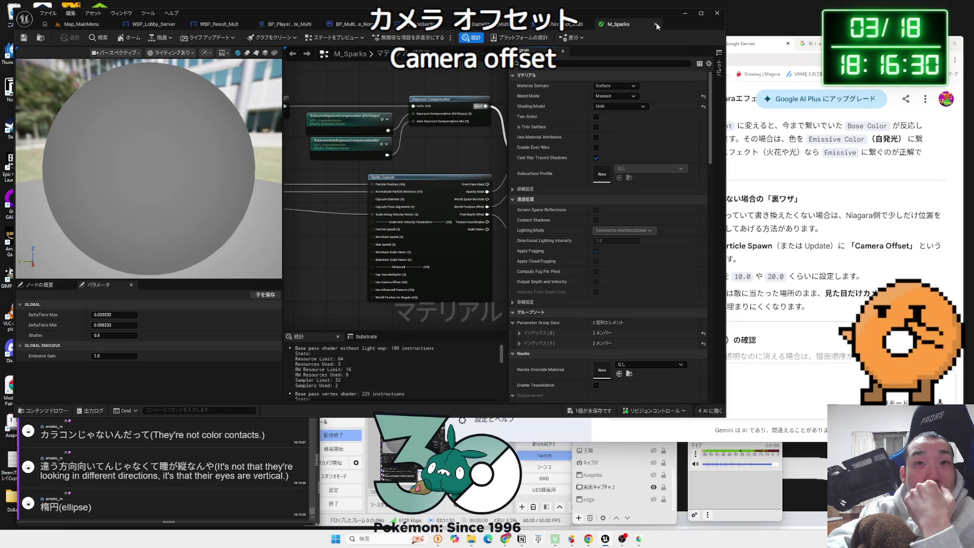
pyautogui.click(657, 26)
pyautogui.click(81, 25)
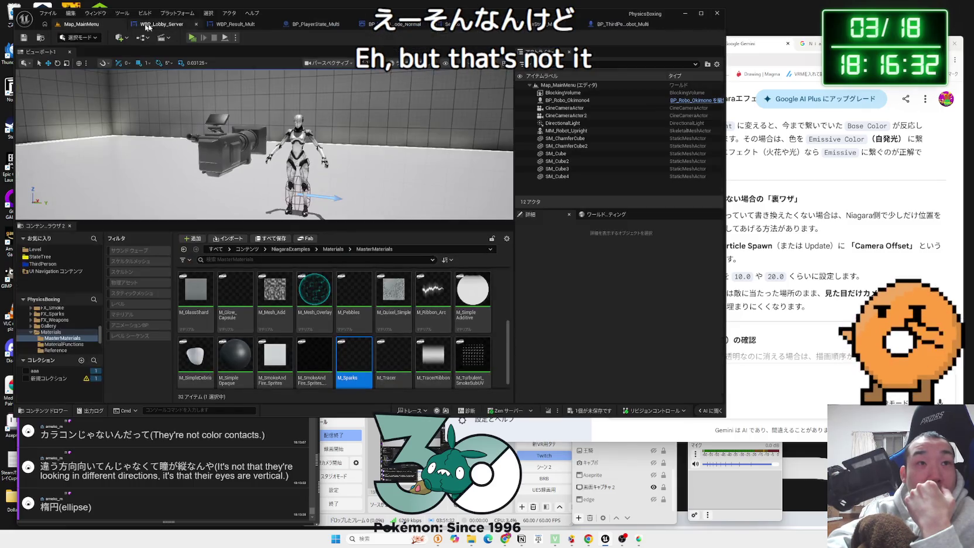
# Add a custom event named NiagaraMulticast to the character blueprint's event graph
pyautogui.click(621, 24)
pyautogui.rightClick(341, 253)
pyautogui.click(371, 285)
pyautogui.press('BackSpace')
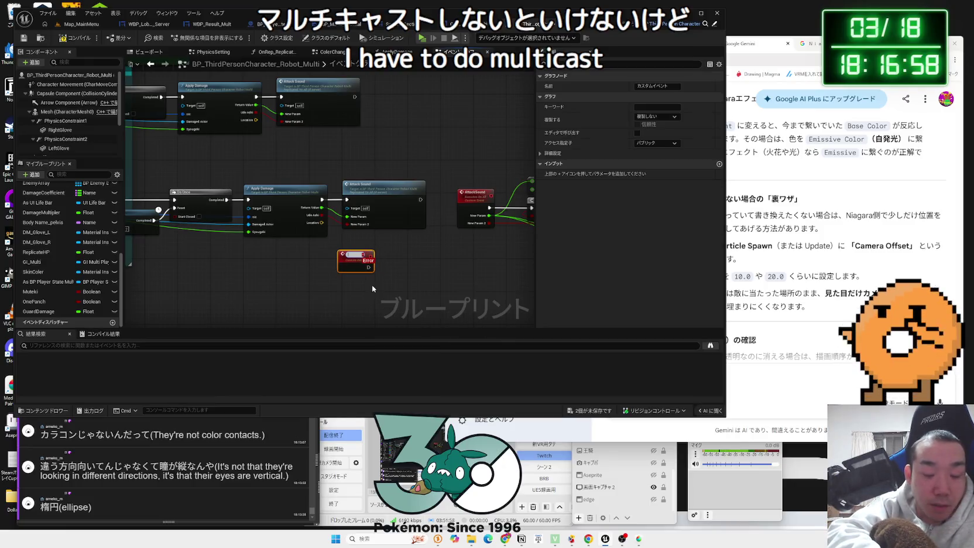
pyautogui.write('M')
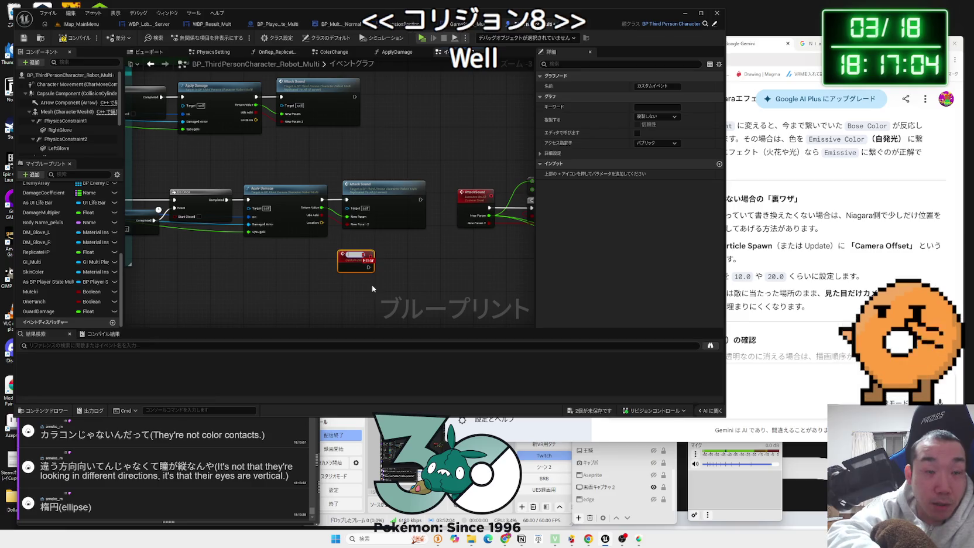
pyautogui.write('8park')
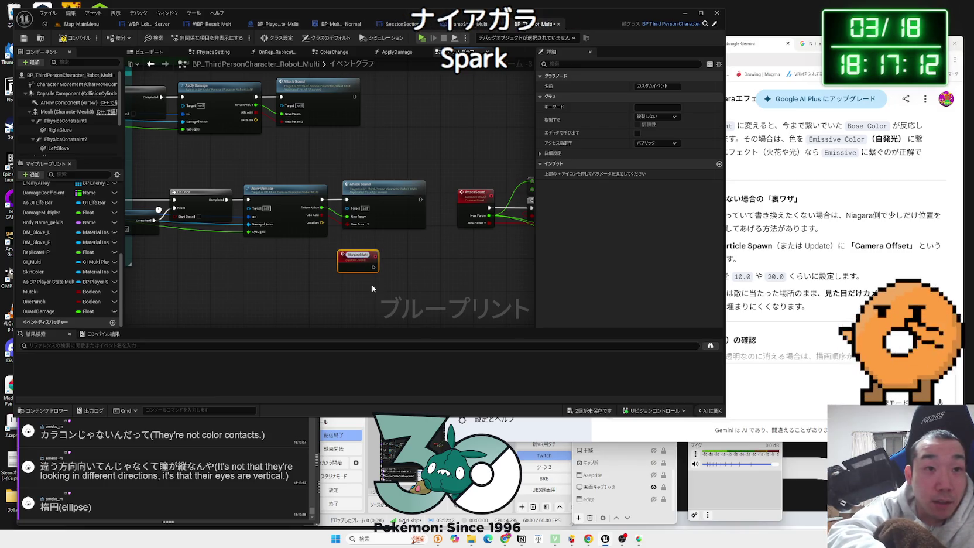
pyautogui.press('Return')
# Set NiagaraMulticast's Replicates option to Multicast
pyautogui.click(674, 118)
pyautogui.click(656, 135)
pyautogui.scroll(-3, 345, 257)
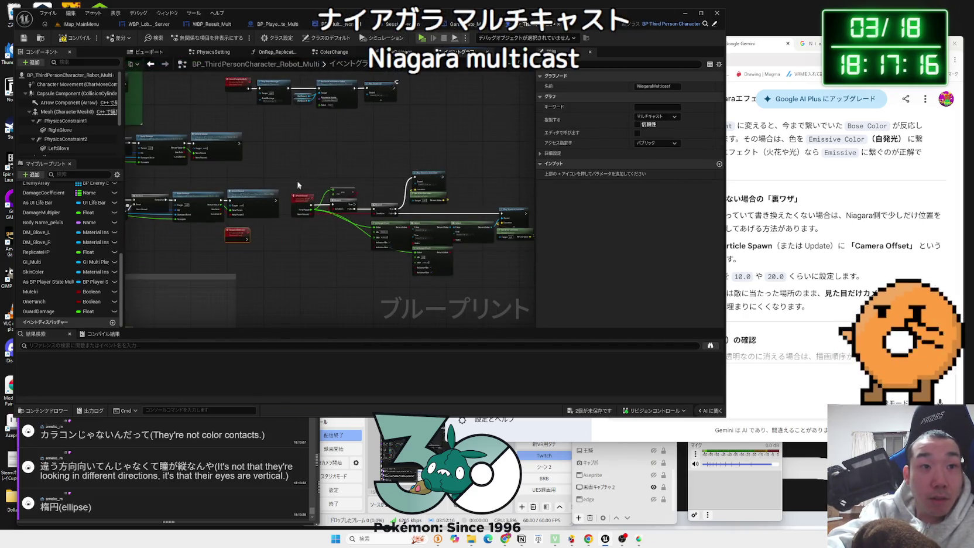
pyautogui.click(268, 230)
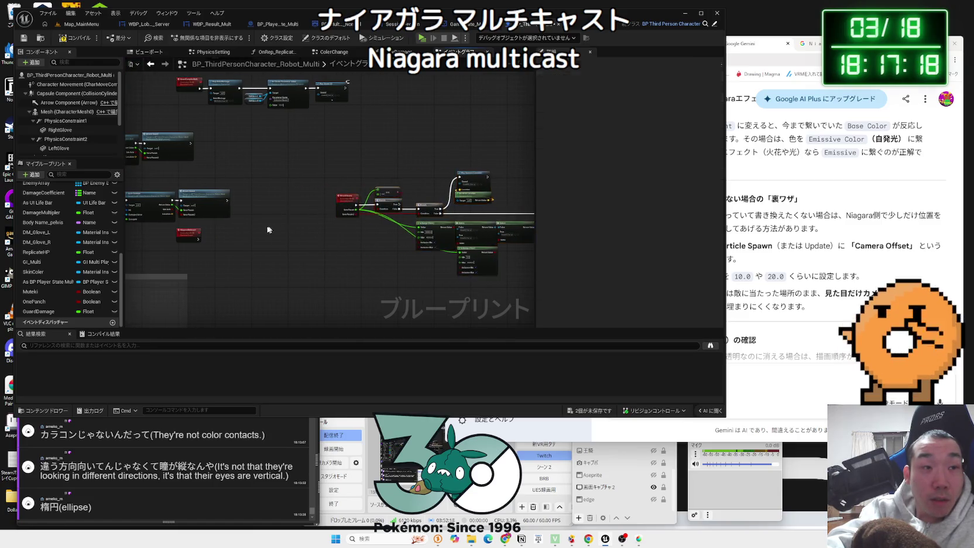
pyautogui.scroll(3, 268, 229)
pyautogui.moveTo(201, 177)
pyautogui.mouseDown()
pyautogui.moveTo(374, 154)
pyautogui.moveTo(327, 230)
pyautogui.moveTo(359, 130)
pyautogui.mouseUp()
# Add Spawn System at Location and wire a Vector input parameter into its Location
pyautogui.hotkey('ctrl', 'v')
pyautogui.moveTo(298, 193); pyautogui.dragTo(298, 152)
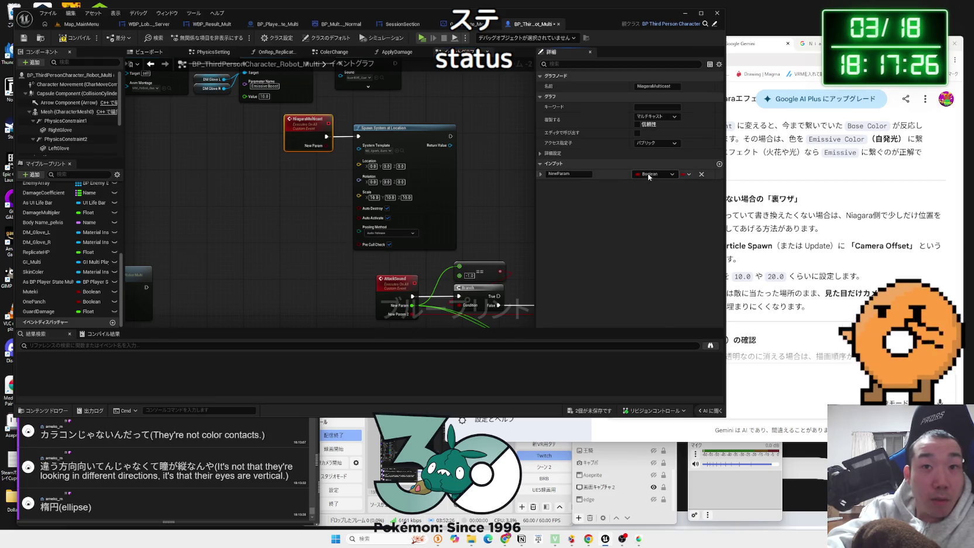
pyautogui.click(649, 174)
pyautogui.click(656, 248)
pyautogui.click(655, 174)
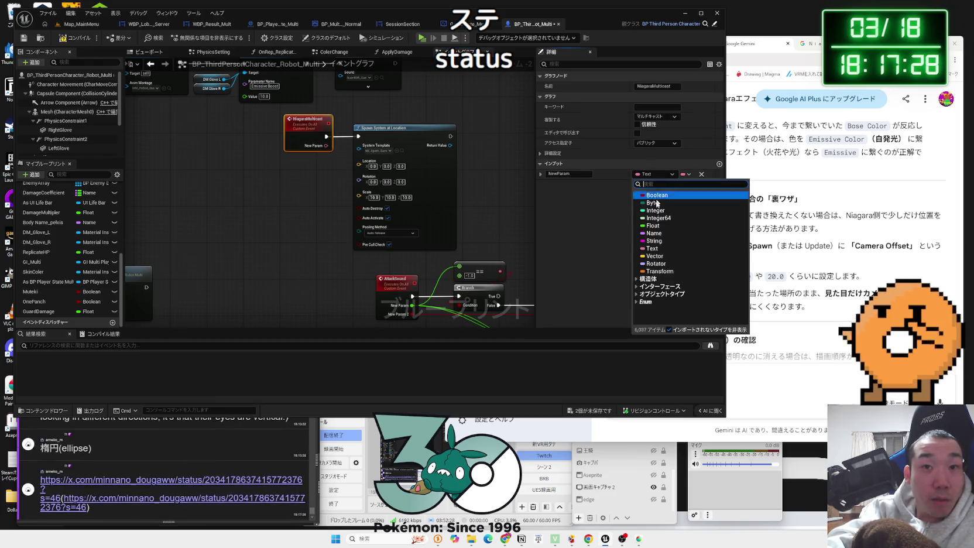
pyautogui.click(654, 256)
pyautogui.moveTo(326, 145)
pyautogui.mouseDown()
pyautogui.moveTo(398, 179)
pyautogui.moveTo(451, 180)
pyautogui.mouseUp()
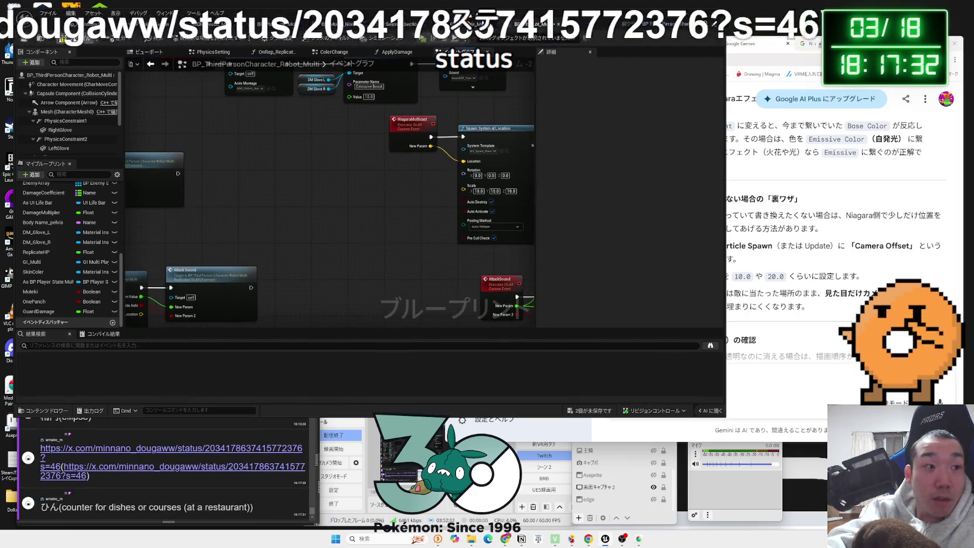
# Call Niagara Multicast after Attack Sound, feeding Location into its New Param
pyautogui.moveTo(275, 282); pyautogui.dragTo(351, 270)
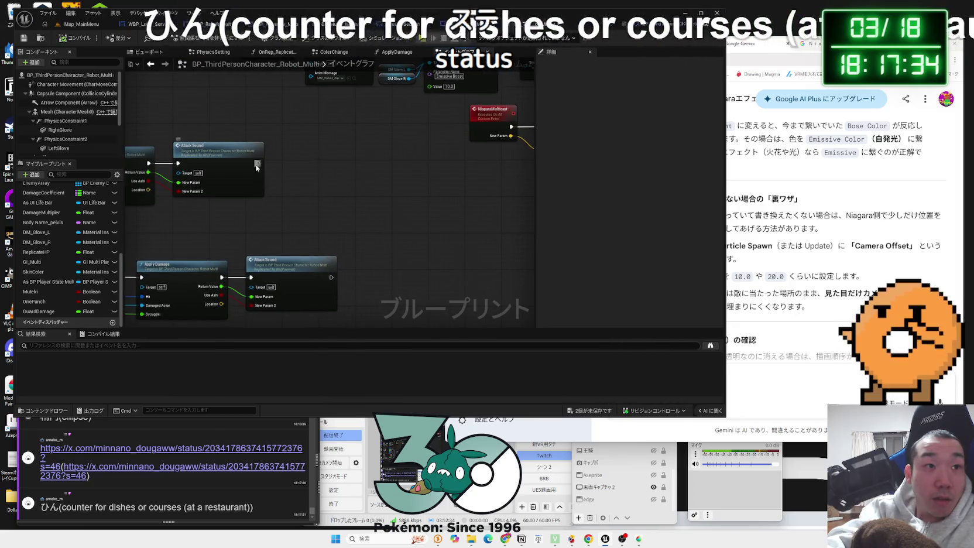
pyautogui.moveTo(258, 163); pyautogui.dragTo(286, 167)
pyautogui.write('niagara')
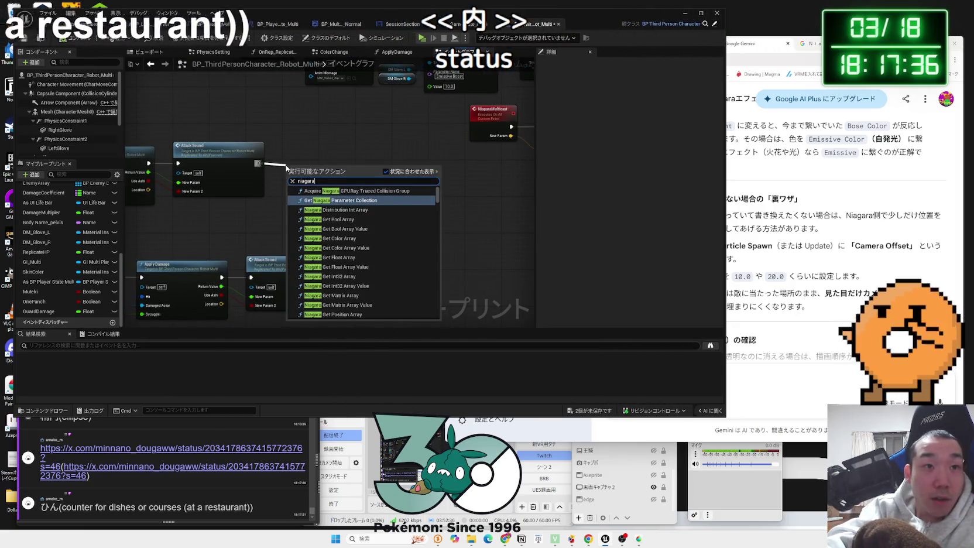
pyautogui.write(' mult')
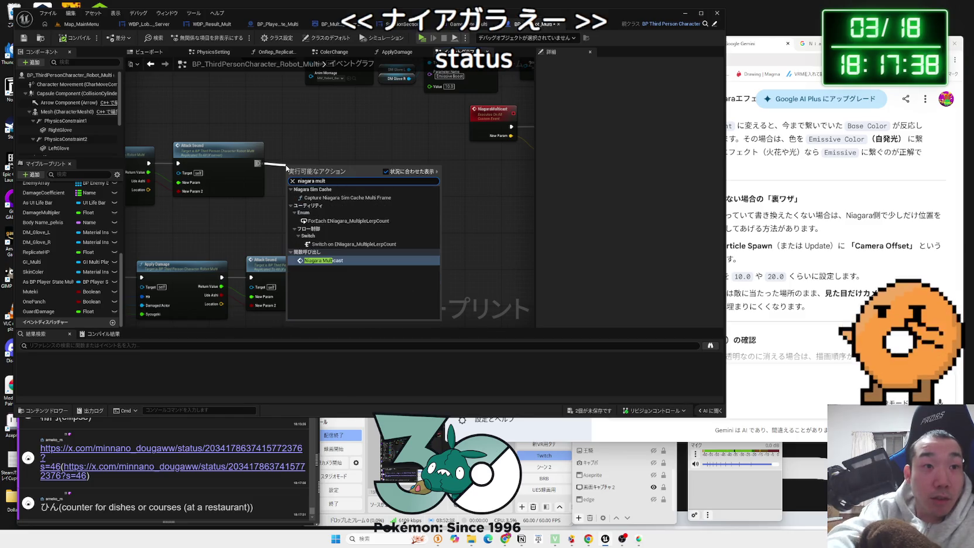
pyautogui.click(332, 263)
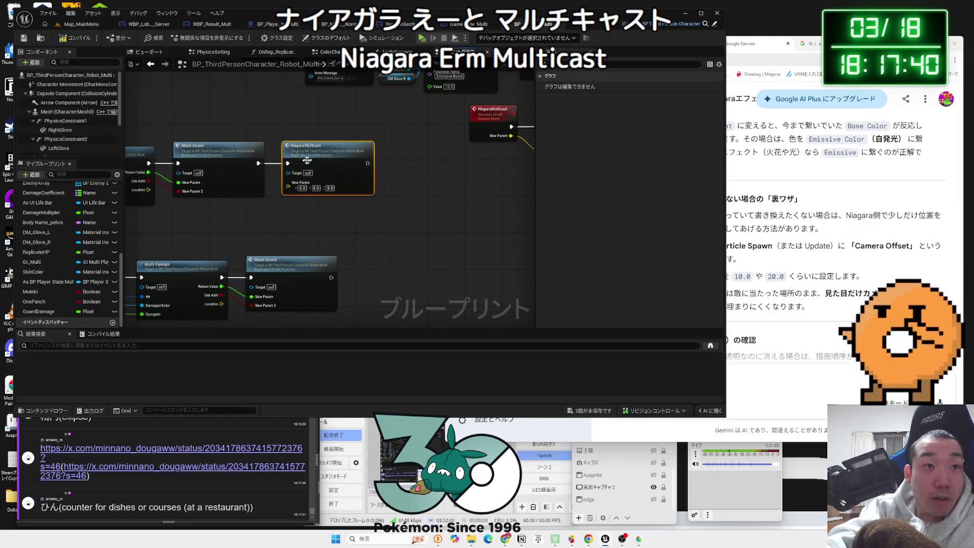
pyautogui.moveTo(373, 272)
pyautogui.mouseDown()
pyautogui.moveTo(336, 174)
pyautogui.moveTo(308, 162)
pyautogui.moveTo(314, 179)
pyautogui.mouseUp()
pyautogui.hotkey('ctrl', 'v')
pyautogui.moveTo(185, 205); pyautogui.dragTo(315, 199)
pyautogui.click(323, 236)
# Save the blueprint and spark system assets
pyautogui.hotkey('ctrl', 'shift', 's')
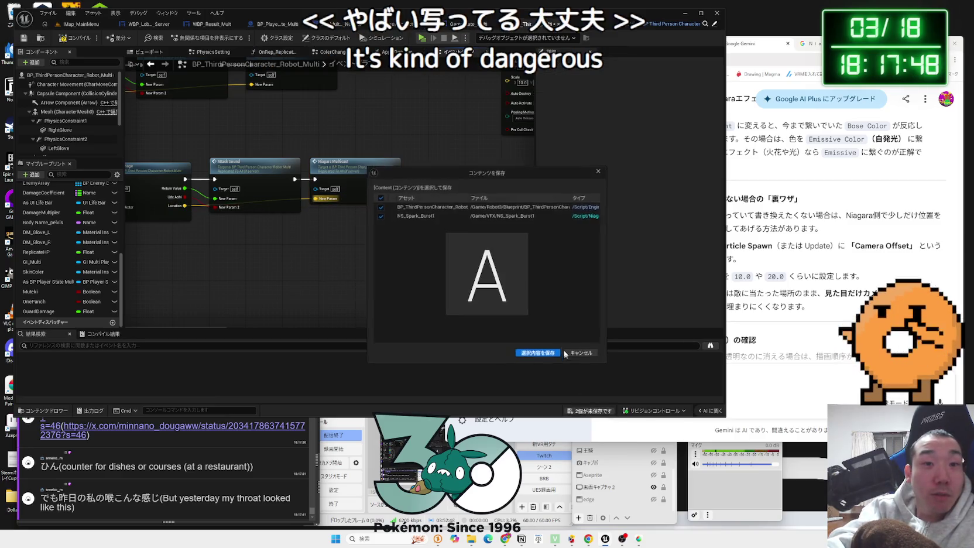
pyautogui.click(547, 355)
pyautogui.moveTo(455, 150)
pyautogui.mouseDown()
pyautogui.moveTo(372, 185)
pyautogui.moveTo(373, 196)
pyautogui.moveTo(313, 191)
pyautogui.mouseUp()
pyautogui.scroll(2, 454, 178)
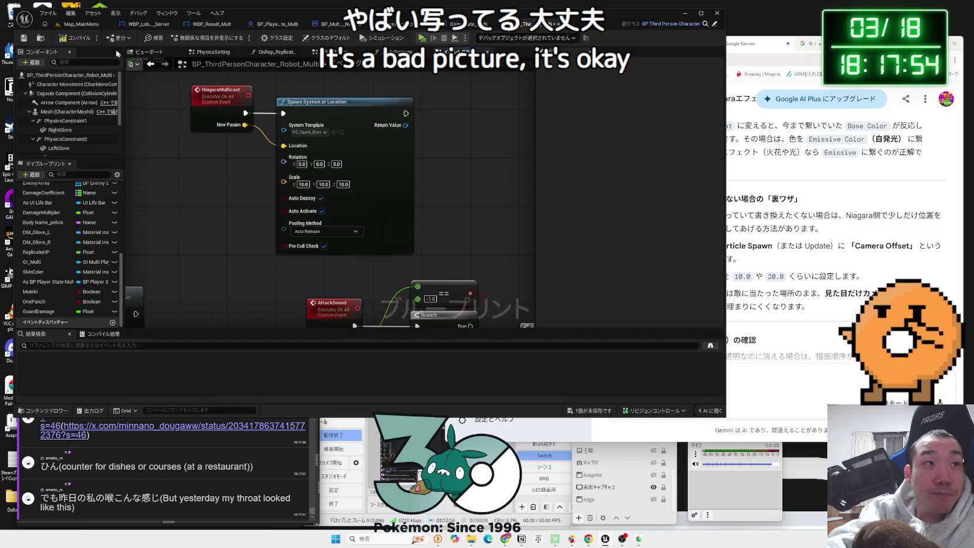
pyautogui.scroll(1, 109, 434)
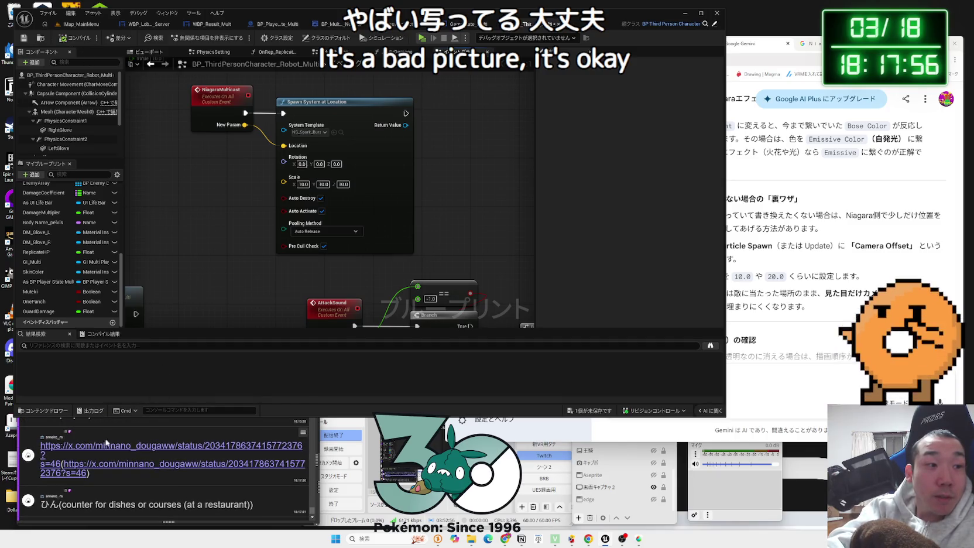
# Open the chat-linked X post, scroll through its replies, and close the tab
pyautogui.click(126, 444)
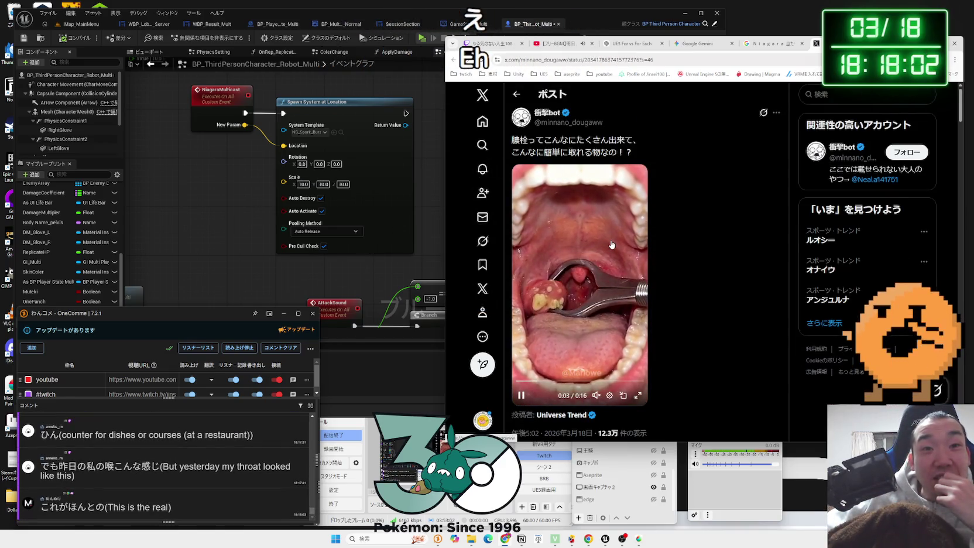
pyautogui.scroll(-5, 610, 239)
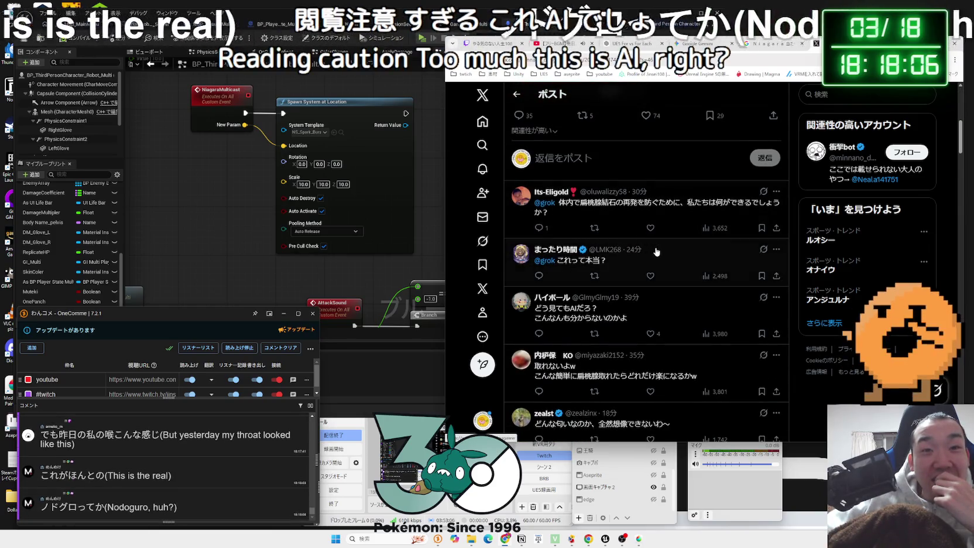
pyautogui.scroll(-1, 610, 239)
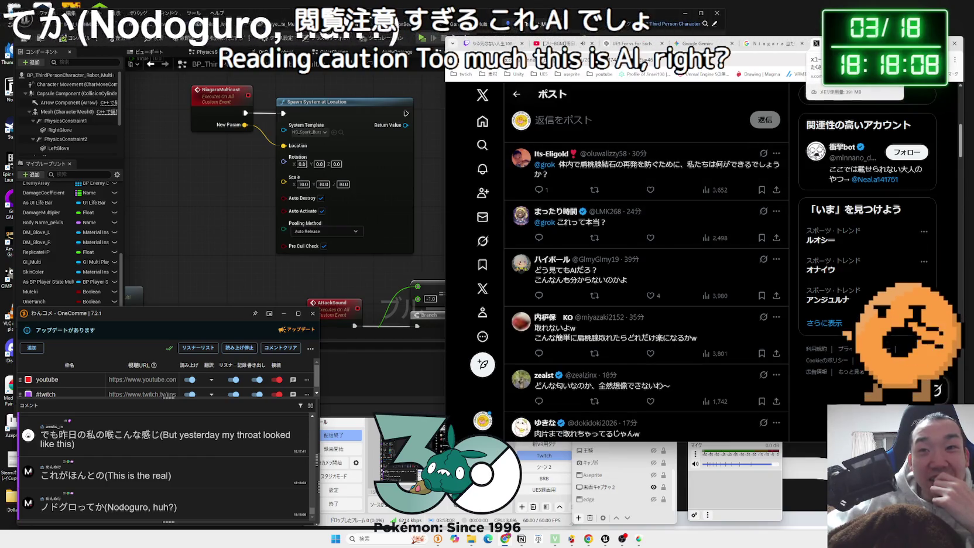
pyautogui.hotkey('ctrl', 'w')
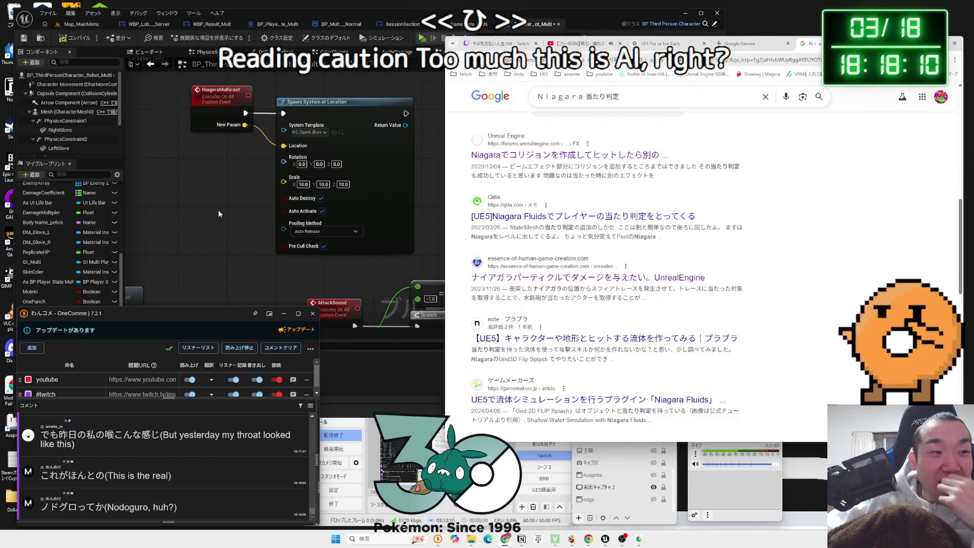
# Marquee-select NiagaraMulticast and Spawn System at Location and nudge them slightly down
pyautogui.click(219, 214)
pyautogui.moveTo(219, 214)
pyautogui.mouseDown()
pyautogui.moveTo(202, 189)
pyautogui.moveTo(275, 234)
pyautogui.moveTo(253, 139)
pyautogui.moveTo(272, 221)
pyautogui.mouseUp()
pyautogui.scroll(-2, 273, 221)
pyautogui.moveTo(198, 89)
pyautogui.mouseDown()
pyautogui.moveTo(261, 130)
pyautogui.moveTo(312, 136)
pyautogui.mouseUp()
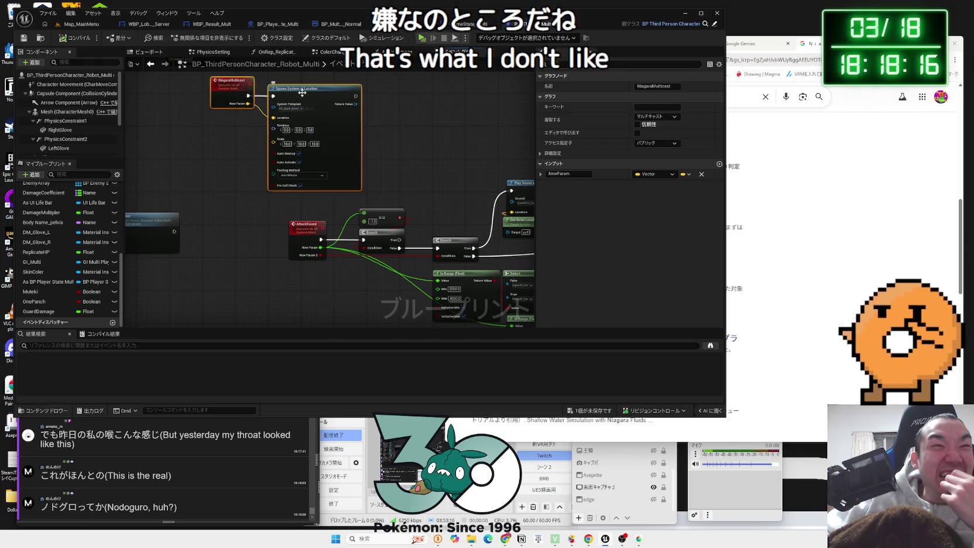
pyautogui.moveTo(302, 93); pyautogui.dragTo(303, 104)
pyautogui.rightClick(239, 171)
pyautogui.click(225, 177)
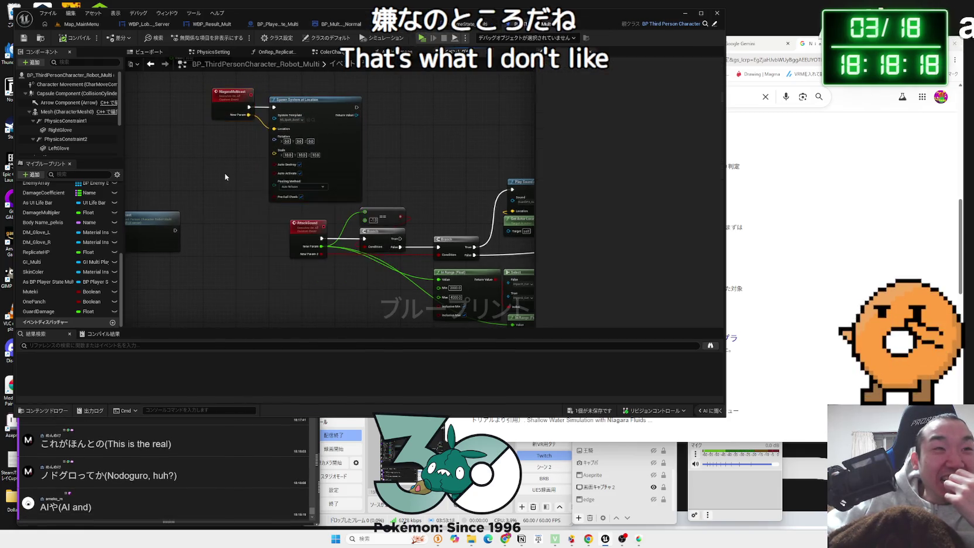
pyautogui.scroll(2, 241, 173)
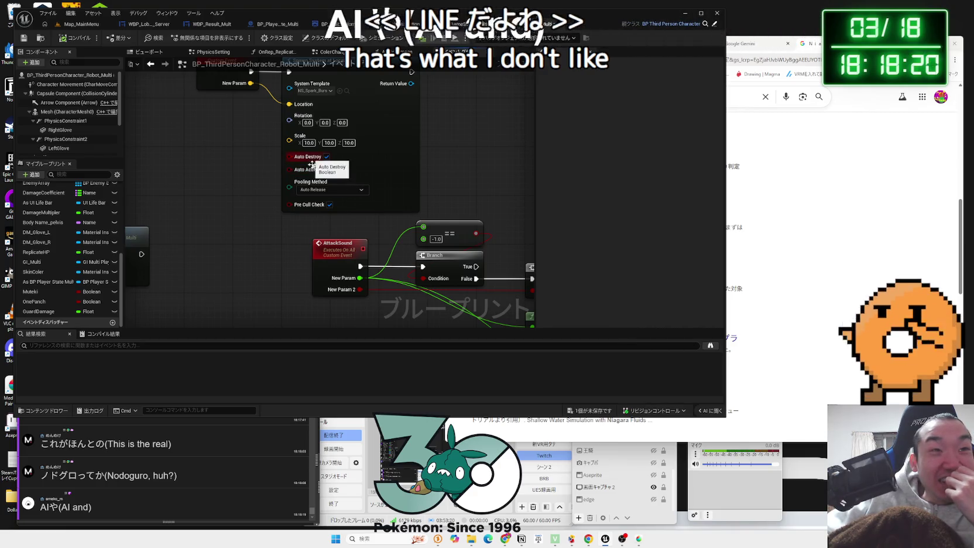
# Check the spawn node's Pooling Method options, then search Google for ノドグロ from the chat
pyautogui.click(330, 191)
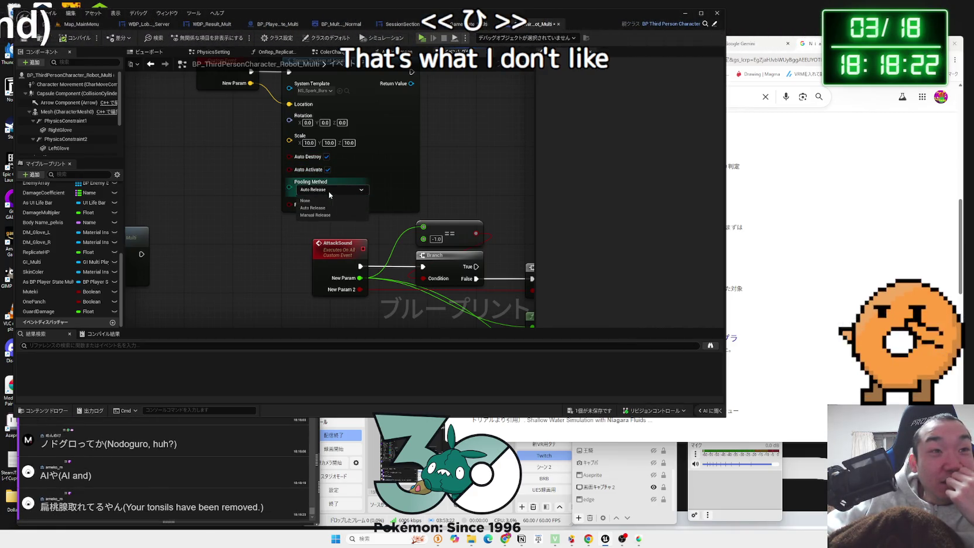
pyautogui.scroll(-2, 256, 193)
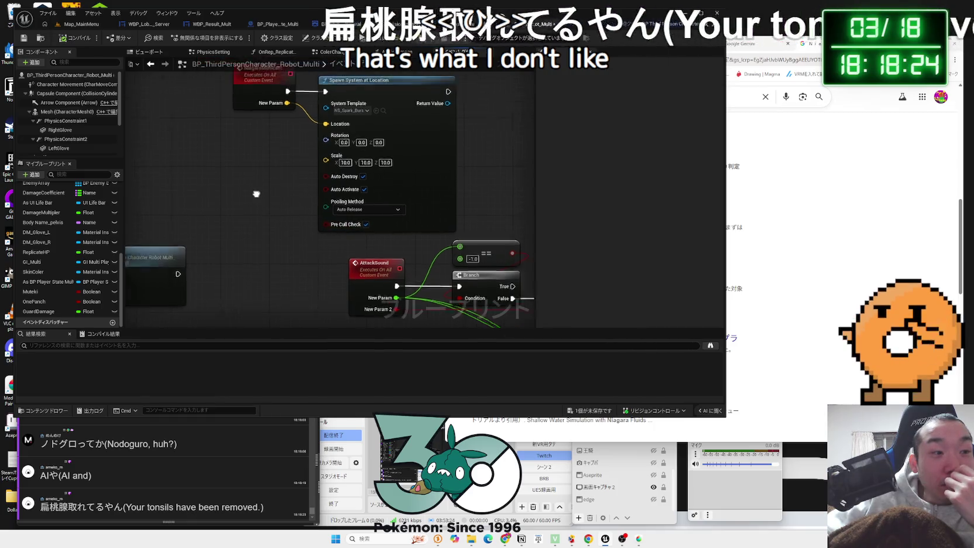
pyautogui.moveTo(284, 224); pyautogui.dragTo(318, 213)
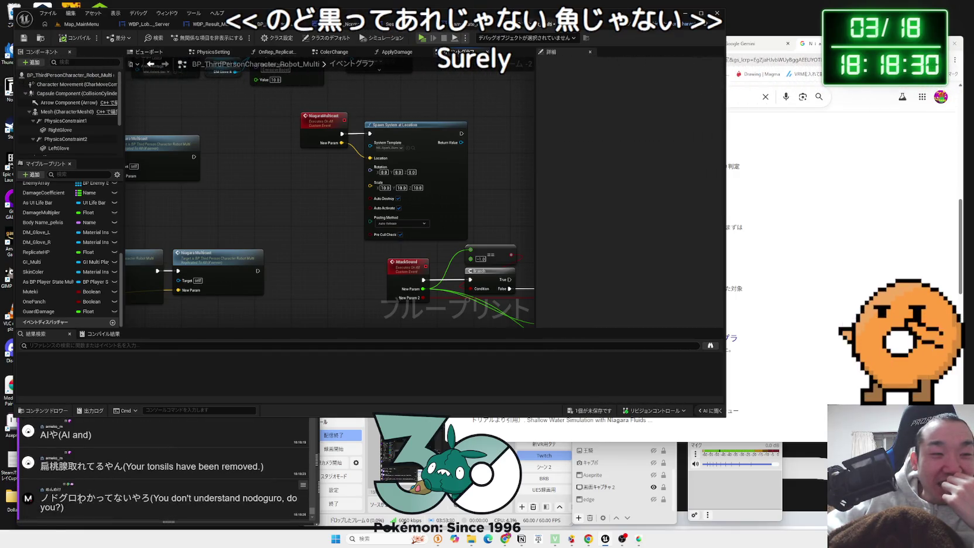
pyautogui.click(78, 499)
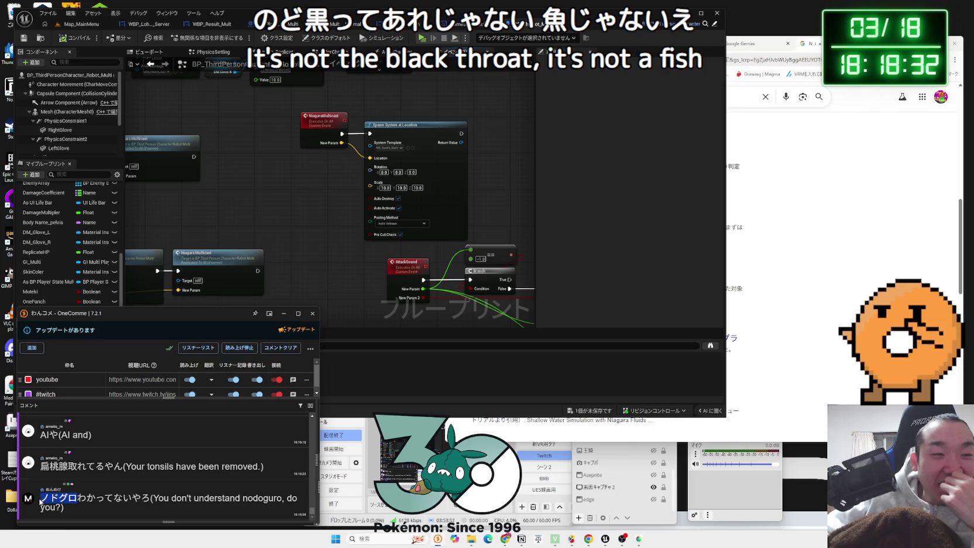
pyautogui.click(57, 479)
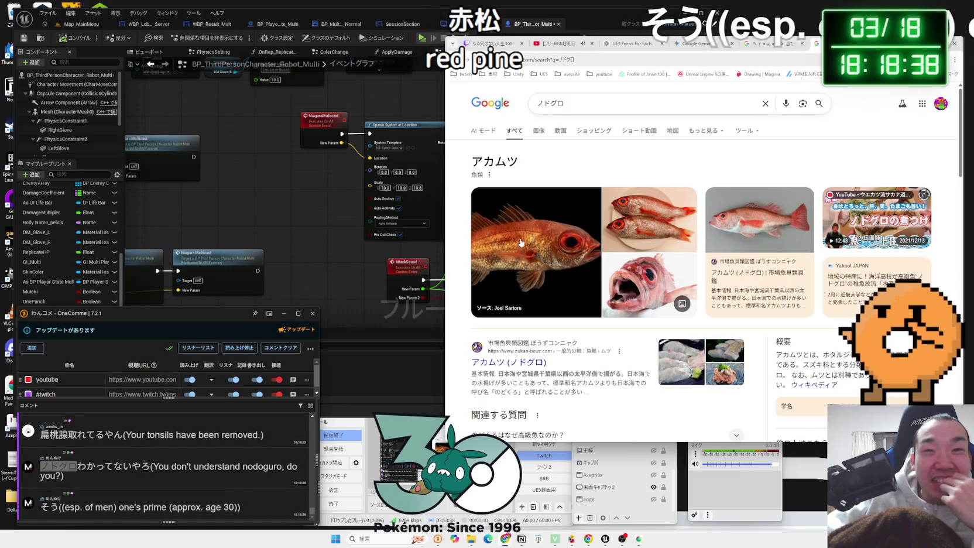
# Read the ノドグロ results, expanding the answer on why のどぐろ is prized
pyautogui.scroll(-2, 524, 246)
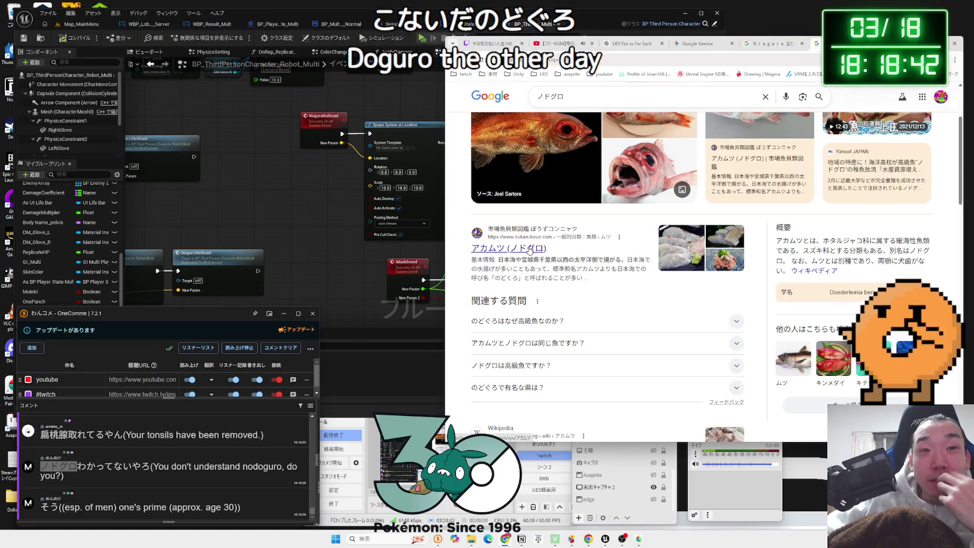
pyautogui.scroll(-2, 531, 249)
pyautogui.click(560, 249)
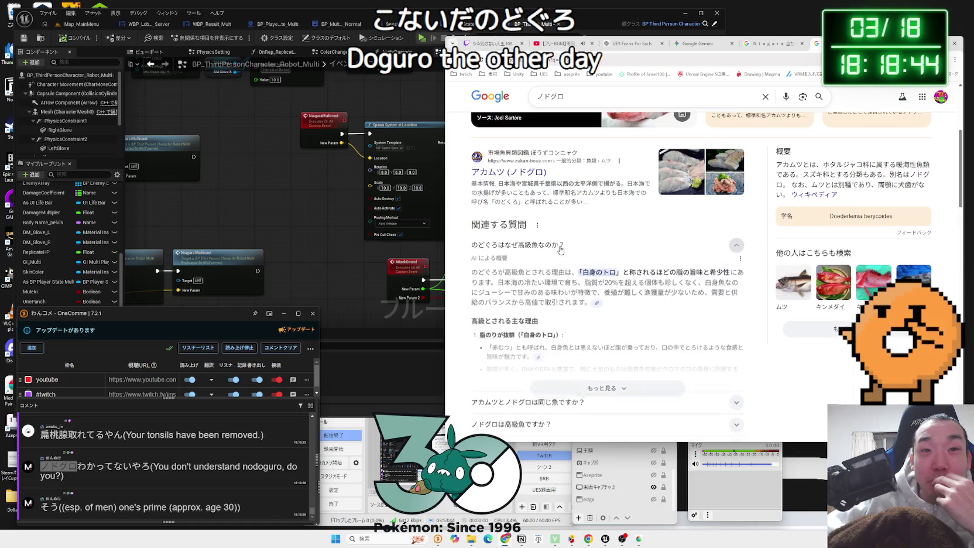
pyautogui.scroll(3, 563, 251)
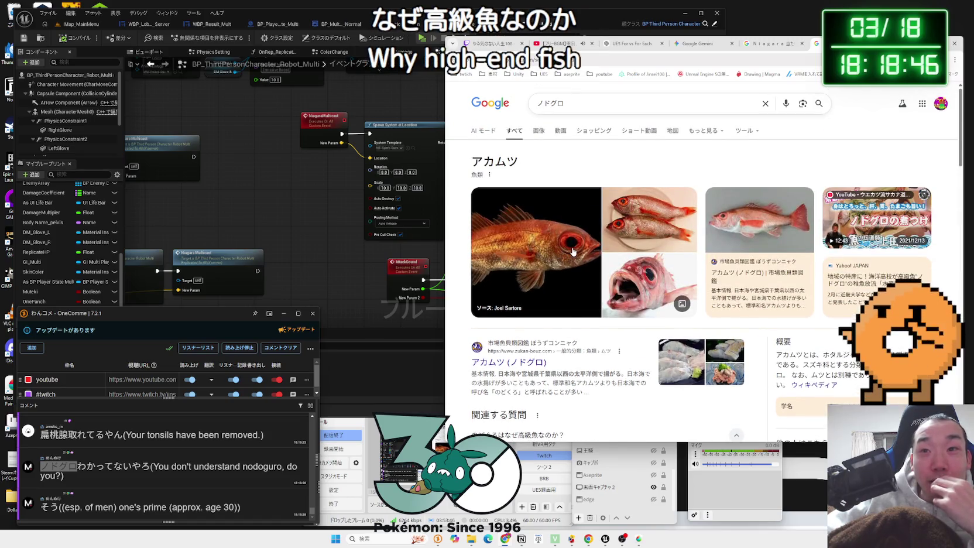
pyautogui.scroll(-3, 571, 252)
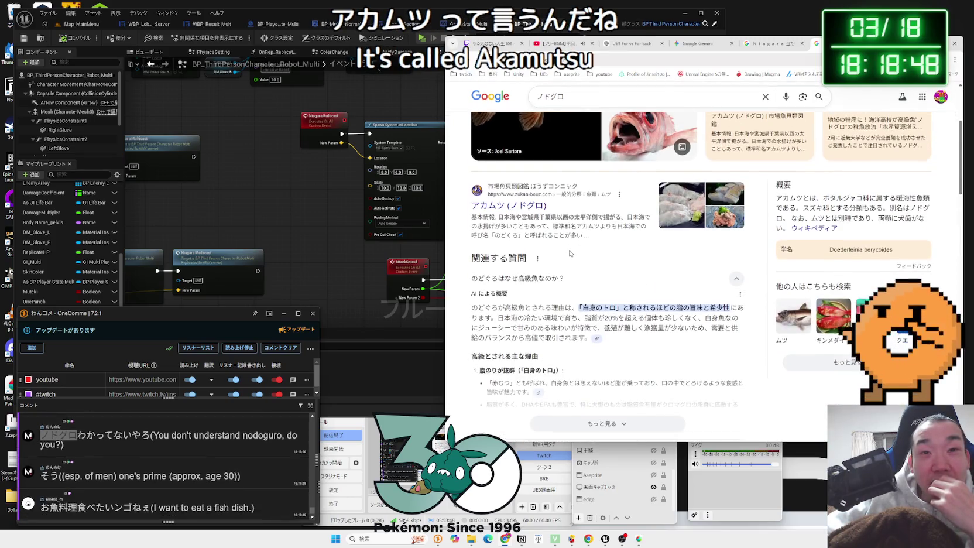
pyautogui.scroll(-1, 570, 253)
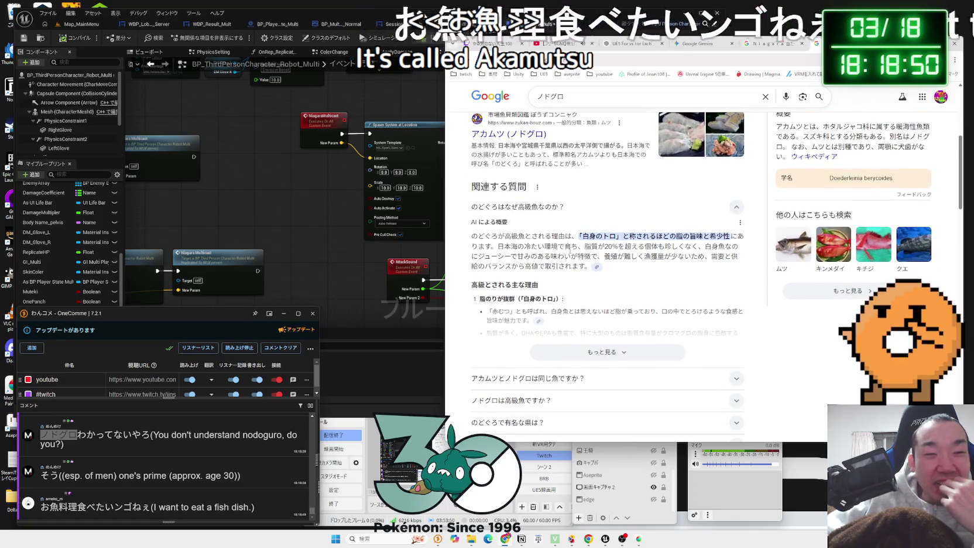
pyautogui.scroll(-4, 604, 246)
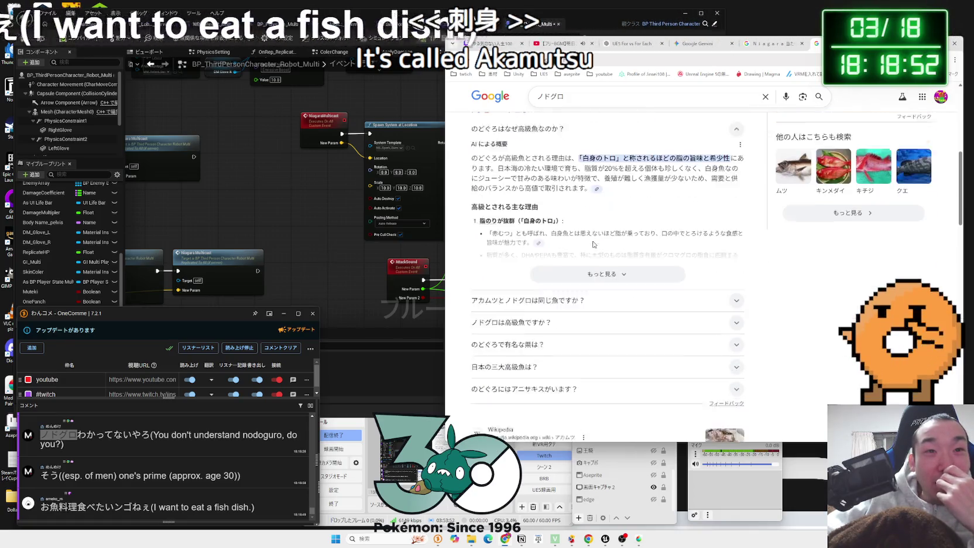
pyautogui.scroll(-5, 593, 246)
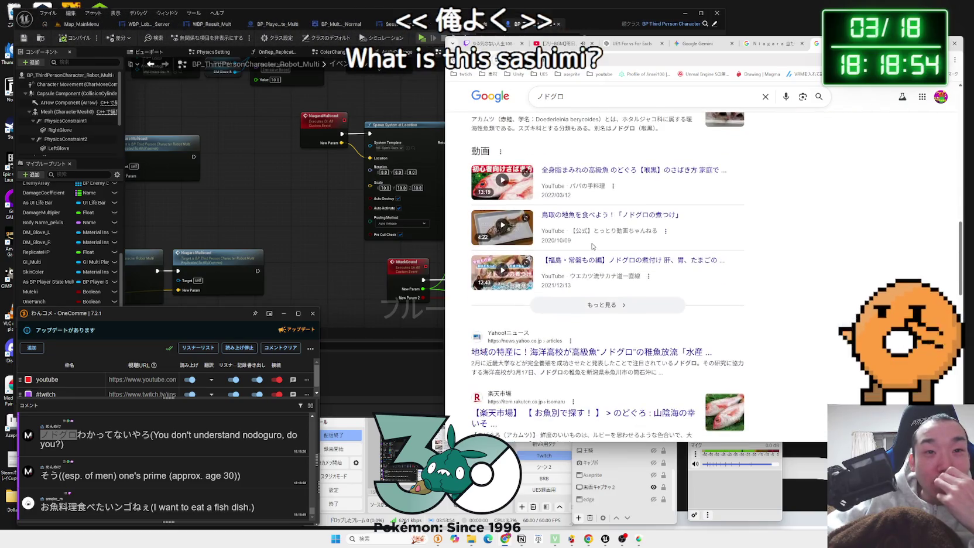
pyautogui.scroll(1, 593, 247)
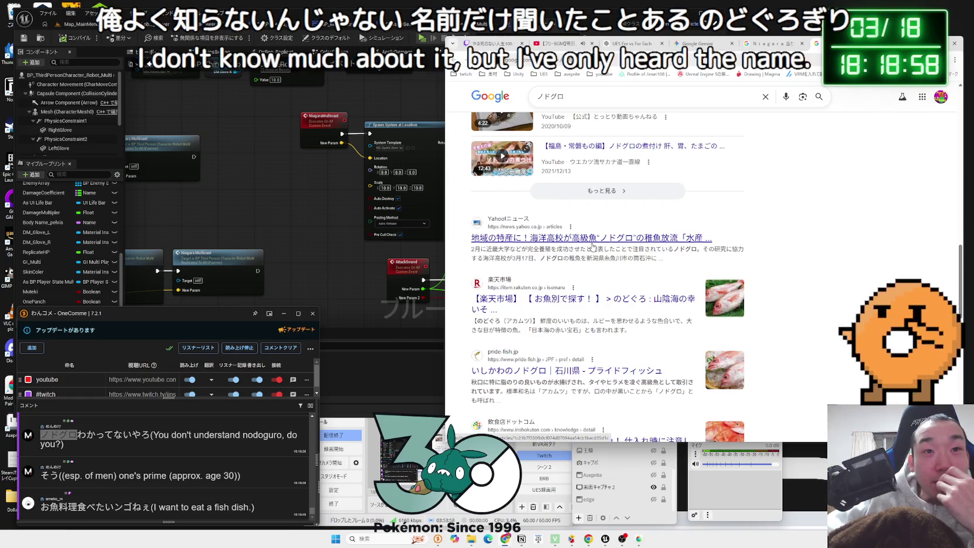
pyautogui.scroll(-4, 593, 247)
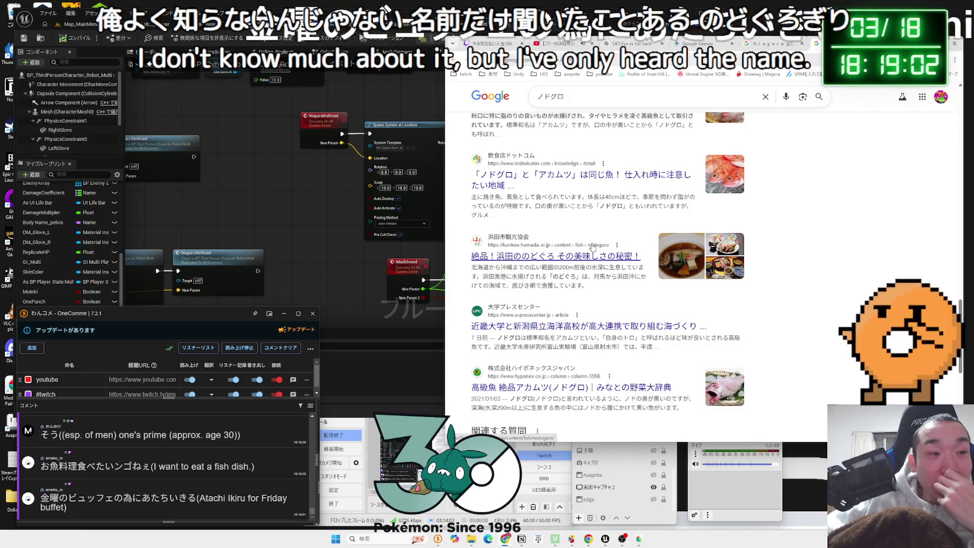
# Close the ノドグロ and Niagara 当たり判定 search tabs and return to Unreal
pyautogui.hotkey('ctrl', 'w')
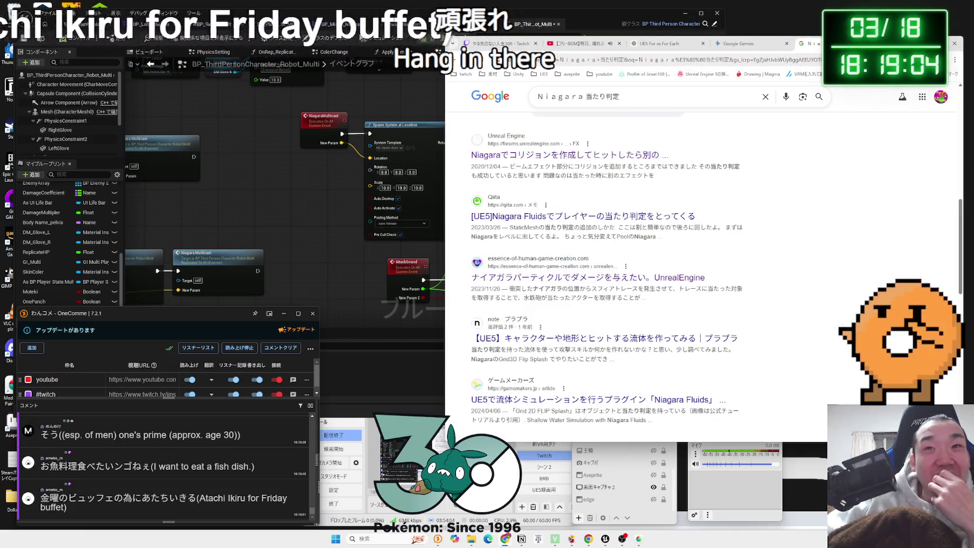
pyautogui.hotkey('ctrl', 'w')
pyautogui.click(348, 191)
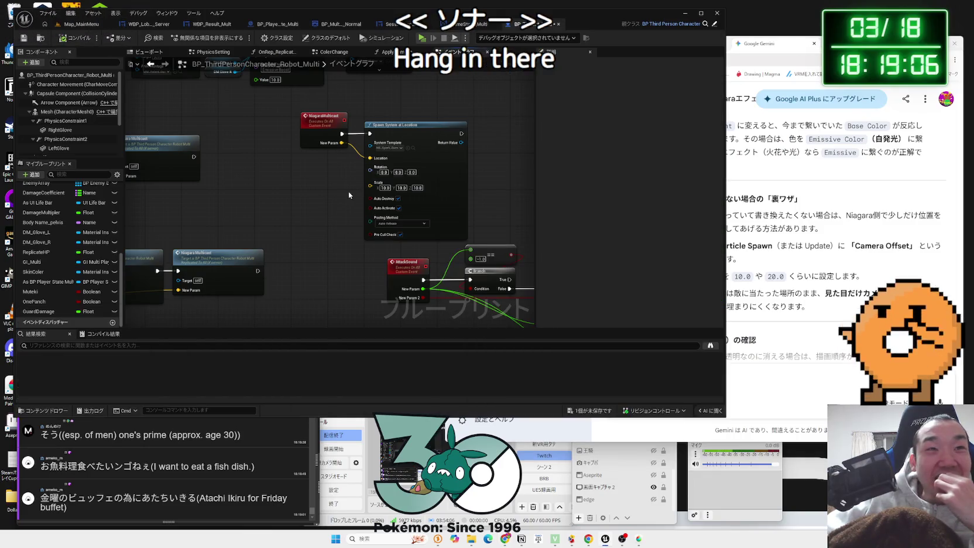
# Pan across the Niagara Multicast nodes, then switch to Map_MainMenu's VFX folder
pyautogui.moveTo(318, 218); pyautogui.dragTo(503, 201)
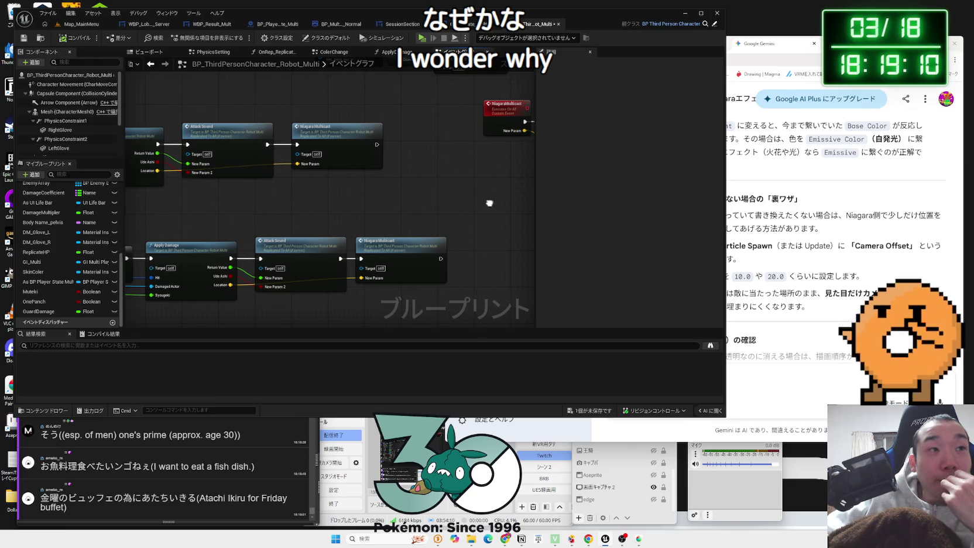
pyautogui.moveTo(490, 203); pyautogui.dragTo(274, 239)
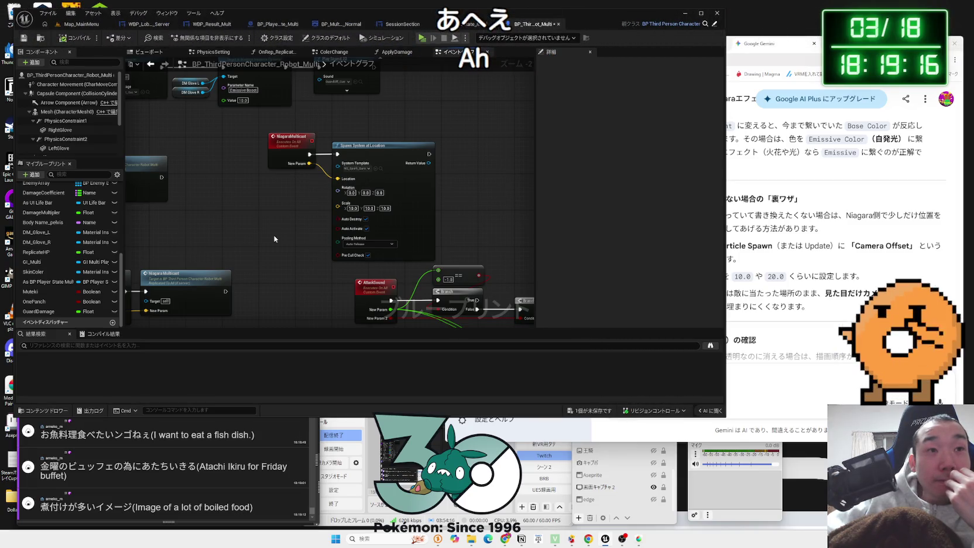
pyautogui.click(380, 169)
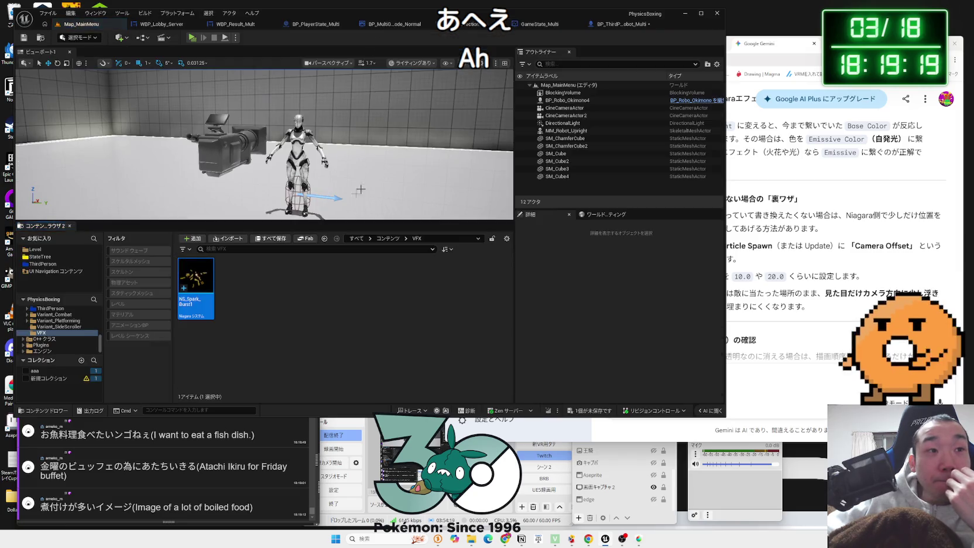
# Open and close NS_Spark_Burst1, then show its Reference Viewer graph
pyautogui.doubleClick(204, 273)
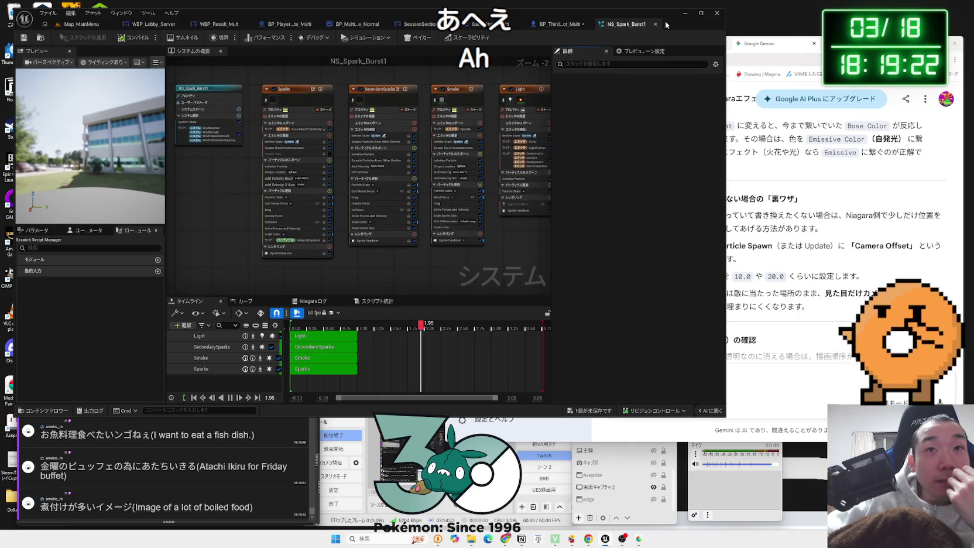
pyautogui.click(655, 24)
pyautogui.click(82, 24)
pyautogui.rightClick(203, 275)
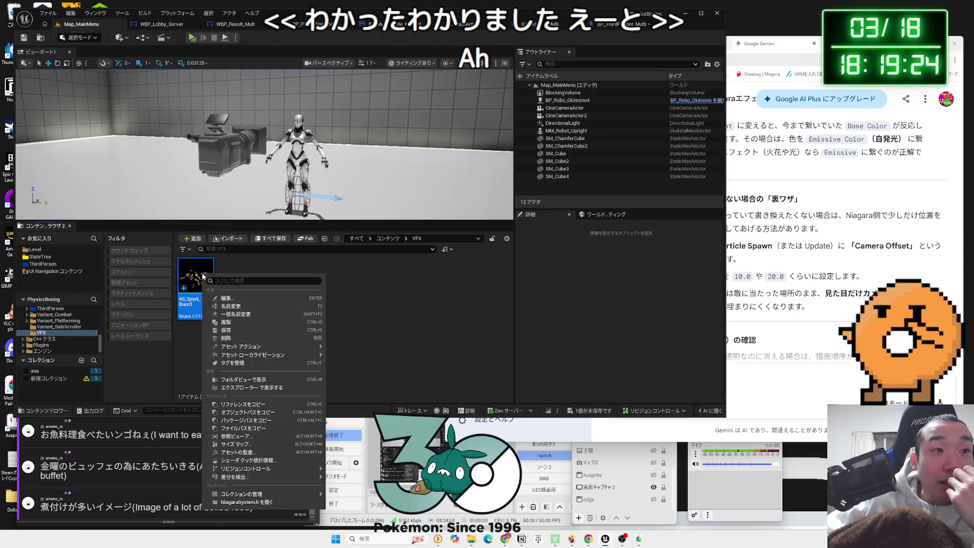
pyautogui.click(234, 437)
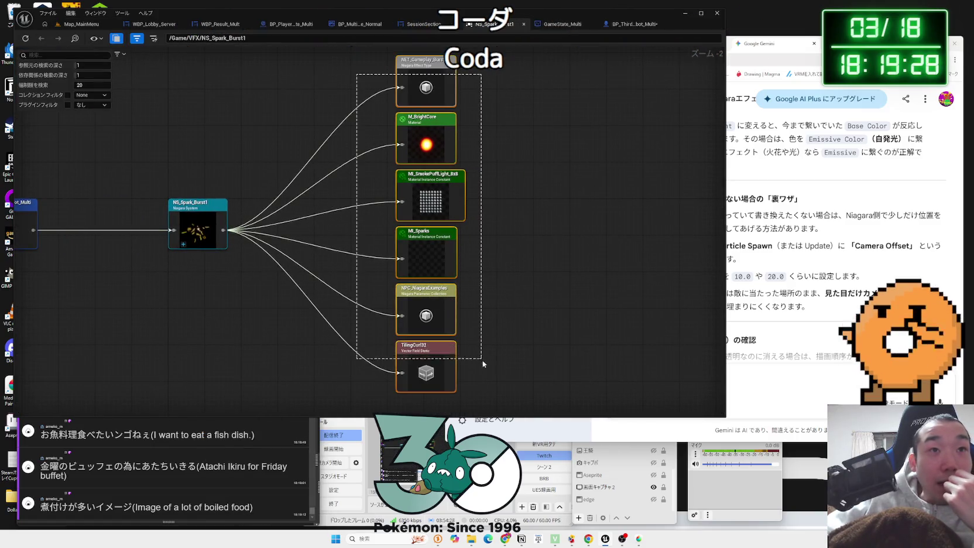
# Re-centre the reference graph on NET_Gameplay_Burst and inspect its references
pyautogui.doubleClick(429, 74)
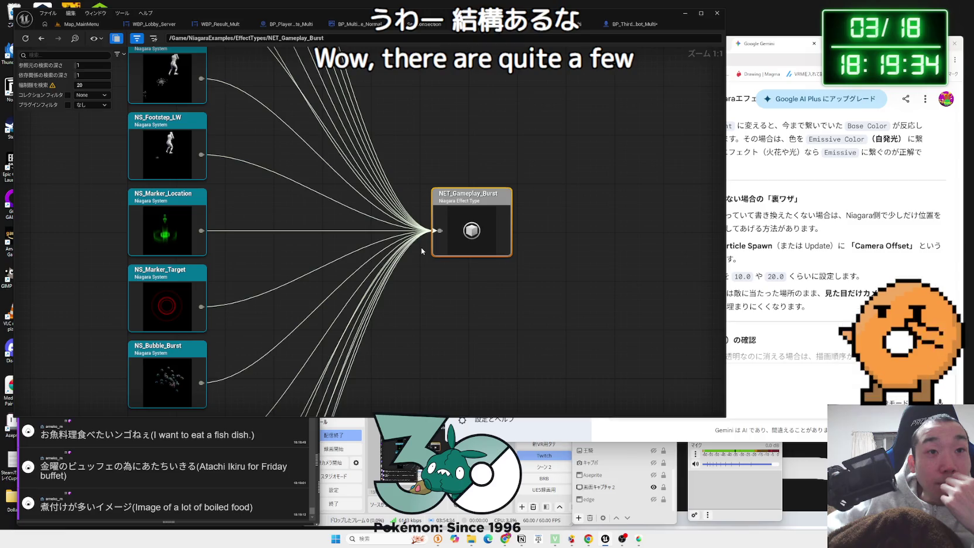
pyautogui.scroll(-4, 421, 248)
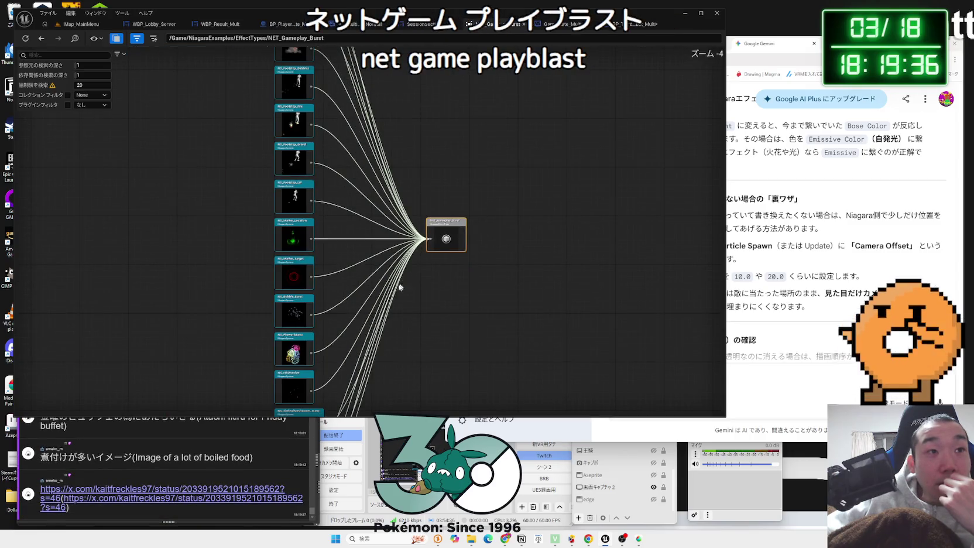
pyautogui.scroll(-5, 400, 287)
pyautogui.scroll(6, 406, 235)
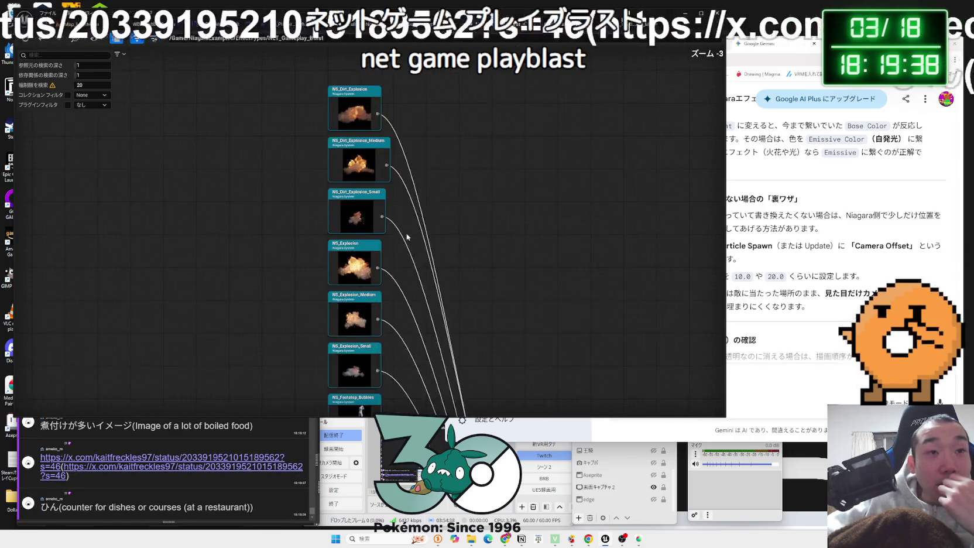
pyautogui.scroll(3, 407, 233)
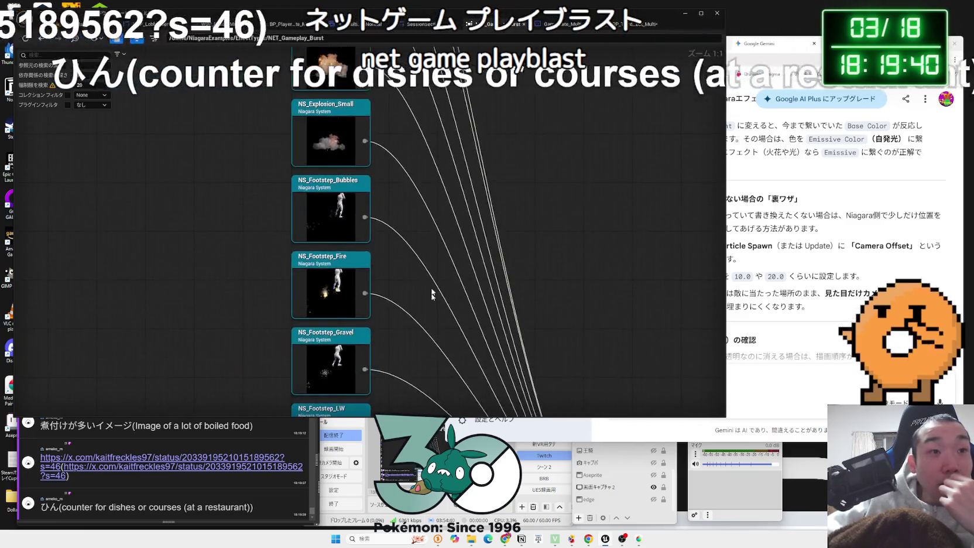
pyautogui.scroll(-3, 432, 294)
pyautogui.scroll(3, 436, 275)
pyautogui.scroll(-5, 454, 272)
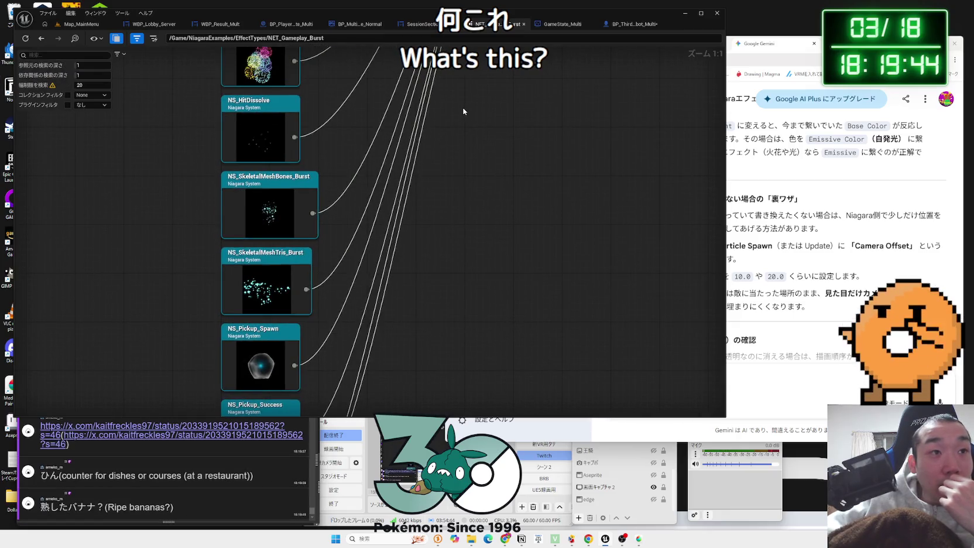
# Go back to NS_Spark_Burst1's references, close the Reference Viewer, and bring up the comment window
pyautogui.hotkey('alt', 'Left')
pyautogui.scroll(-2, 423, 166)
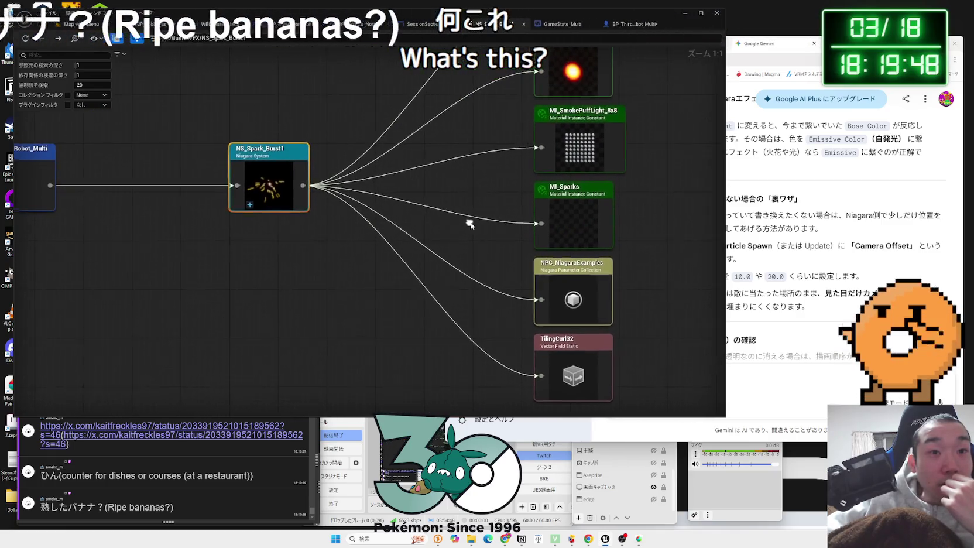
pyautogui.click(524, 26)
pyautogui.click(142, 467)
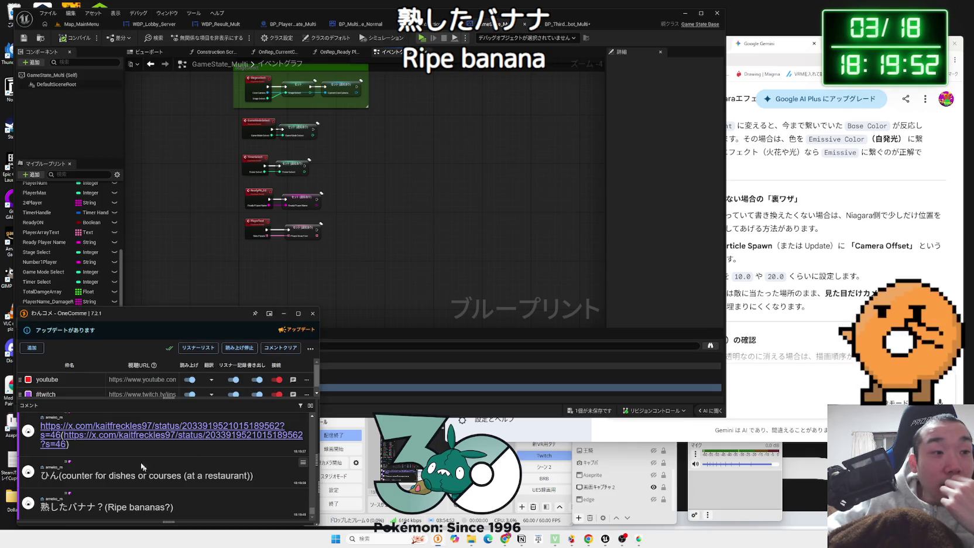
# Open the x.com post from the OneComme chat, view its photo full-size, then close it and skim the first replies
pyautogui.click(111, 433)
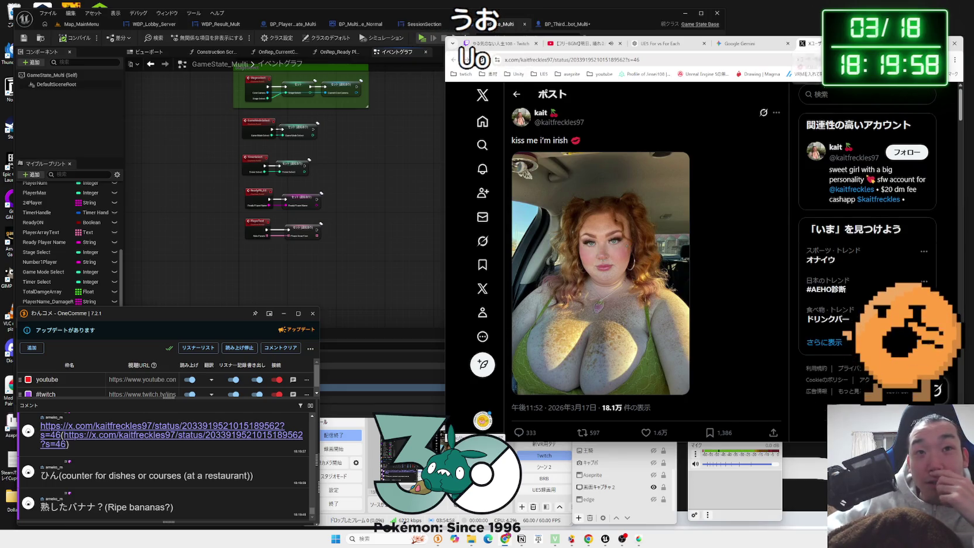
pyautogui.click(666, 203)
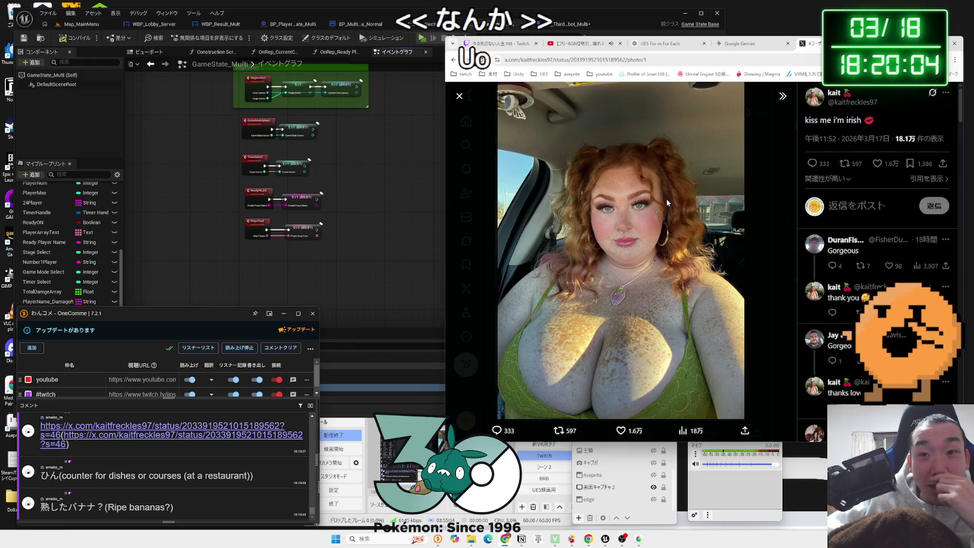
pyautogui.click(768, 197)
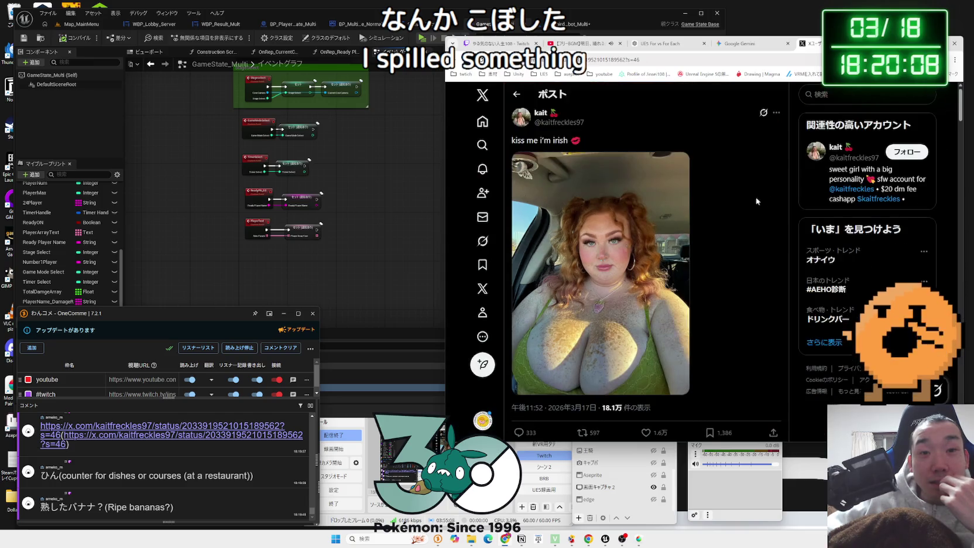
pyautogui.scroll(-5, 701, 201)
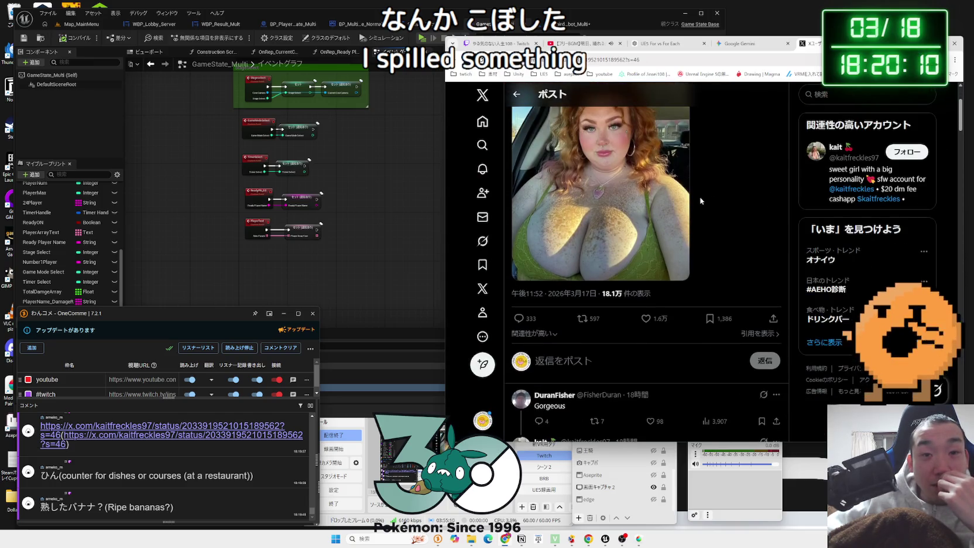
pyautogui.scroll(5, 701, 201)
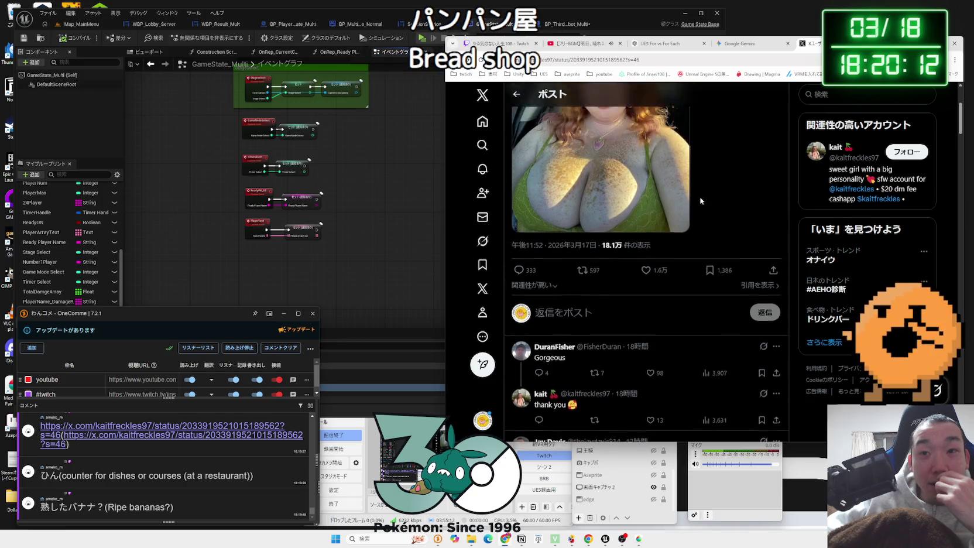
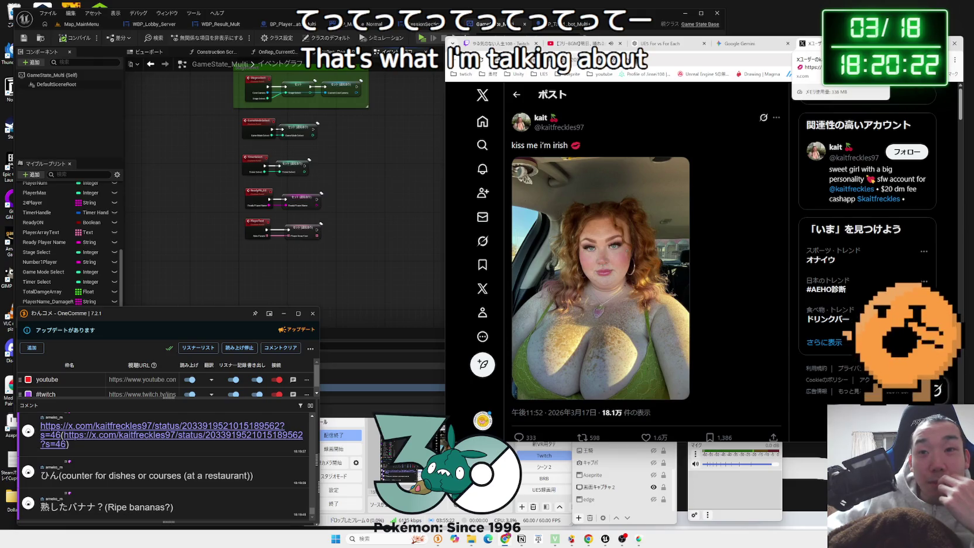
# Open the Diode 3D circuit simulator story from Explore and read through its posts
pyautogui.click(824, 342)
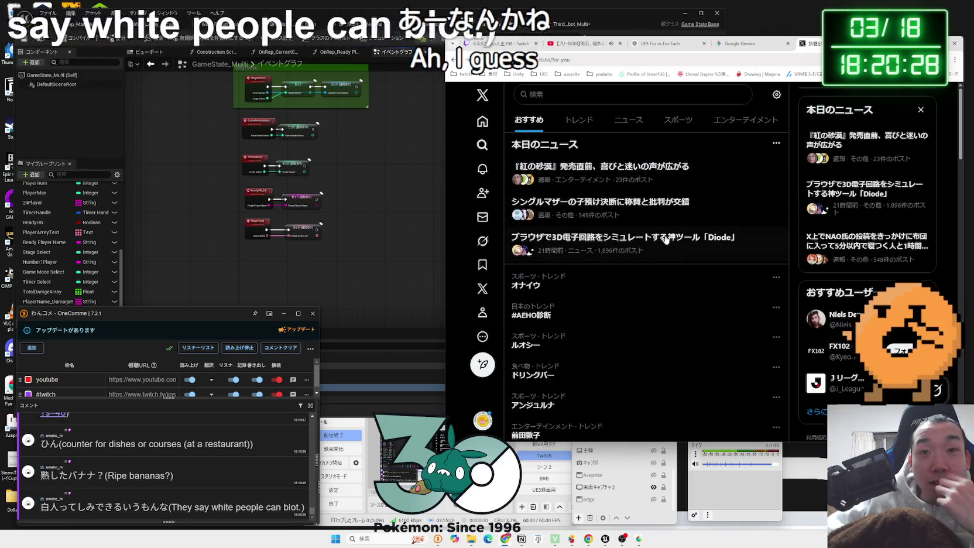
pyautogui.click(666, 239)
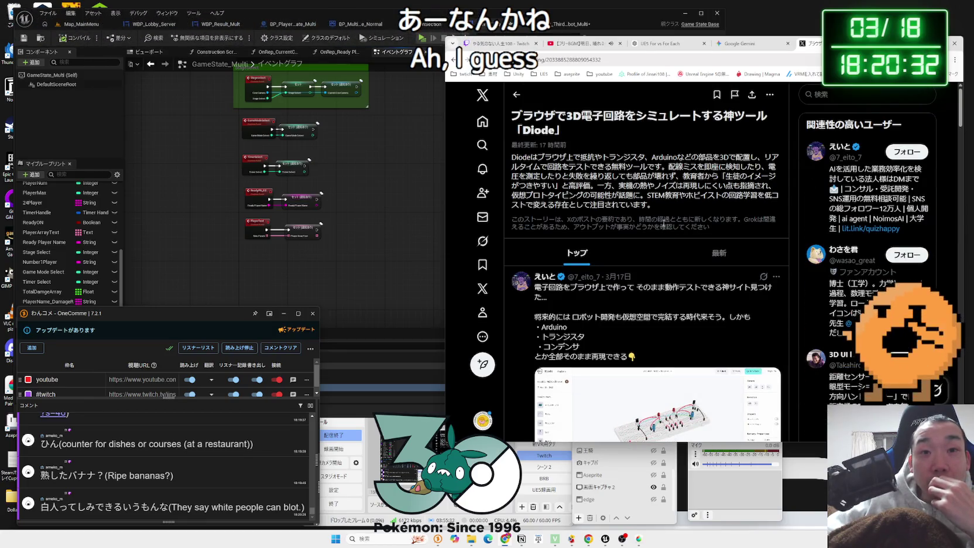
pyautogui.scroll(-4, 664, 225)
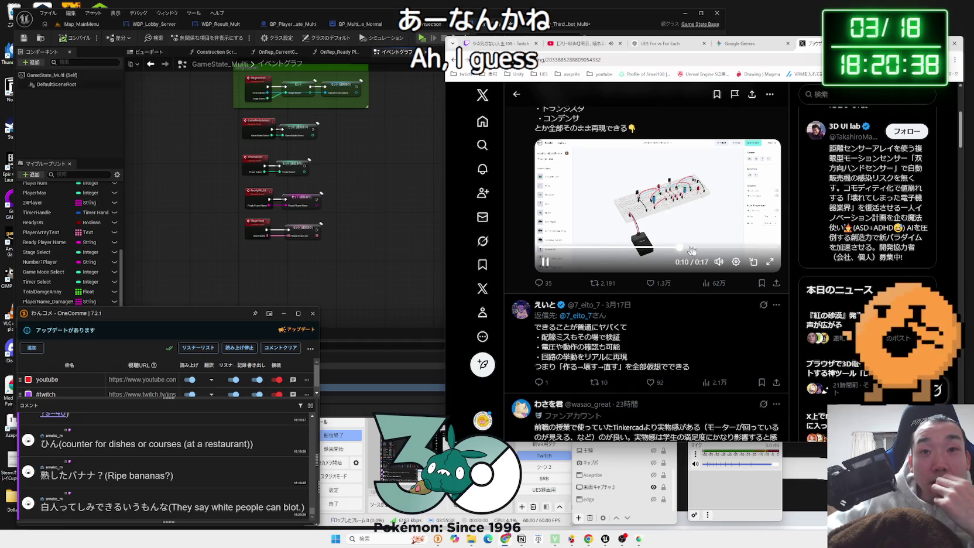
pyautogui.scroll(-6, 669, 221)
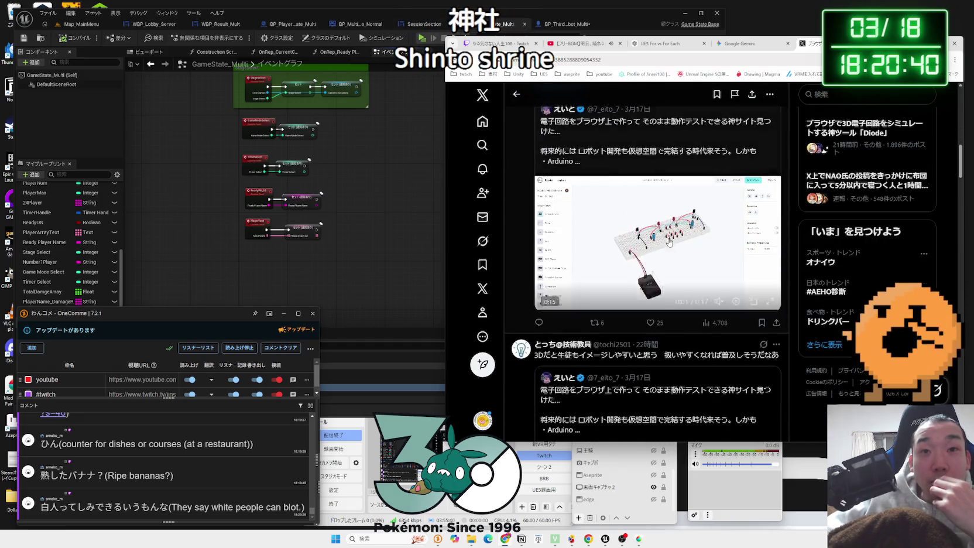
pyautogui.scroll(-3, 663, 273)
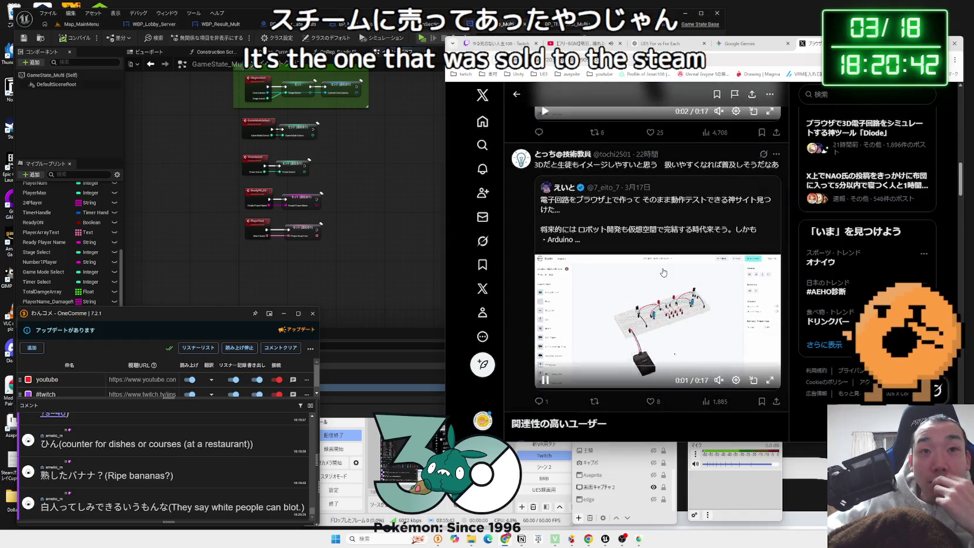
pyautogui.scroll(5, 664, 269)
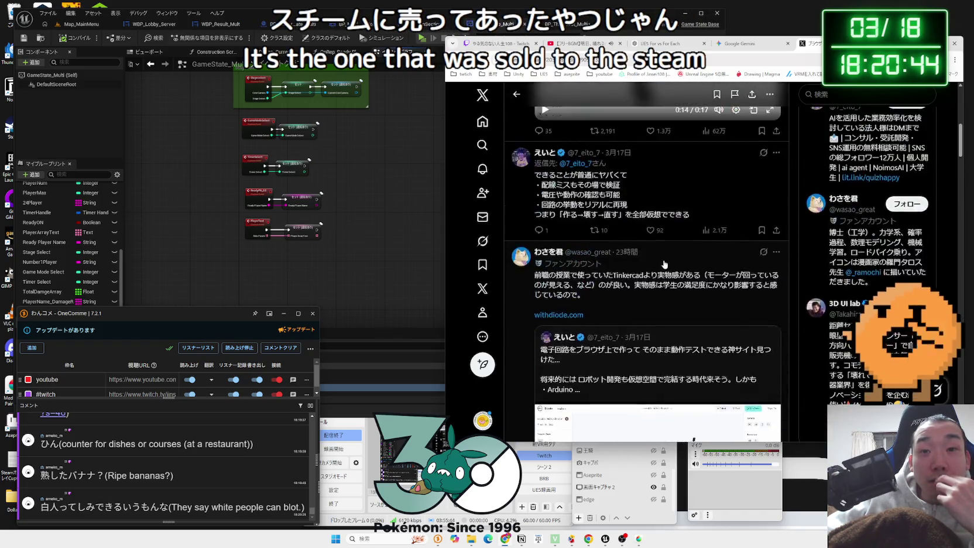
pyautogui.scroll(-1, 665, 264)
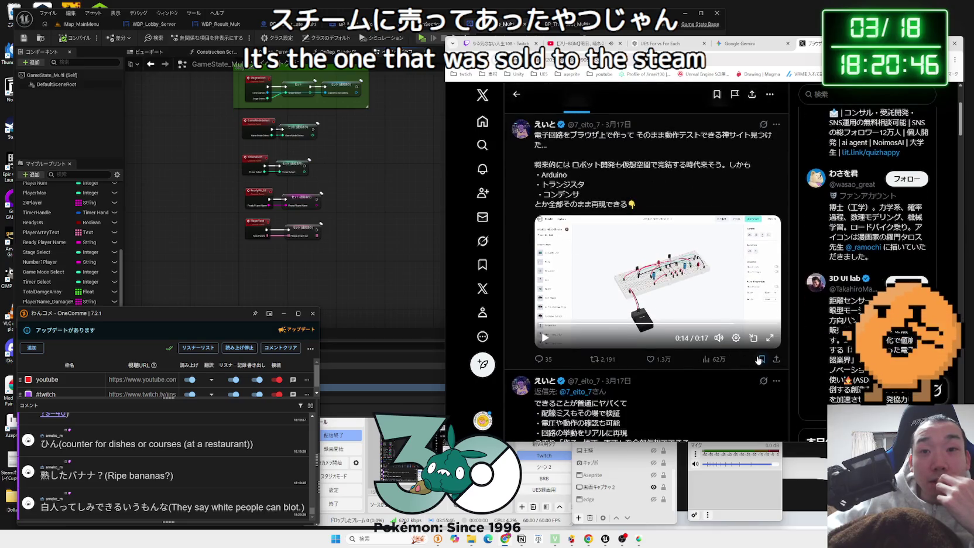
pyautogui.scroll(3, 654, 281)
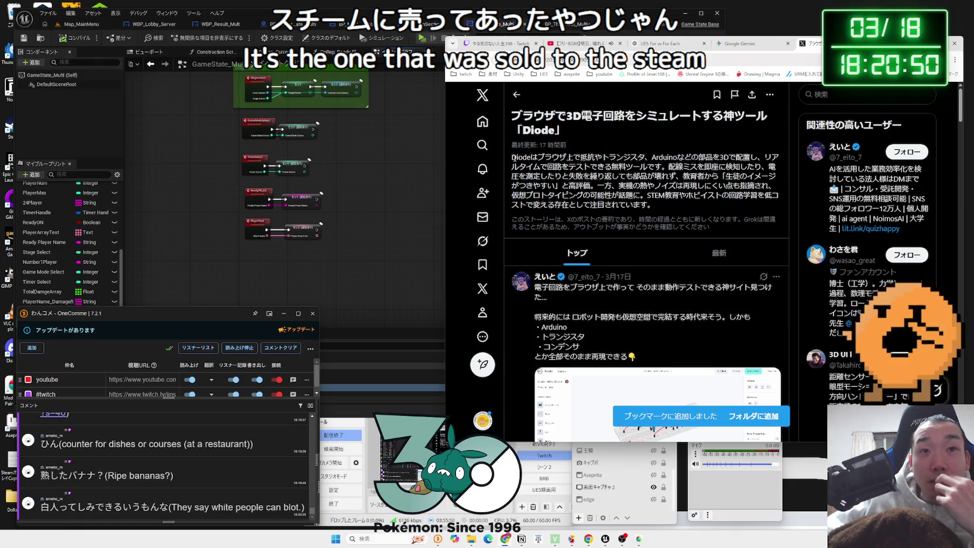
pyautogui.scroll(-3, 619, 205)
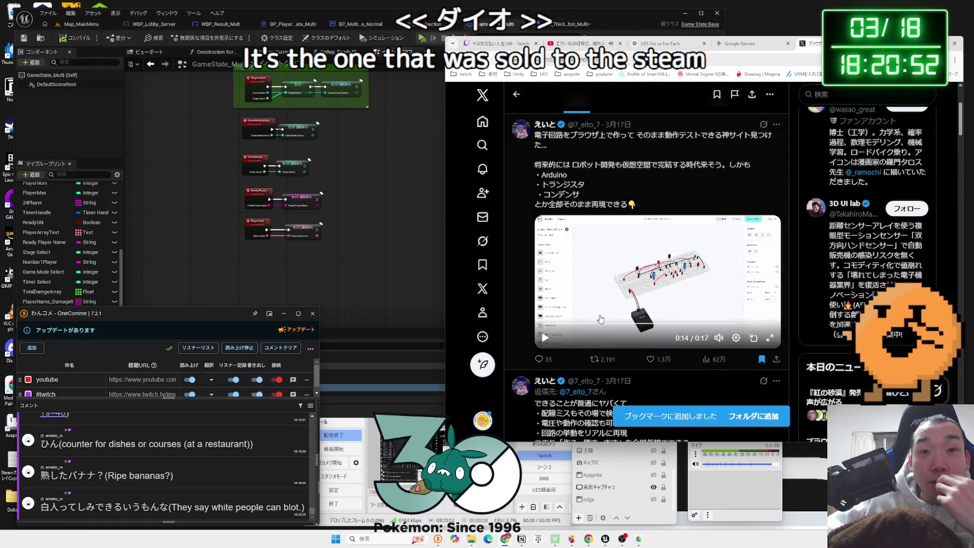
# Go back to the Explore trends, browse the recommended posts, then return to the Home timeline
pyautogui.hotkey('alt', 'Left')
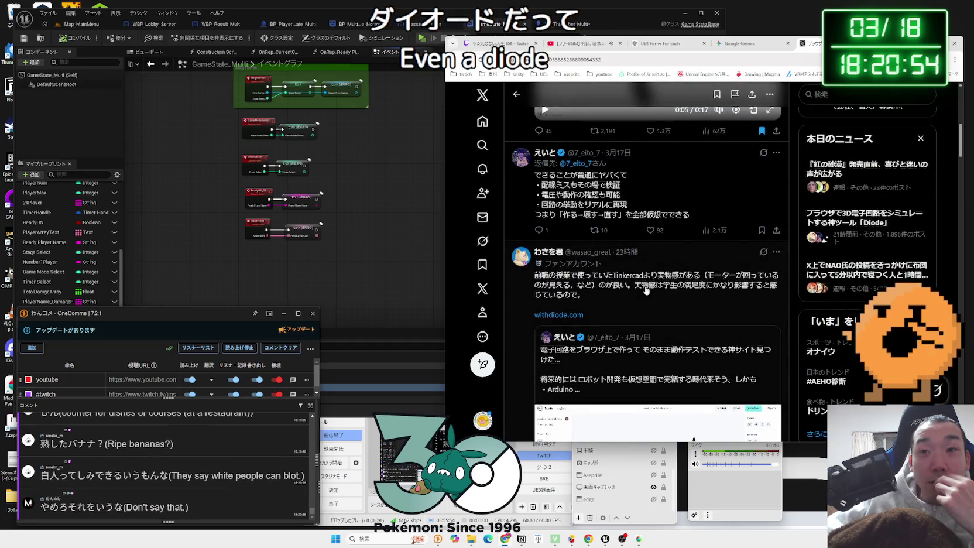
pyautogui.scroll(-3, 647, 291)
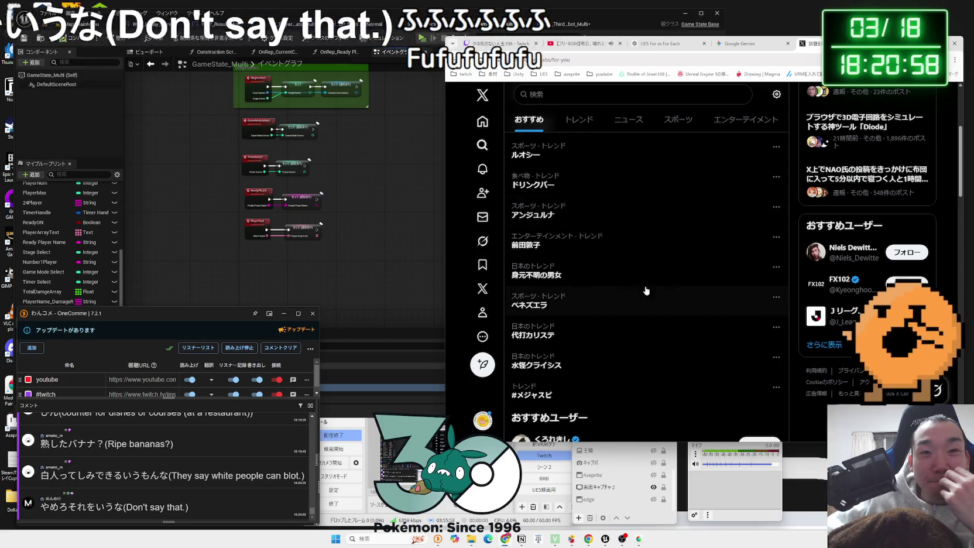
pyautogui.scroll(-1, 647, 290)
pyautogui.scroll(-10, 646, 290)
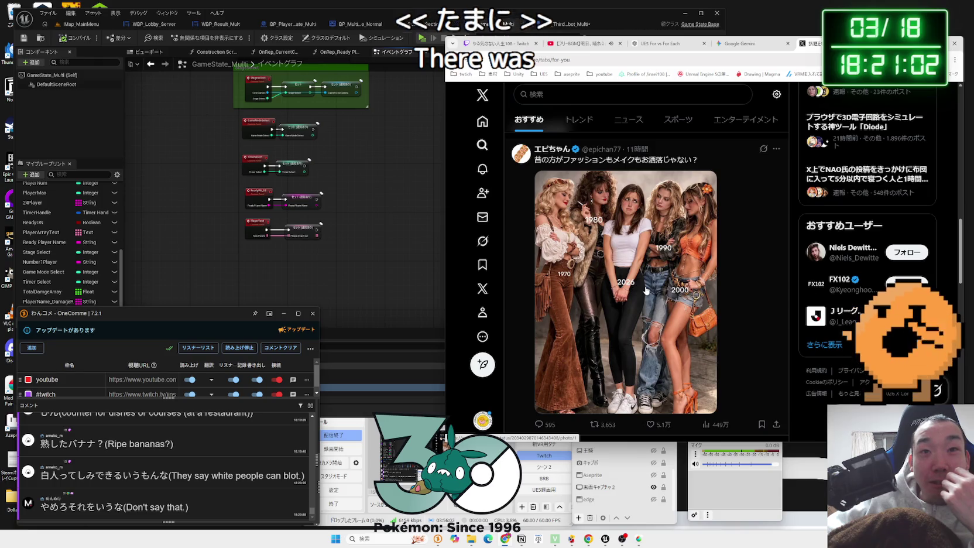
pyautogui.scroll(-4, 647, 291)
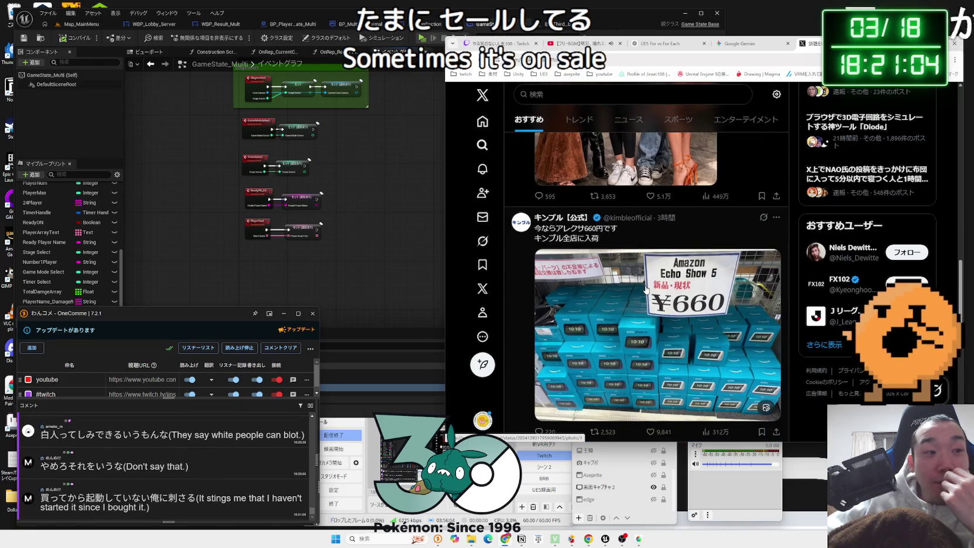
pyautogui.scroll(-2, 647, 289)
pyautogui.scroll(-1, 646, 290)
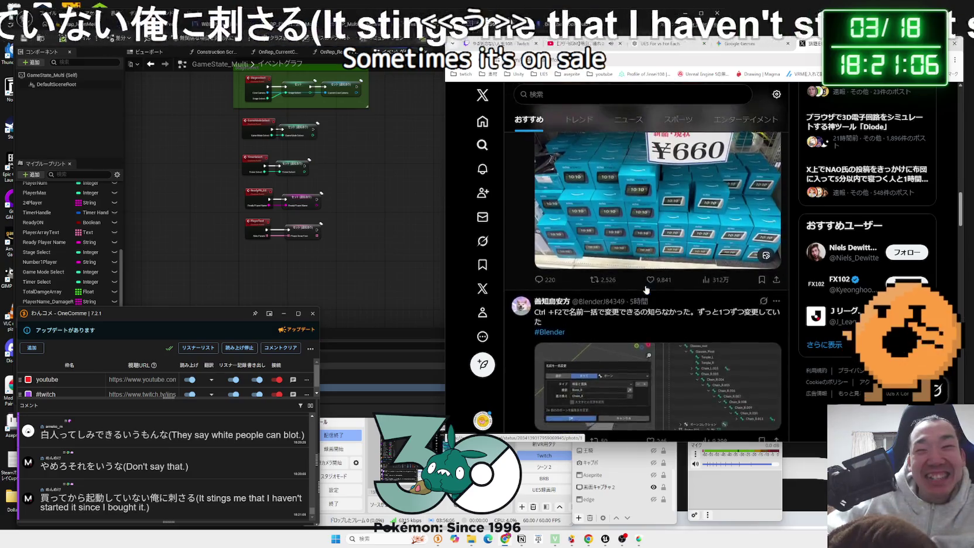
pyautogui.scroll(-1, 646, 290)
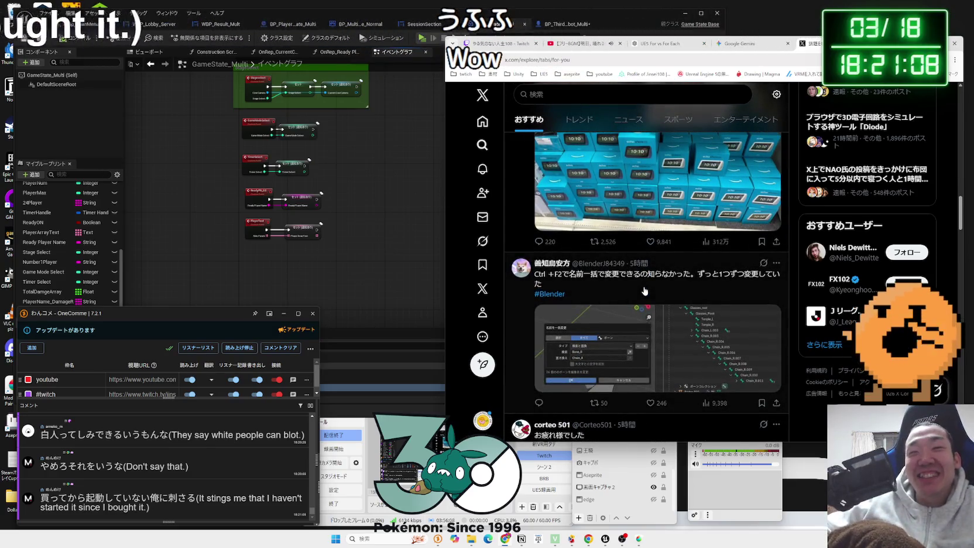
pyautogui.scroll(15, 644, 290)
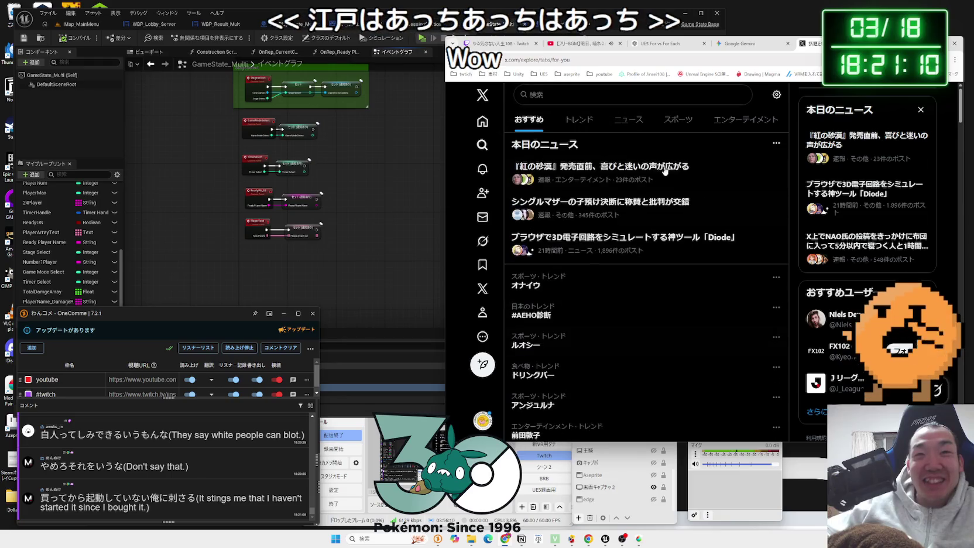
pyautogui.click(666, 169)
pyautogui.click(484, 123)
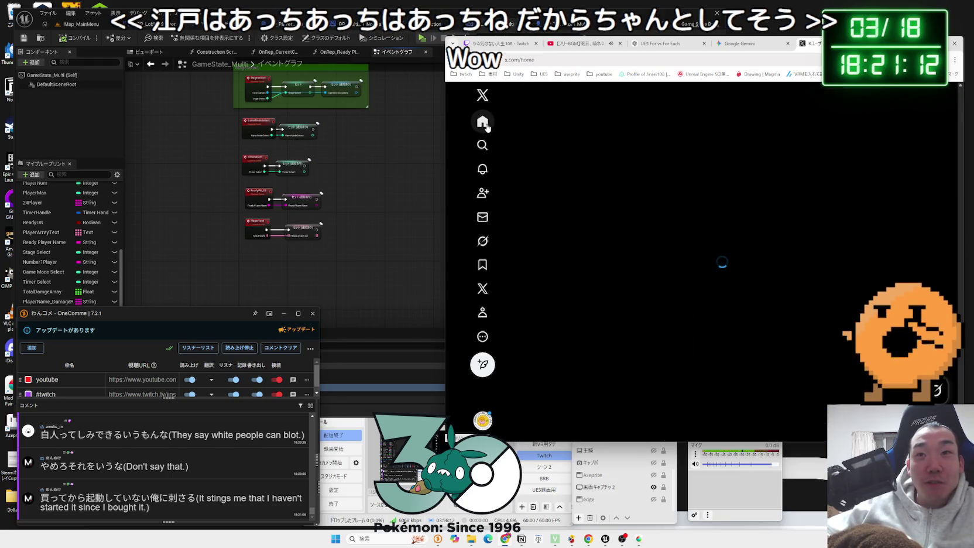
# Run a quick Google search for 'diode' in a new tab, then close it
pyautogui.click(859, 96)
pyautogui.write('dio')
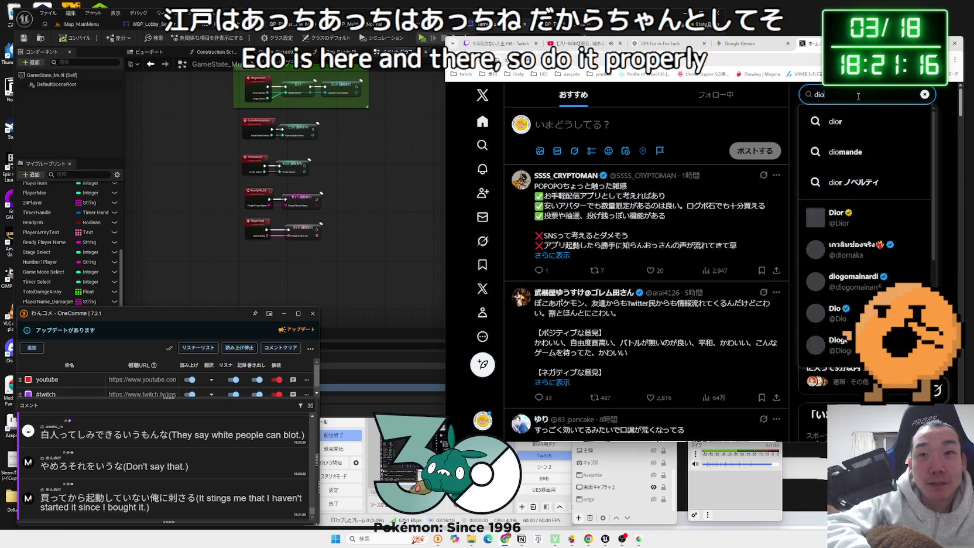
pyautogui.hotkey('ctrl', 't')
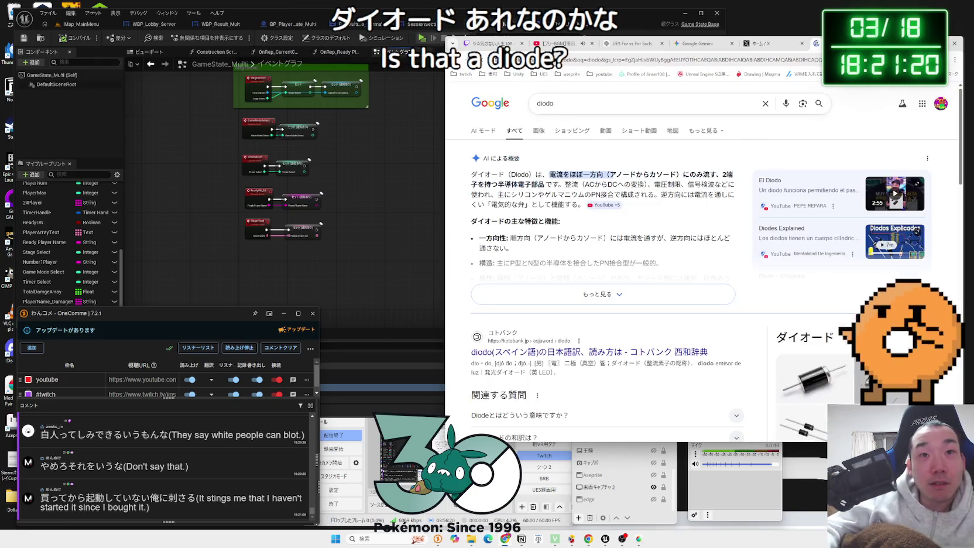
pyautogui.scroll(-6, 742, 144)
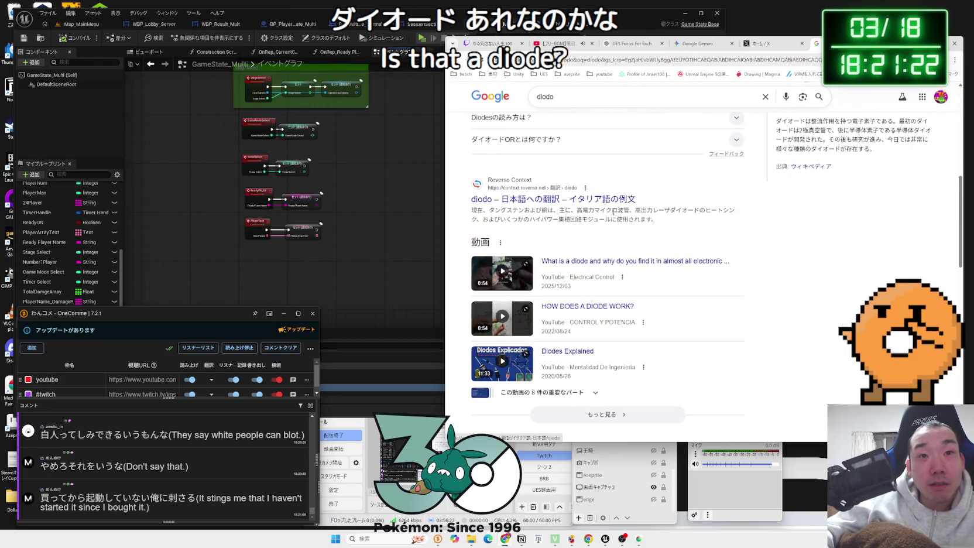
pyautogui.scroll(-5, 600, 205)
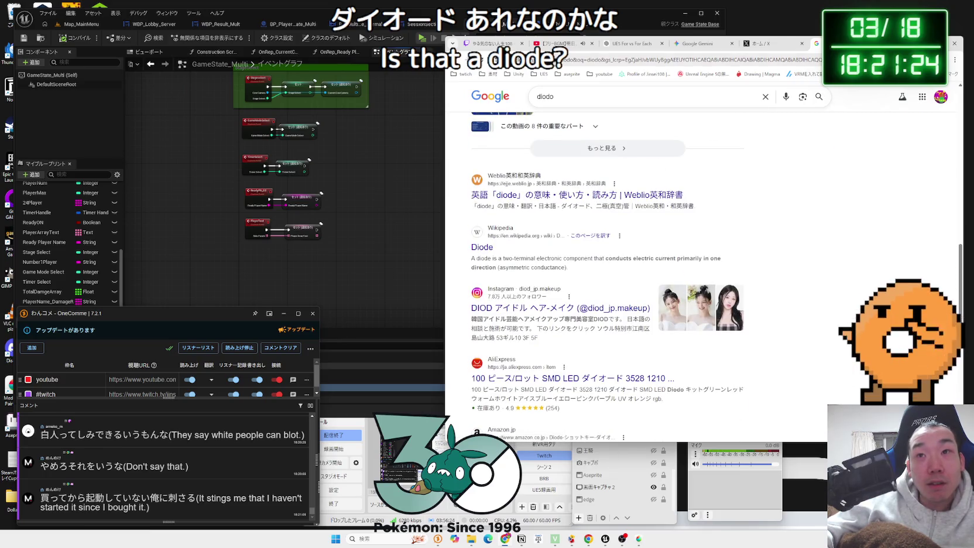
pyautogui.hotkey('ctrl', 'w')
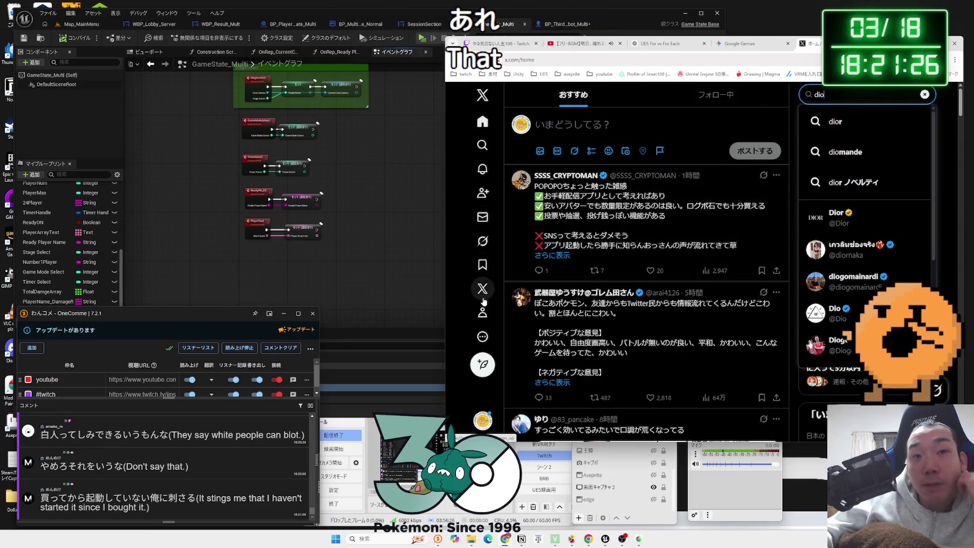
# Reopen the bookmarked Diode post and follow its withdiode.com Astable Multivibrator link
pyautogui.click(482, 266)
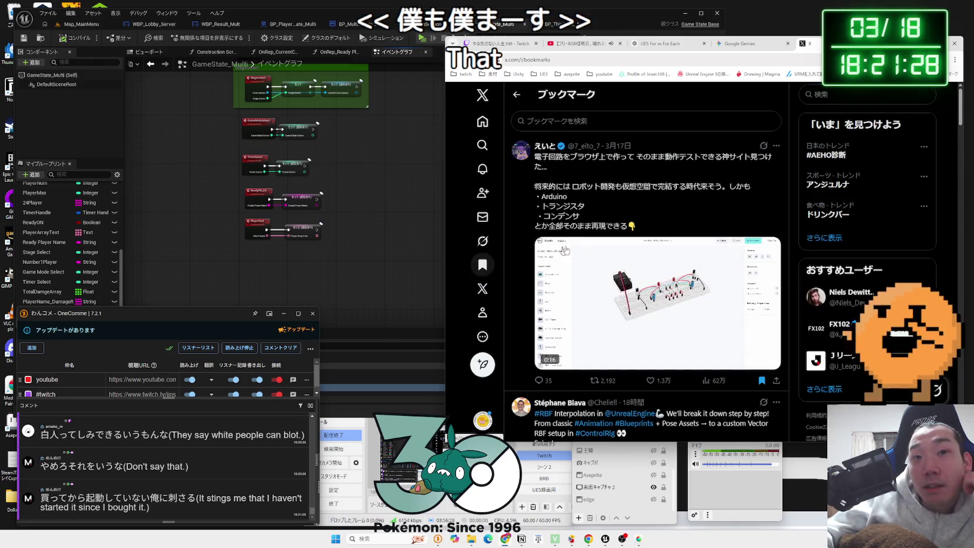
pyautogui.click(603, 271)
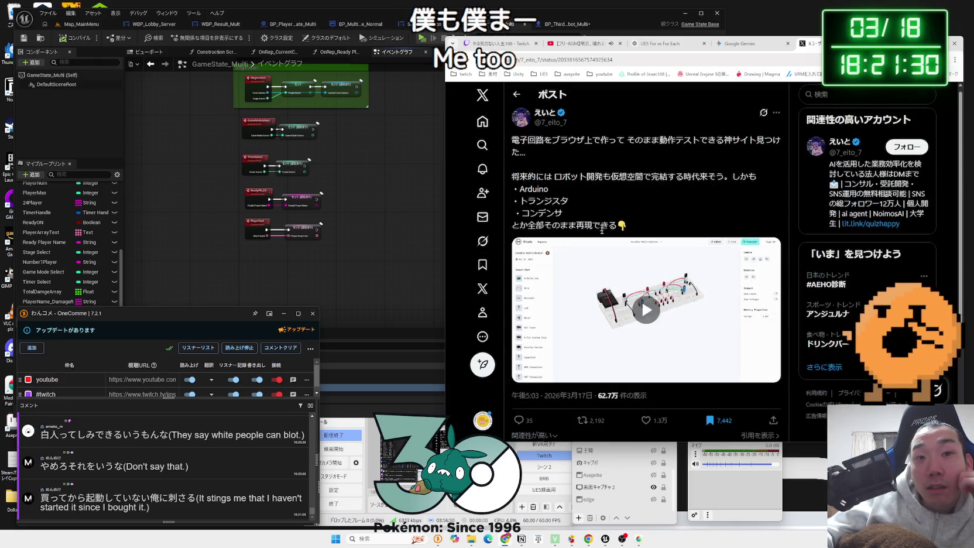
pyautogui.scroll(-10, 602, 238)
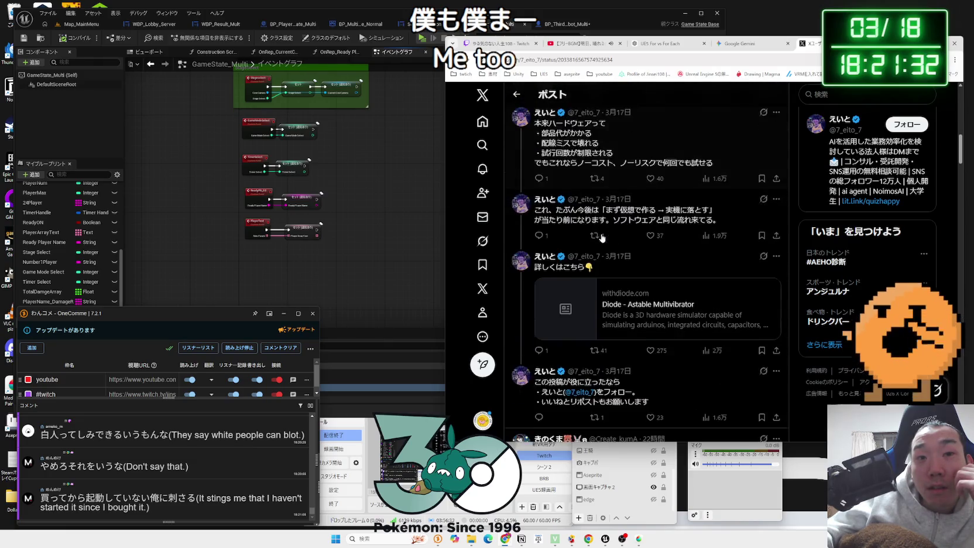
pyautogui.scroll(3, 603, 237)
pyautogui.click(721, 125)
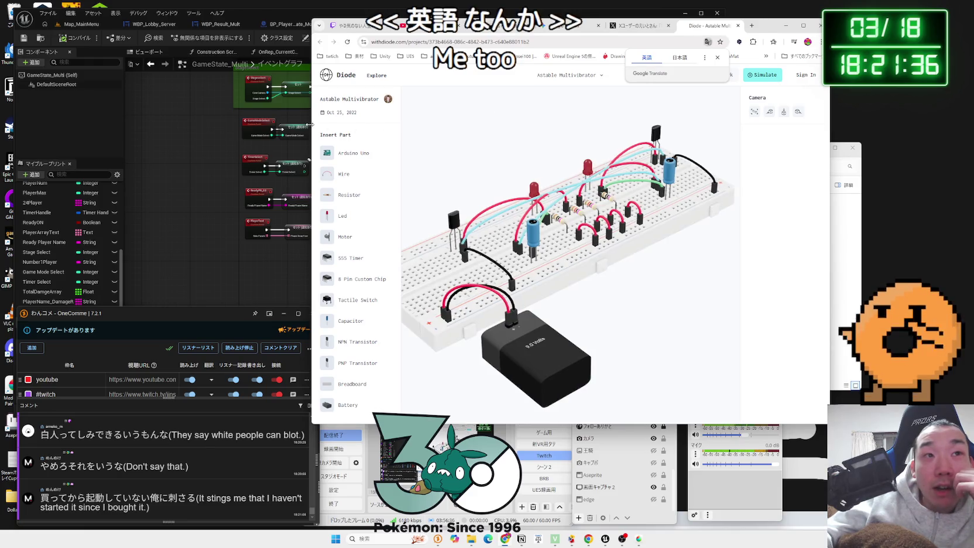
# Widen the window, translate the Diode page, and orbit the 3D breadboard circuit
pyautogui.moveTo(311, 124); pyautogui.dragTo(209, 125)
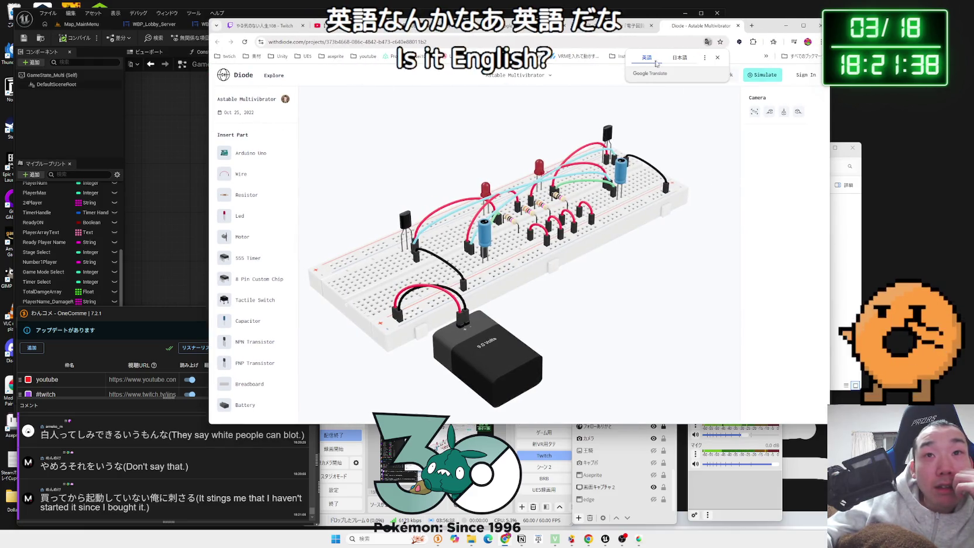
pyautogui.click(678, 57)
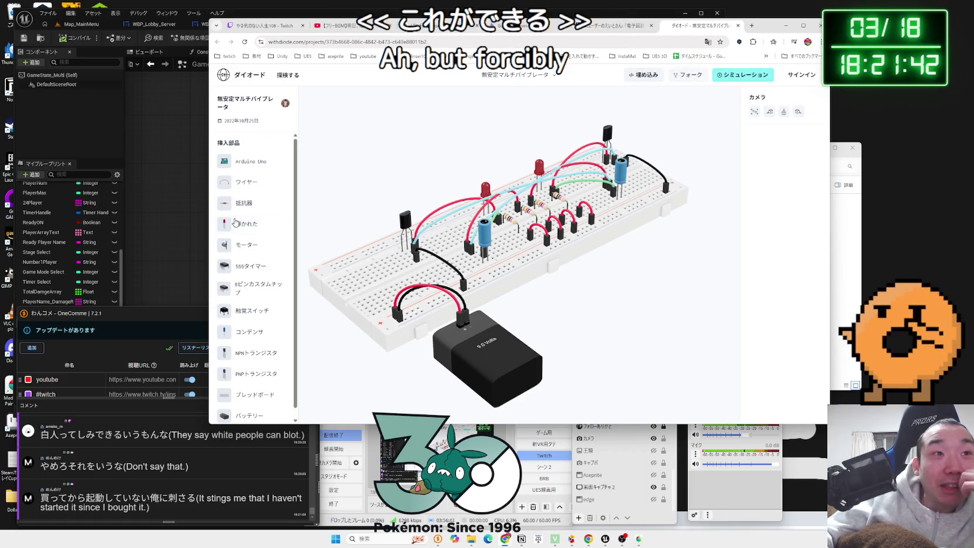
pyautogui.click(641, 76)
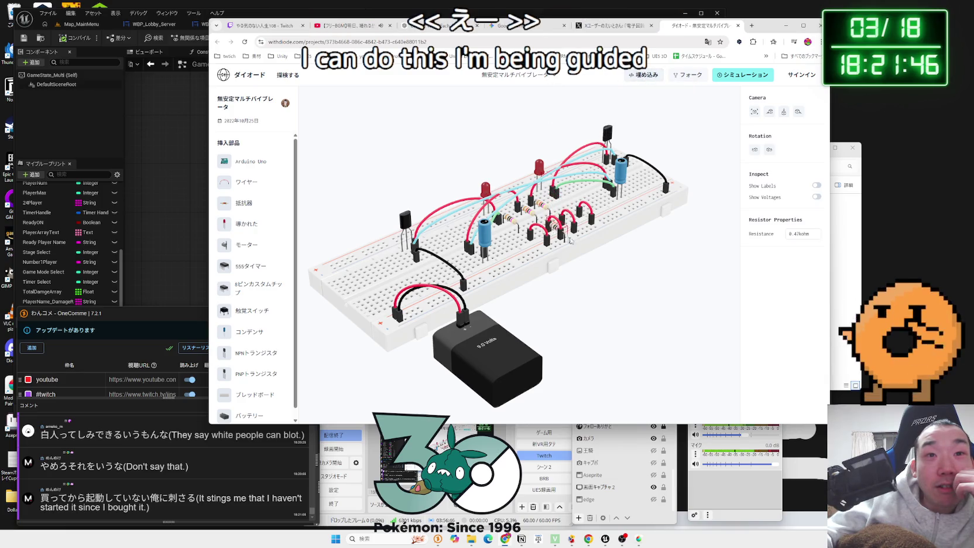
pyautogui.click(619, 221)
pyautogui.moveTo(628, 282)
pyautogui.mouseDown()
pyautogui.moveTo(596, 348)
pyautogui.moveTo(541, 215)
pyautogui.moveTo(666, 252)
pyautogui.moveTo(515, 222)
pyautogui.moveTo(565, 283)
pyautogui.moveTo(479, 284)
pyautogui.moveTo(398, 256)
pyautogui.moveTo(429, 274)
pyautogui.moveTo(450, 242)
pyautogui.moveTo(422, 229)
pyautogui.moveTo(731, 79)
pyautogui.mouseUp()
# Run and stop the circuit simulation, then leave the Diode page without saving
pyautogui.click(731, 79)
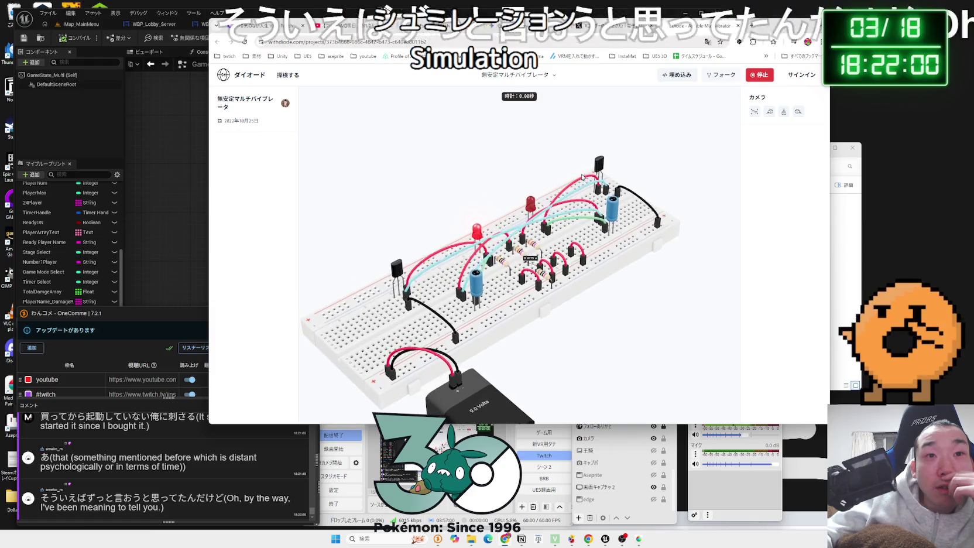
pyautogui.click(760, 75)
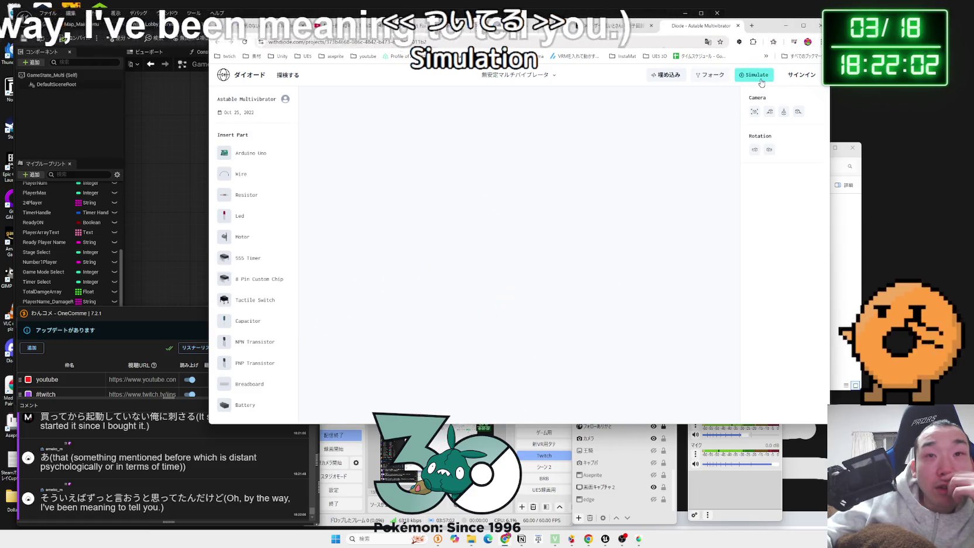
pyautogui.click(738, 26)
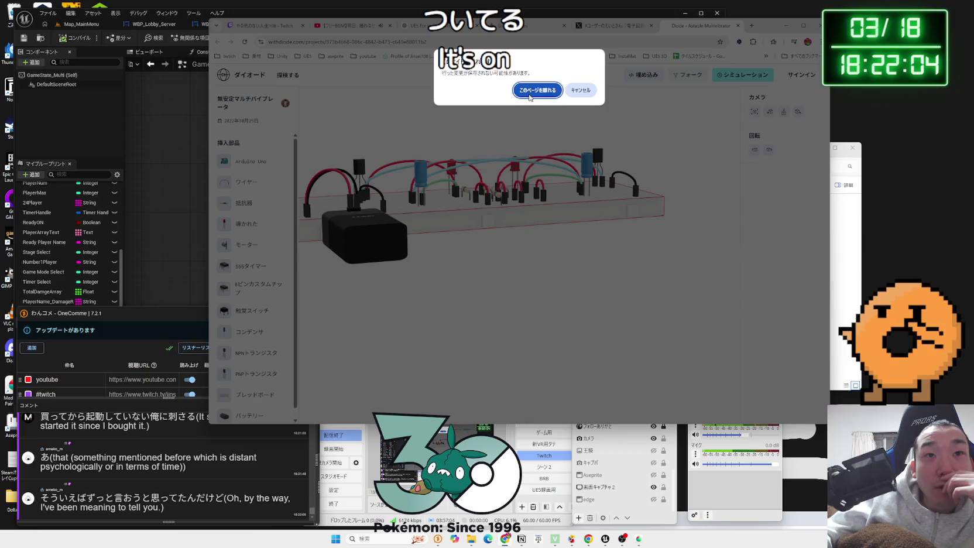
pyautogui.click(537, 90)
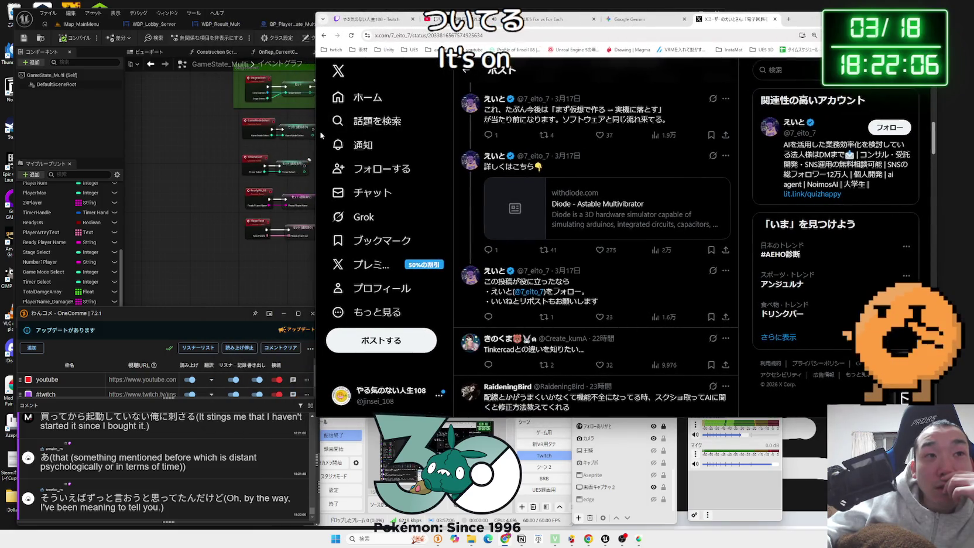
# Back in Unreal, open NS_Spark_Burst1 from the robot blueprint's spark spawn node
pyautogui.moveTo(314, 132); pyautogui.dragTo(444, 130)
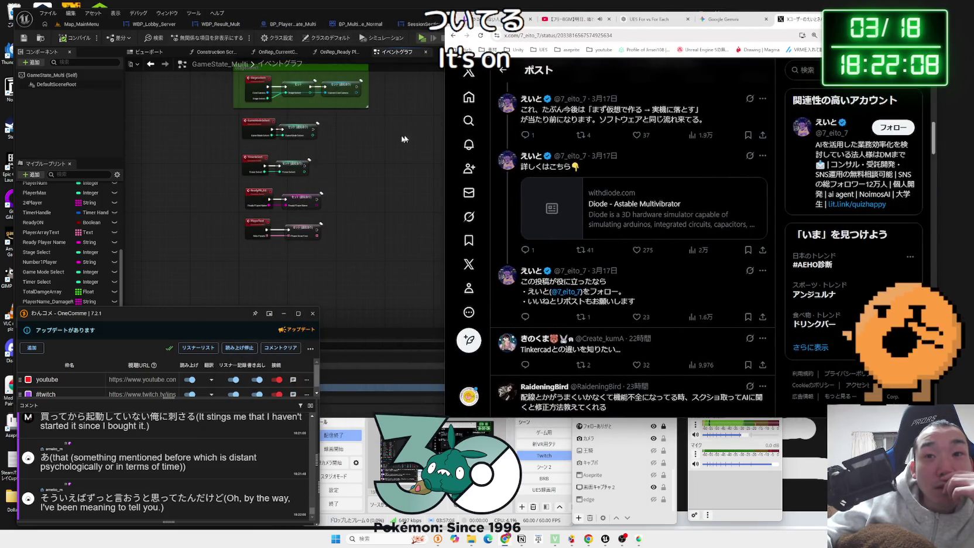
pyautogui.click(403, 139)
pyautogui.click(556, 23)
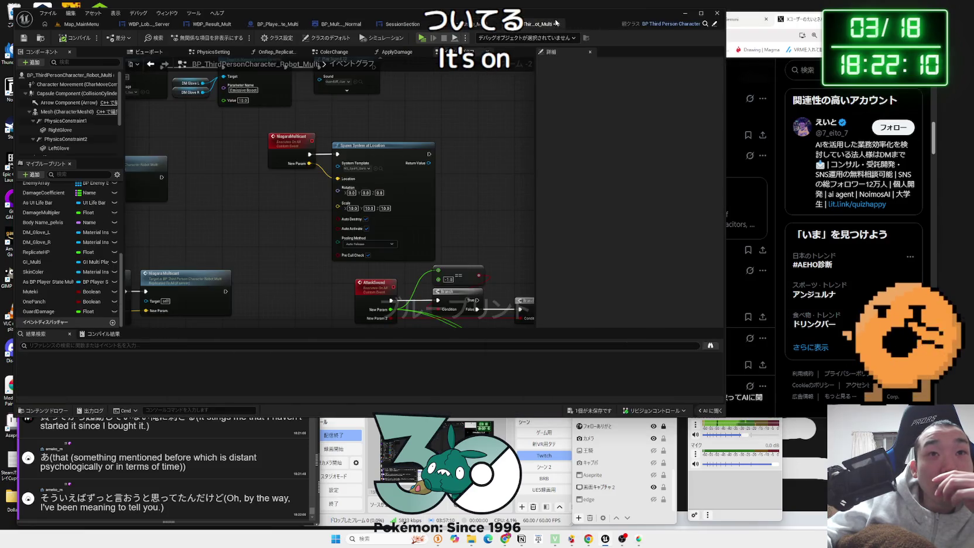
pyautogui.moveTo(282, 204); pyautogui.dragTo(209, 198)
pyautogui.moveTo(279, 178); pyautogui.dragTo(280, 177)
pyautogui.moveTo(299, 140); pyautogui.dragTo(295, 140)
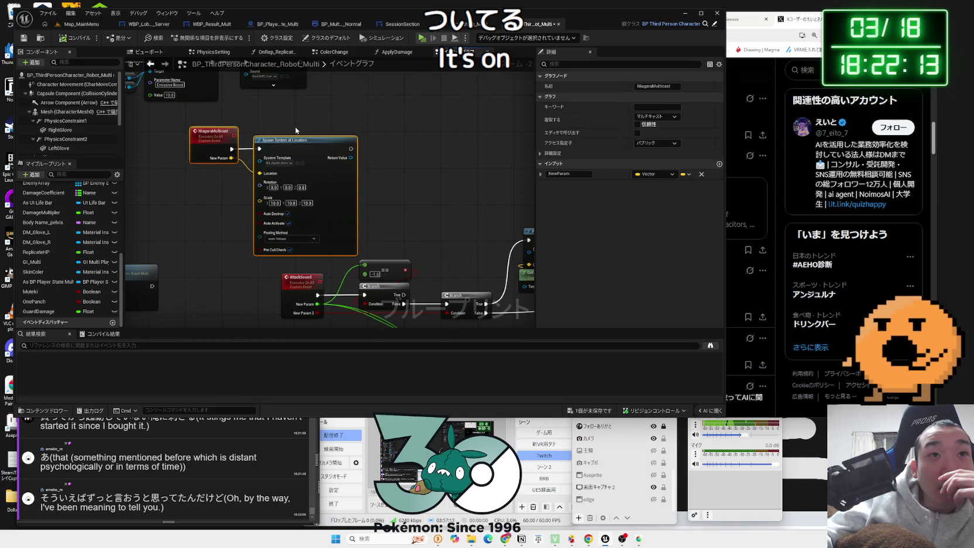
pyautogui.click(302, 164)
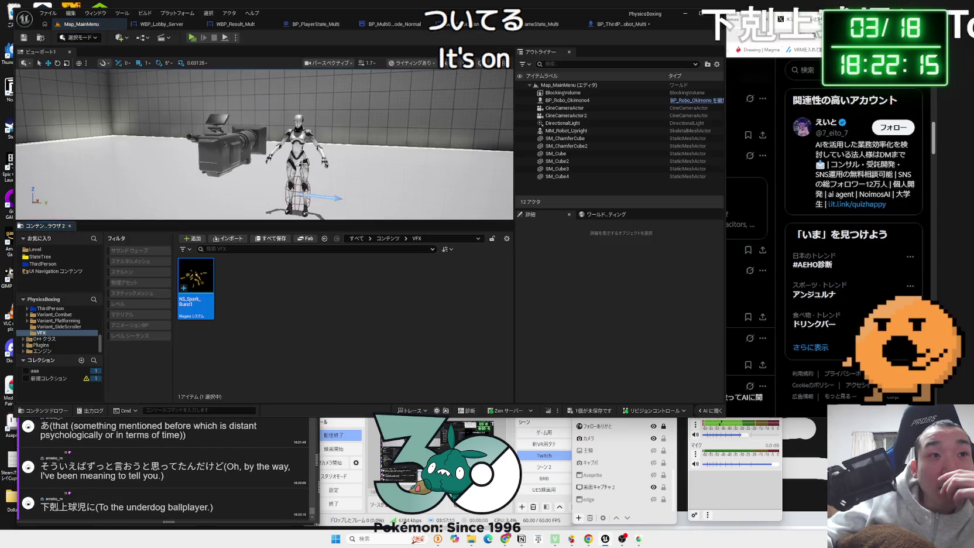
pyautogui.doubleClick(196, 284)
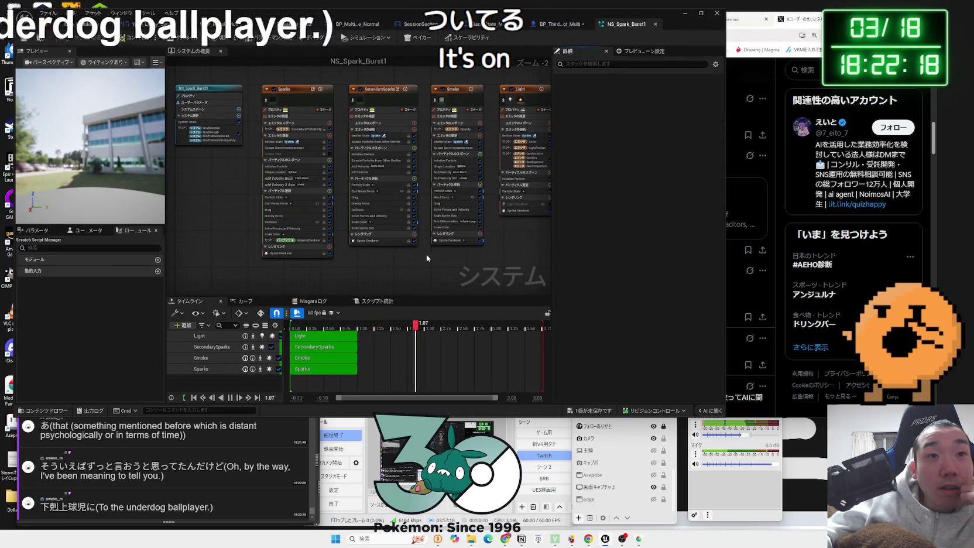
# Save all modified packages and set the Sparks emitter's Sim Target to GPUCompute Sim
pyautogui.click(589, 411)
pyautogui.click(548, 348)
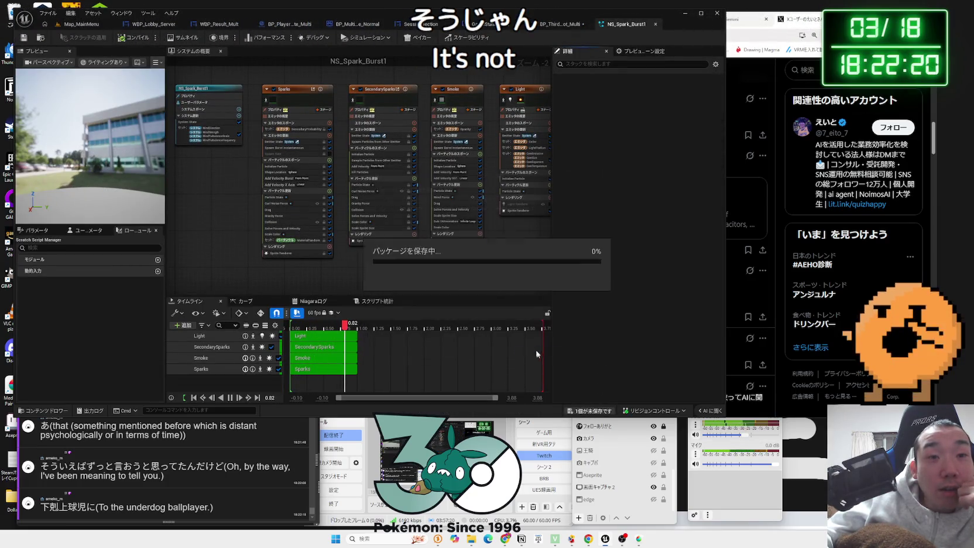
pyautogui.click(295, 96)
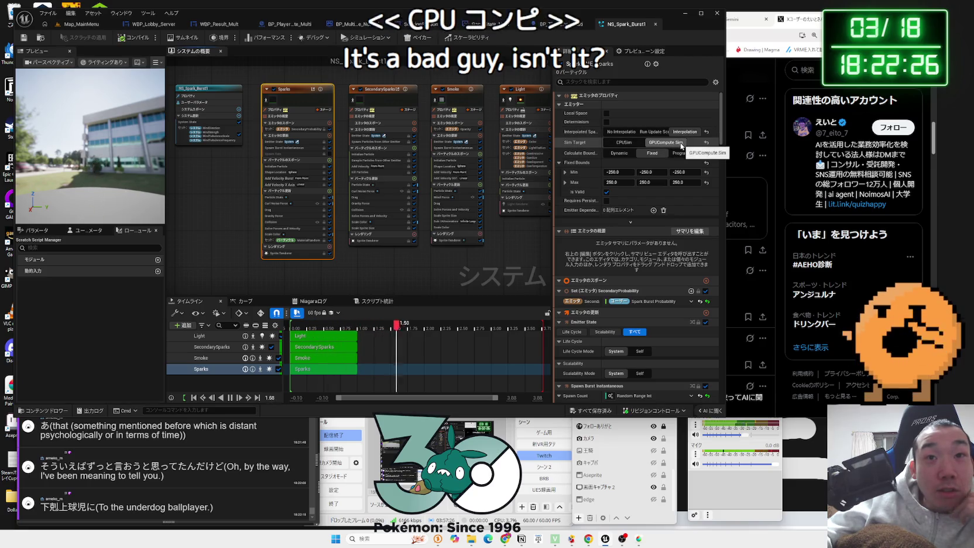
pyautogui.click(669, 143)
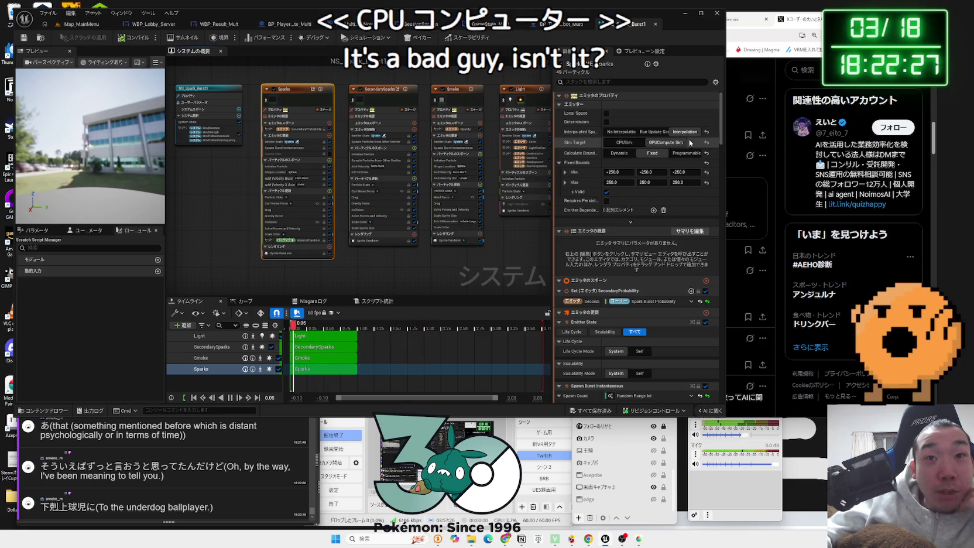
# Inspect the Smoke, Light and SecondarySparks emitters, then return to Map_MainMenu
pyautogui.click(454, 90)
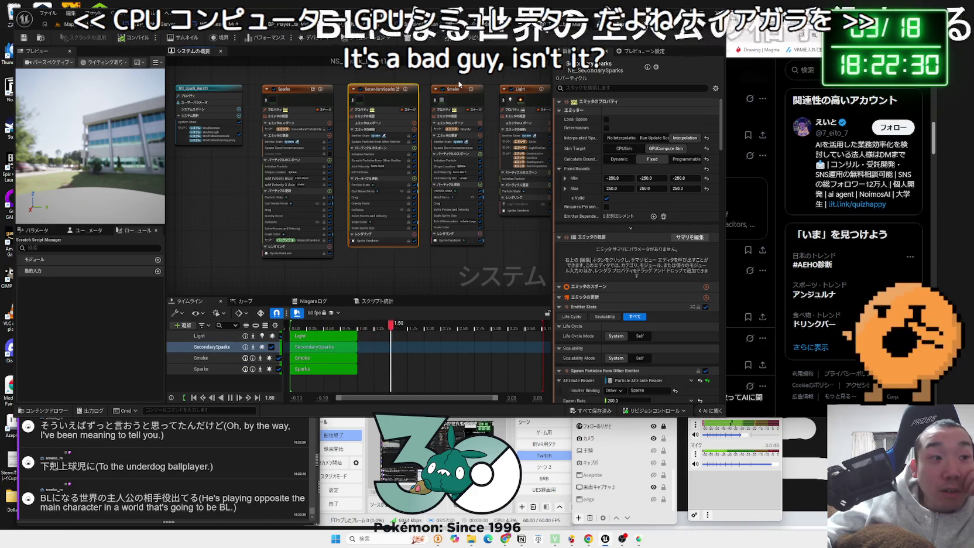
pyautogui.click(460, 85)
pyautogui.moveTo(460, 85); pyautogui.dragTo(420, 101)
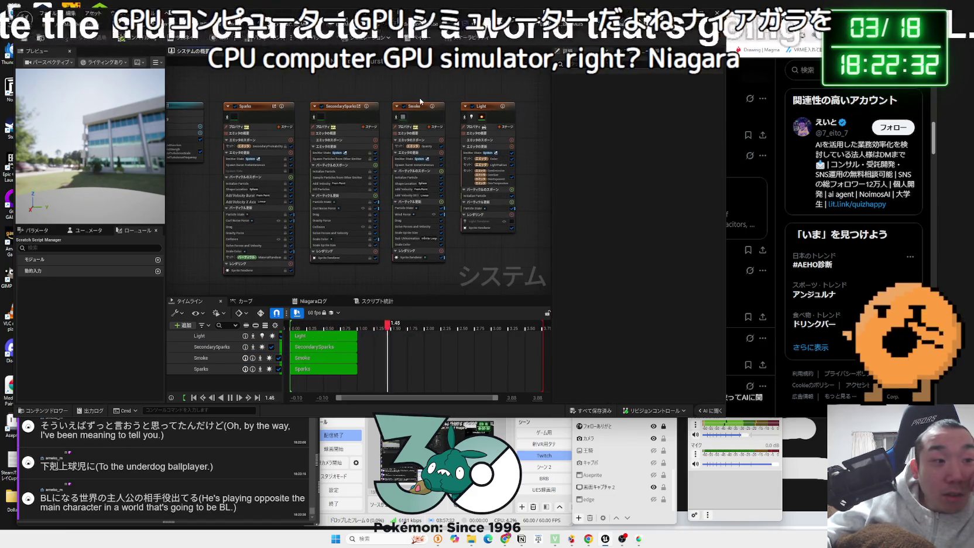
pyautogui.click(489, 112)
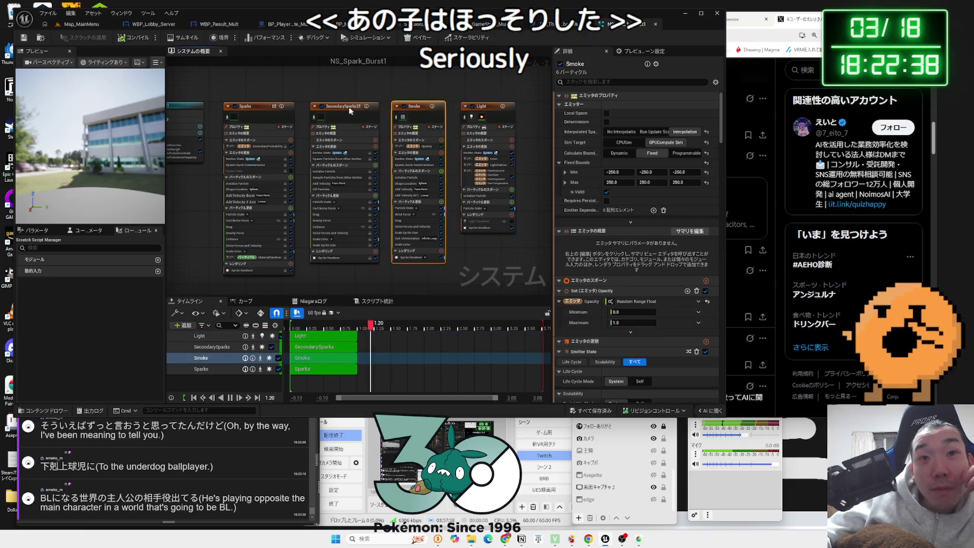
pyautogui.click(312, 110)
pyautogui.click(269, 109)
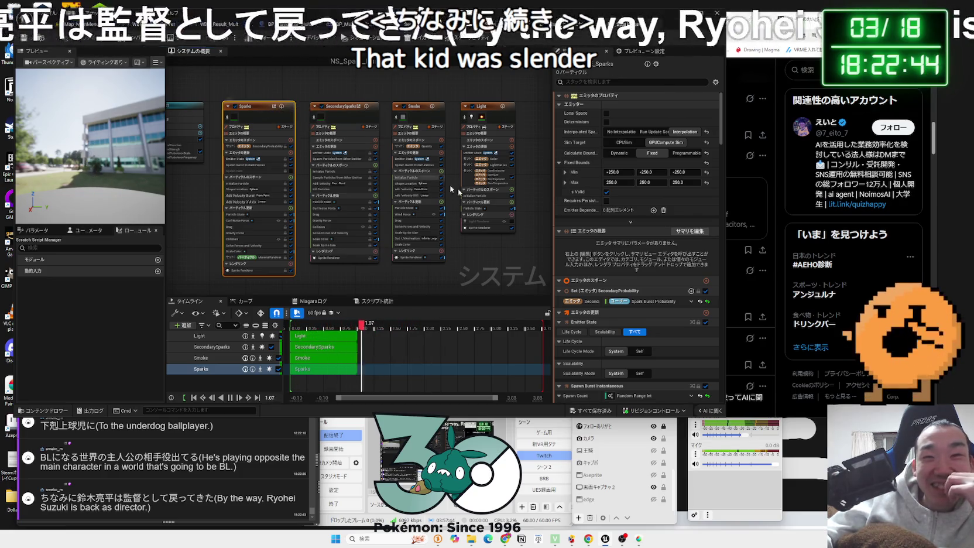
pyautogui.moveTo(719, 125)
pyautogui.mouseDown()
pyautogui.moveTo(722, 148)
pyautogui.moveTo(727, 112)
pyautogui.mouseUp()
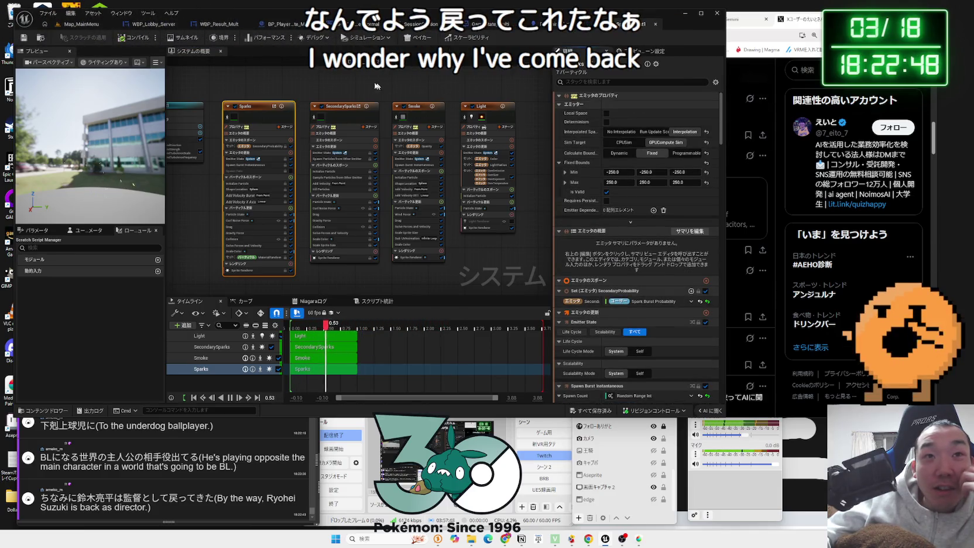
pyautogui.click(88, 26)
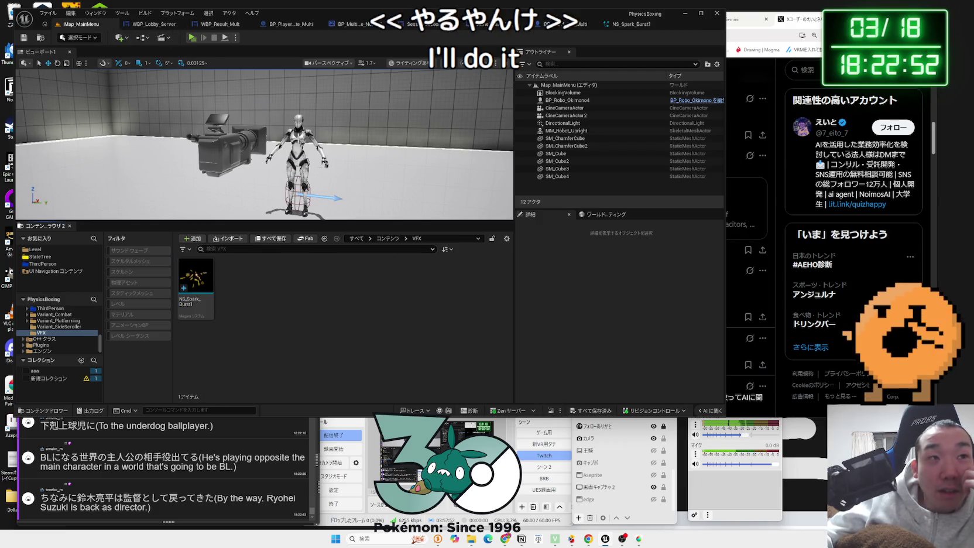
# Play-test with two previews, start a Multi Player session search, then exit it
pyautogui.click(194, 38)
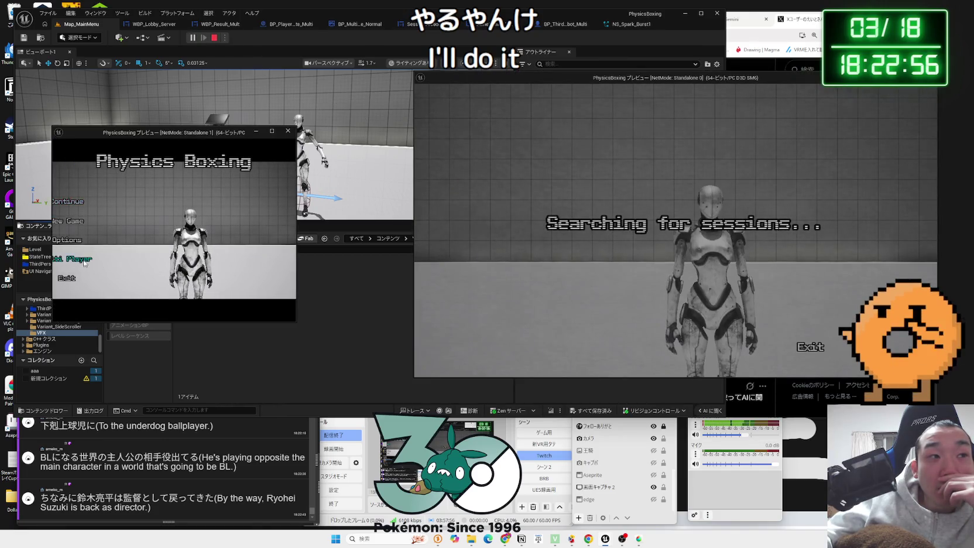
pyautogui.click(84, 263)
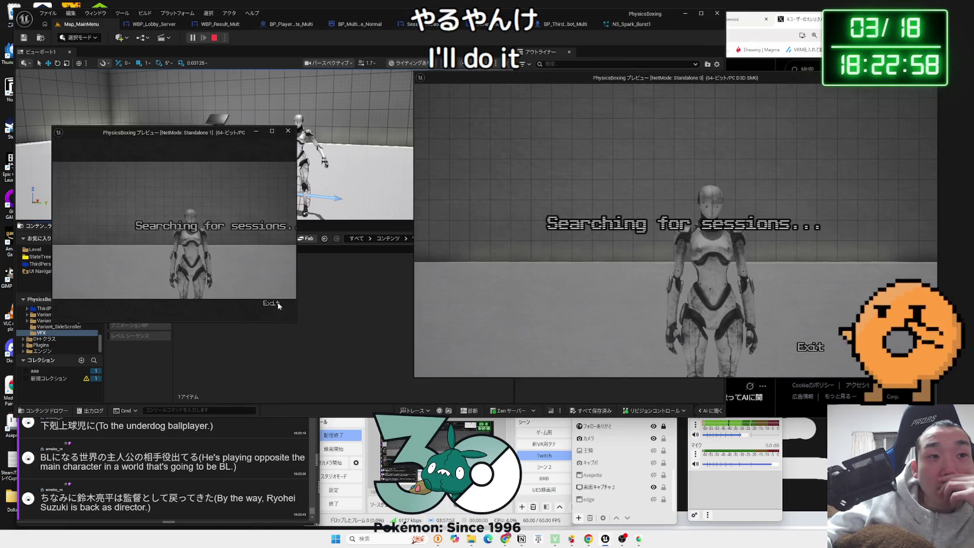
pyautogui.click(811, 348)
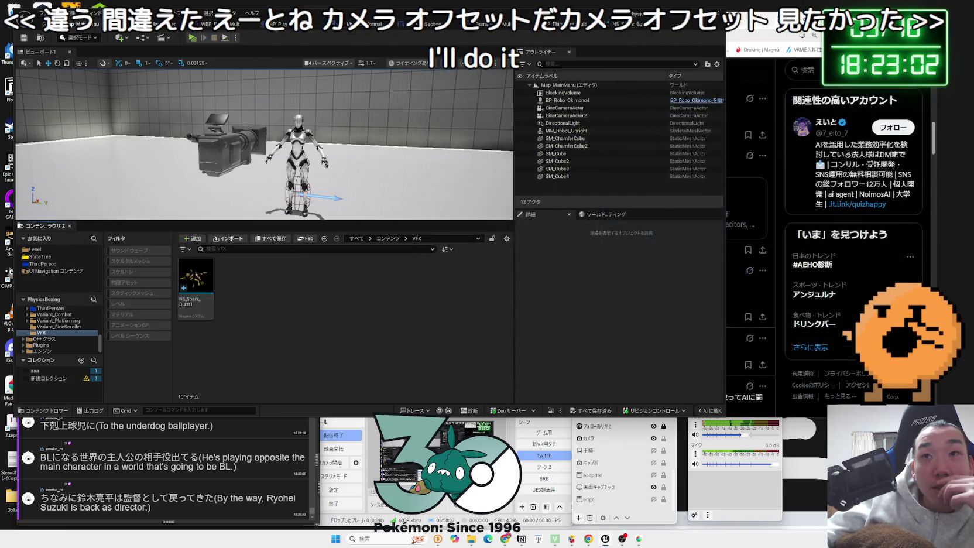
# Close the preview and return to the NS_Spark_Burst1 editor with Gemini's Camera Offset advice
pyautogui.click(780, 20)
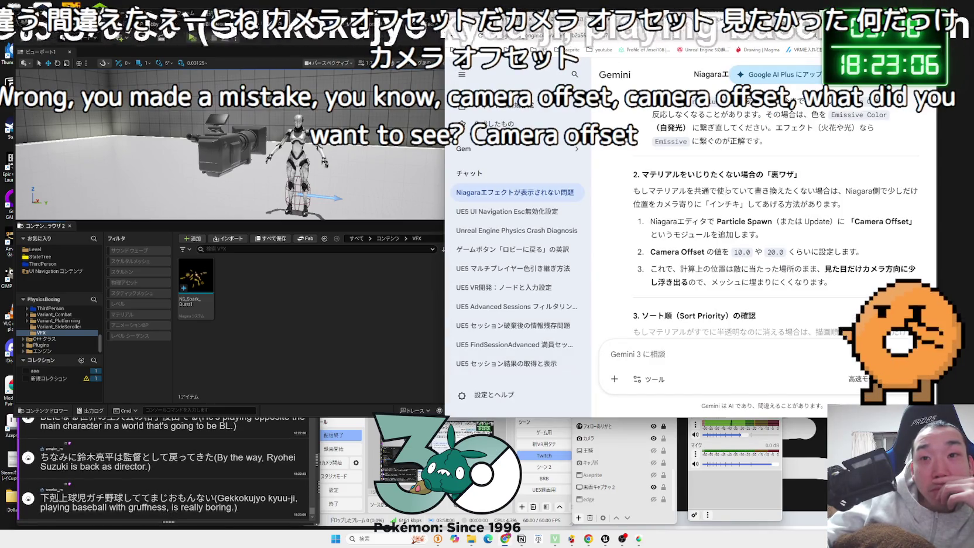
pyautogui.hotkey('alt', 'Tab')
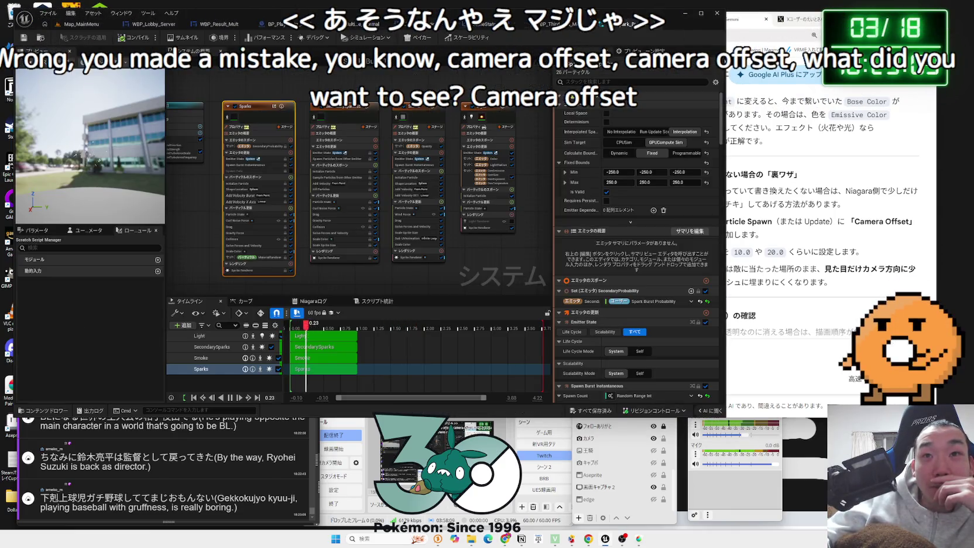
pyautogui.click(811, 174)
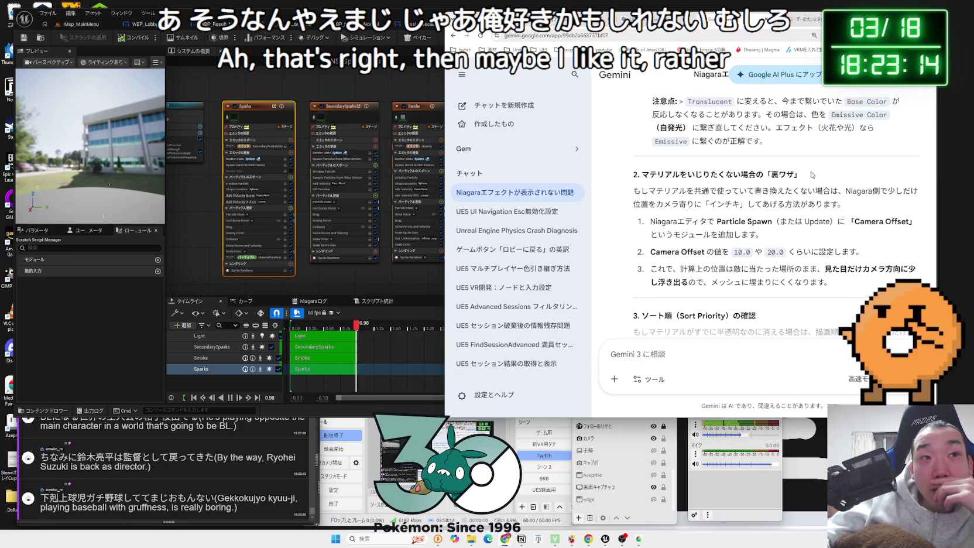
# Add a Camera Offset module (amount 20) to Sparks' Particle Spawn, save, and return to Map_MainMenu
pyautogui.click(255, 107)
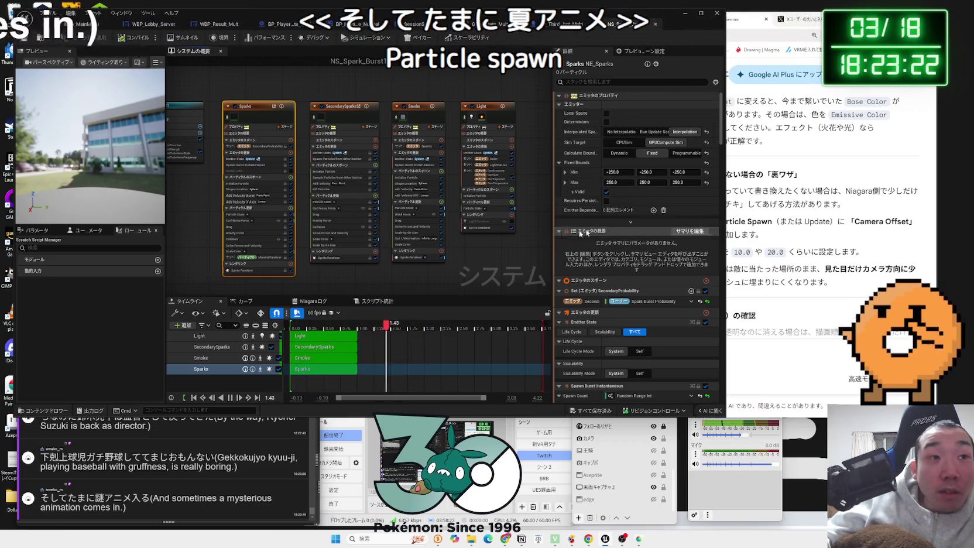
pyautogui.scroll(2, 209, 230)
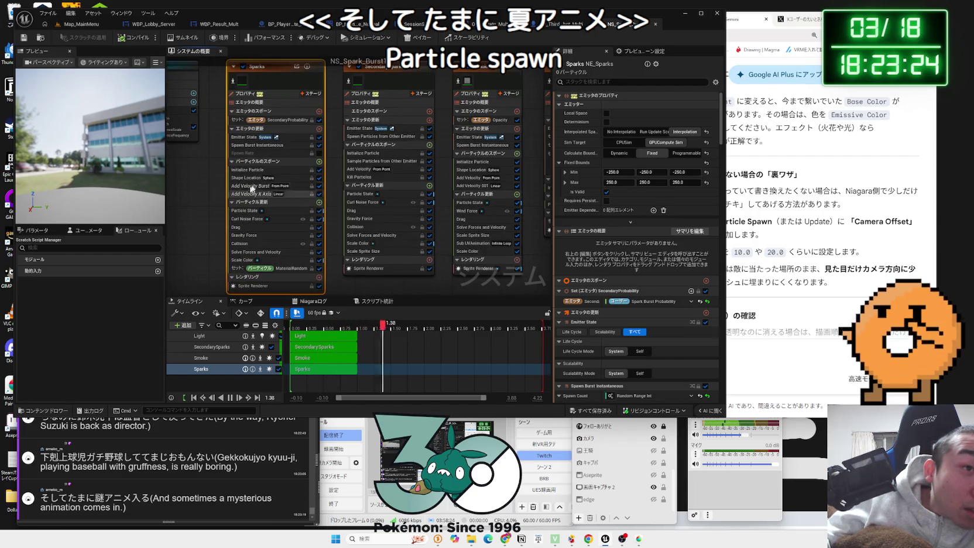
pyautogui.click(297, 161)
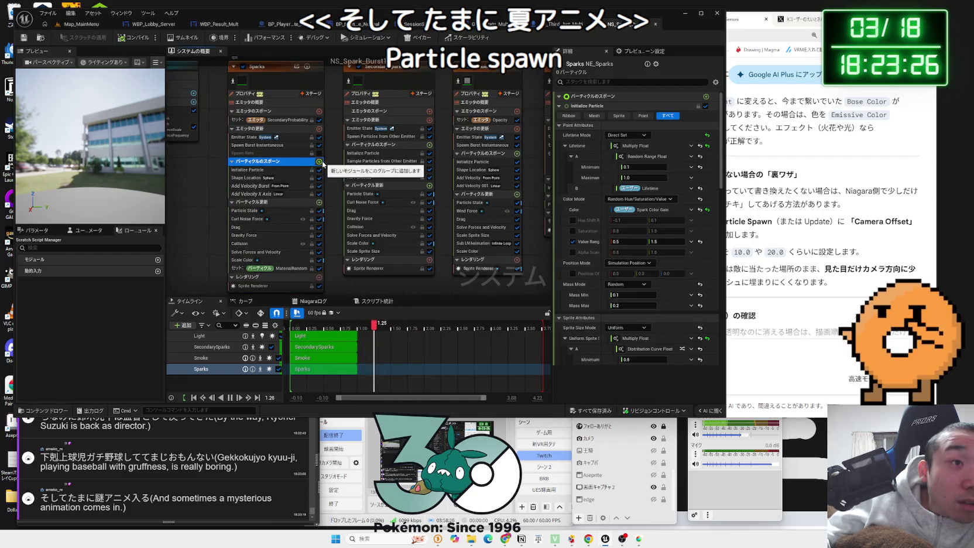
pyautogui.click(319, 162)
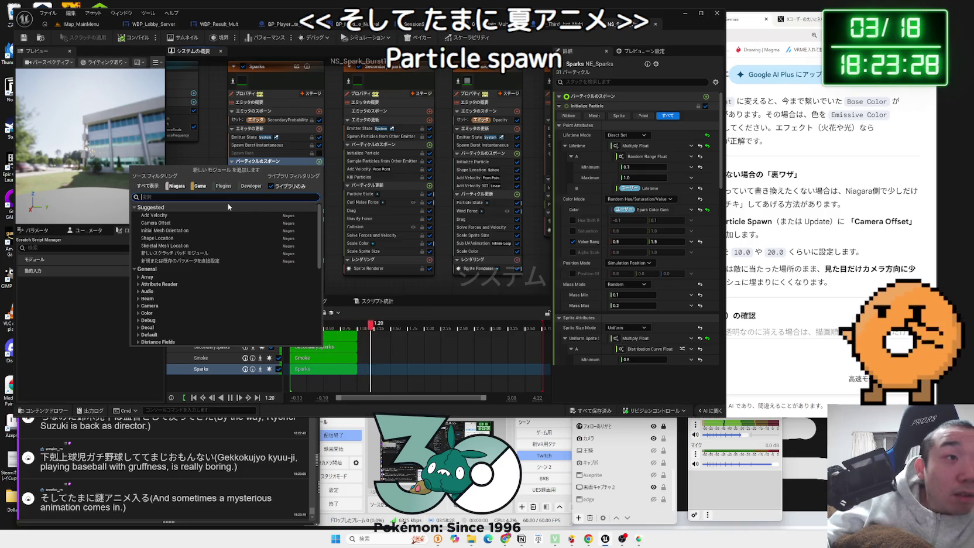
pyautogui.click(138, 307)
pyautogui.click(180, 314)
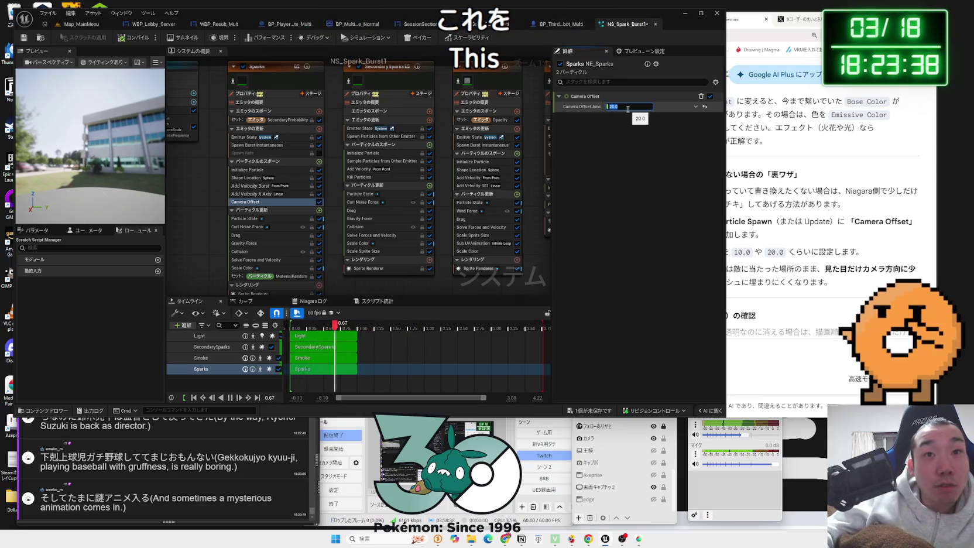
pyautogui.click(25, 41)
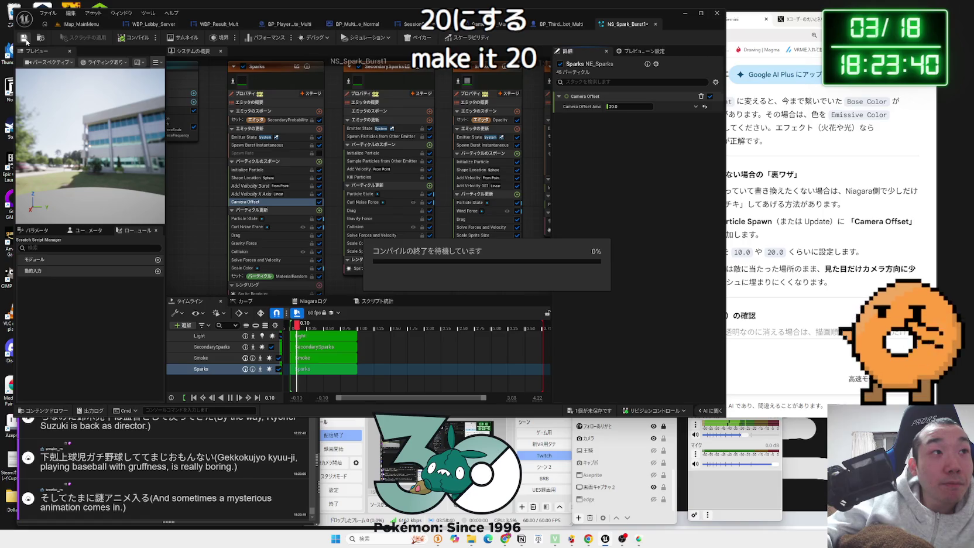
pyautogui.click(86, 26)
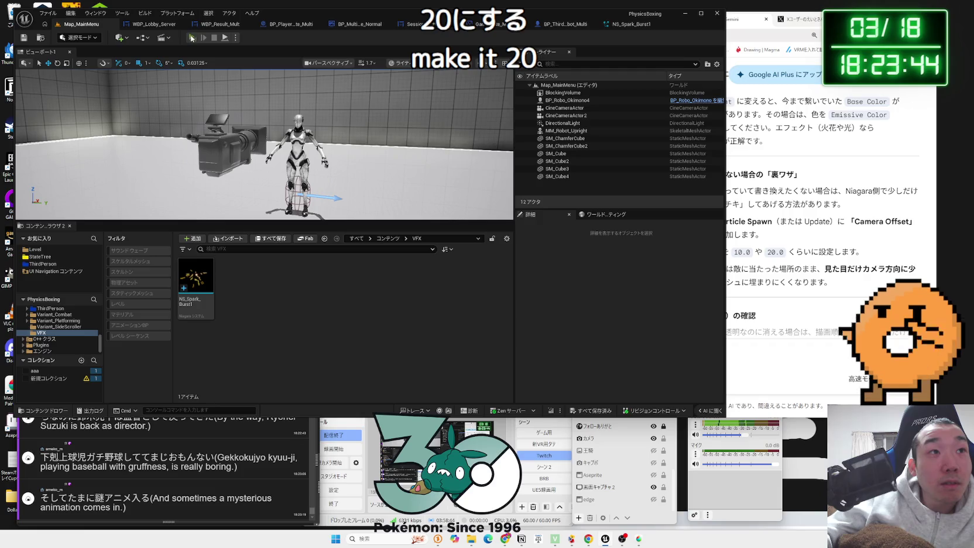
# Start a play test and put the second preview into multiplayer session search
pyautogui.hotkey('alt', 'p')
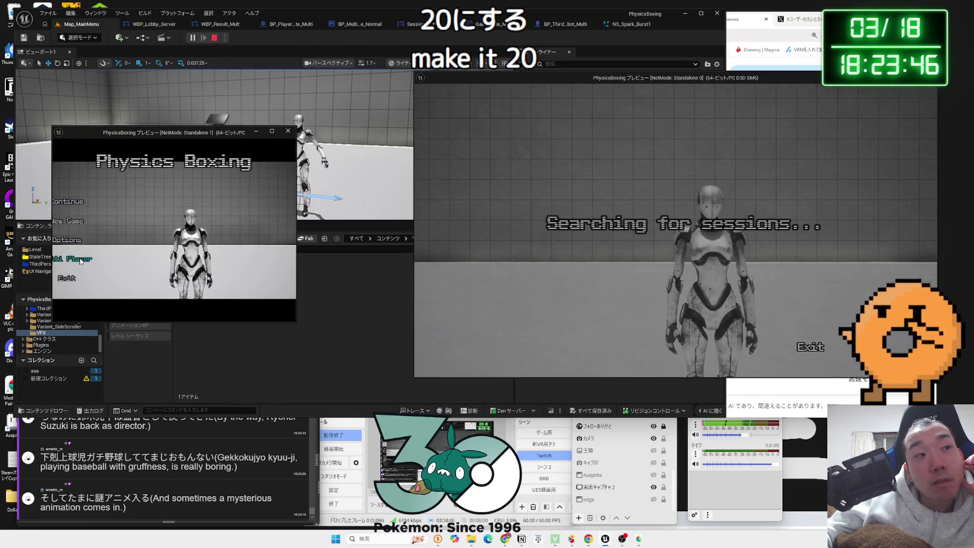
pyautogui.click(81, 261)
pyautogui.moveTo(297, 214); pyautogui.dragTo(358, 211)
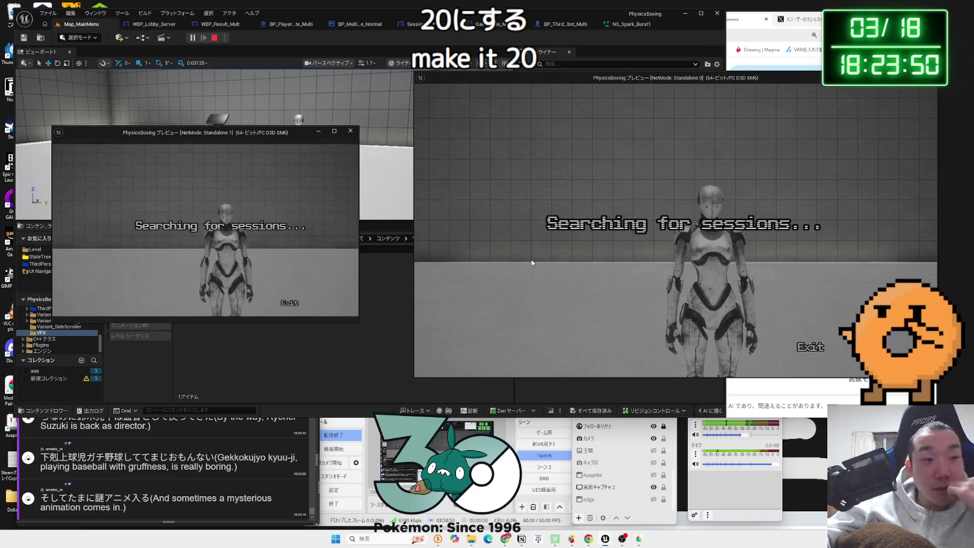
# Google the title 下剋上球児 selected from a viewer comment
pyautogui.click(85, 460)
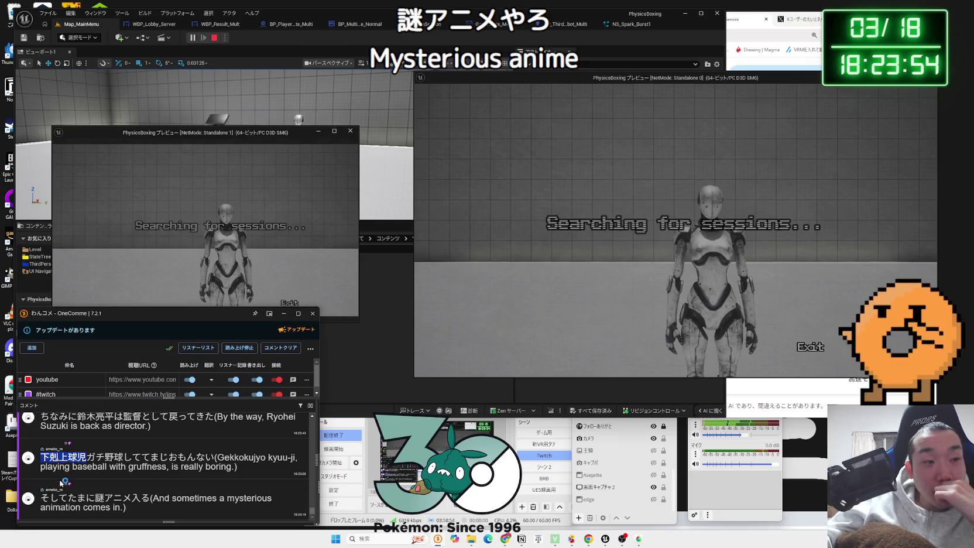
pyautogui.hotkey('ctrl', 'shift', 'g')
pyautogui.click(697, 85)
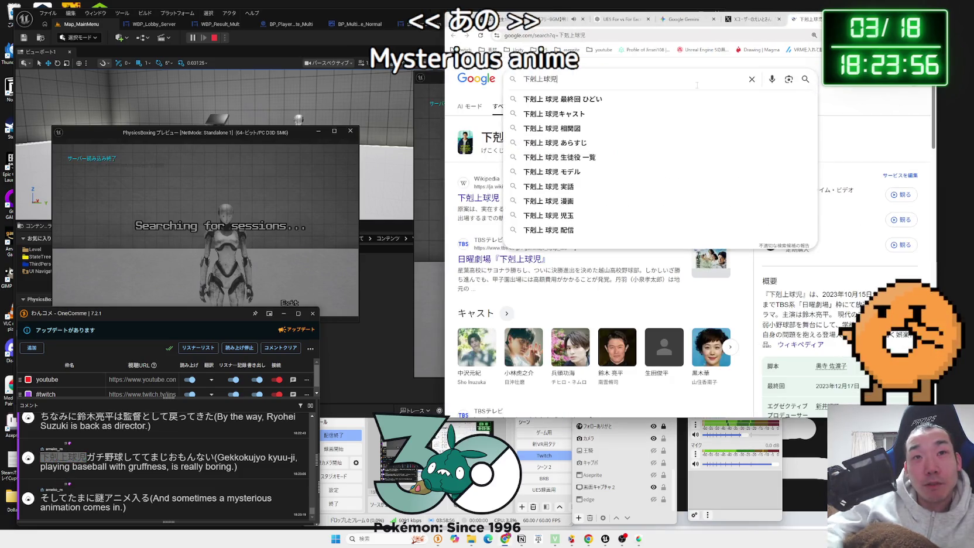
# Refine the search query to 下剋上球児 アニメ演出
pyautogui.write(' anime')
pyautogui.press('Return')
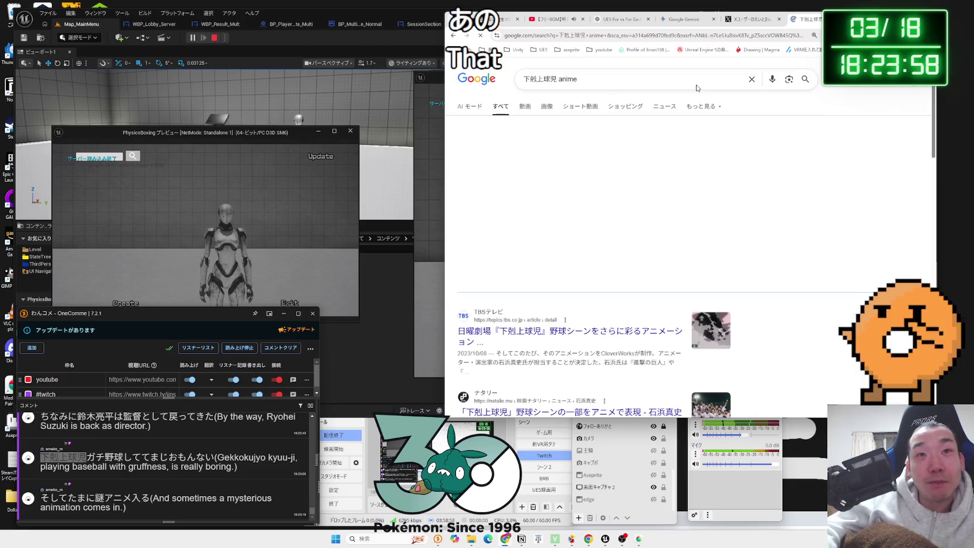
pyautogui.press('BackSpace')
pyautogui.press('BackSpace')
pyautogui.press('BackSpace')
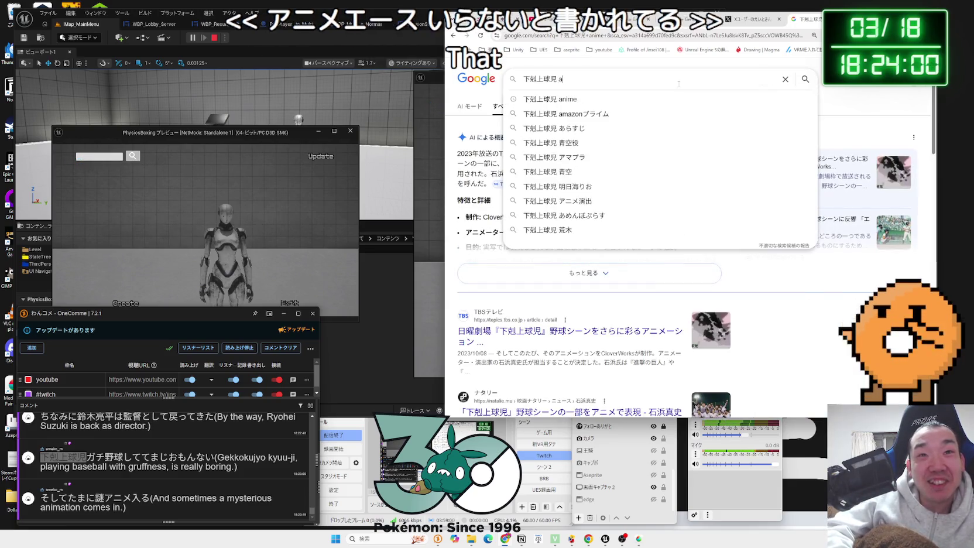
pyautogui.write('あにめえんしゅt')
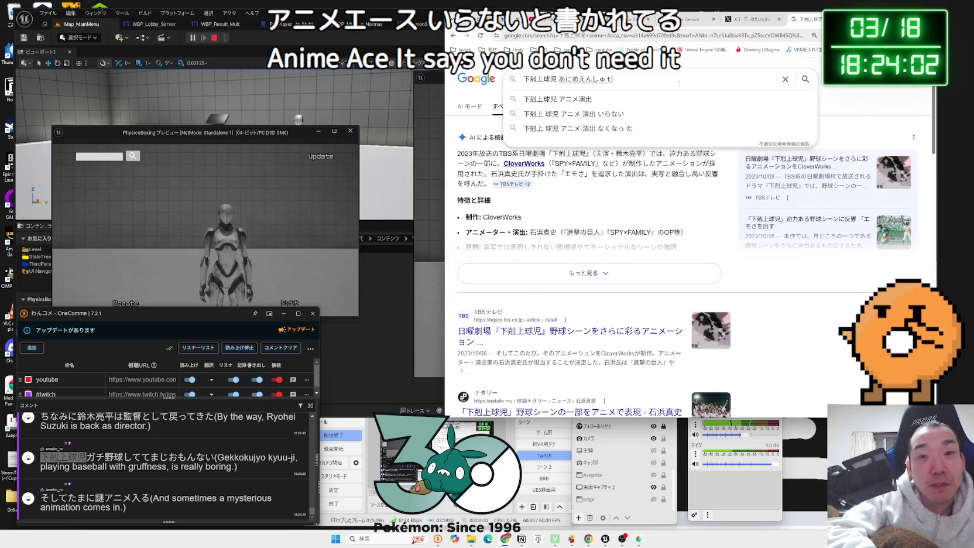
pyautogui.press('Return')
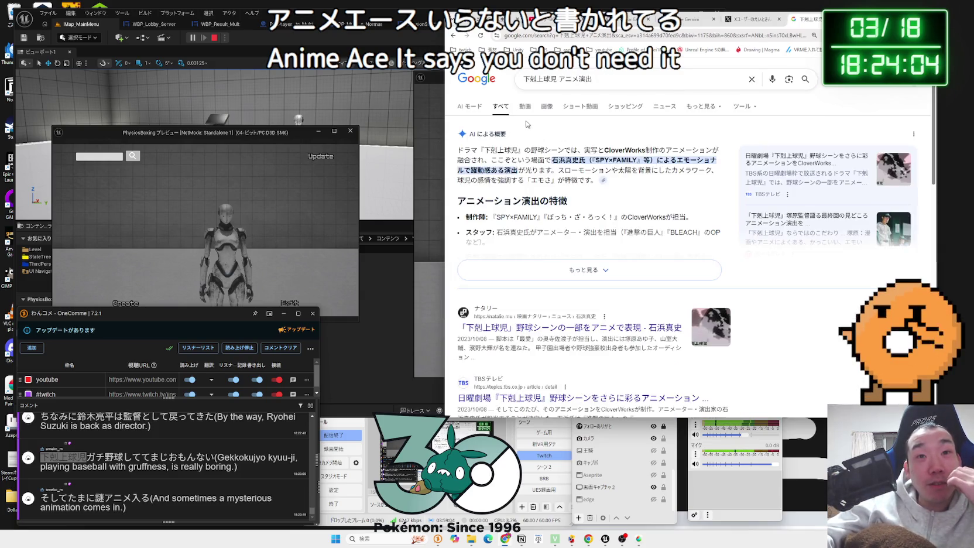
# Browse video and image results, preview one image, then close the search and X post tabs
pyautogui.click(524, 107)
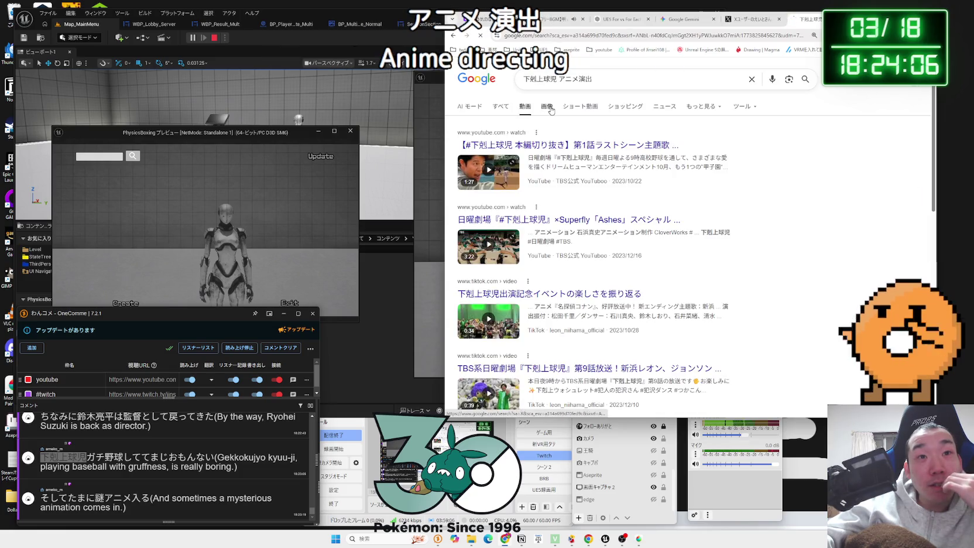
pyautogui.click(551, 108)
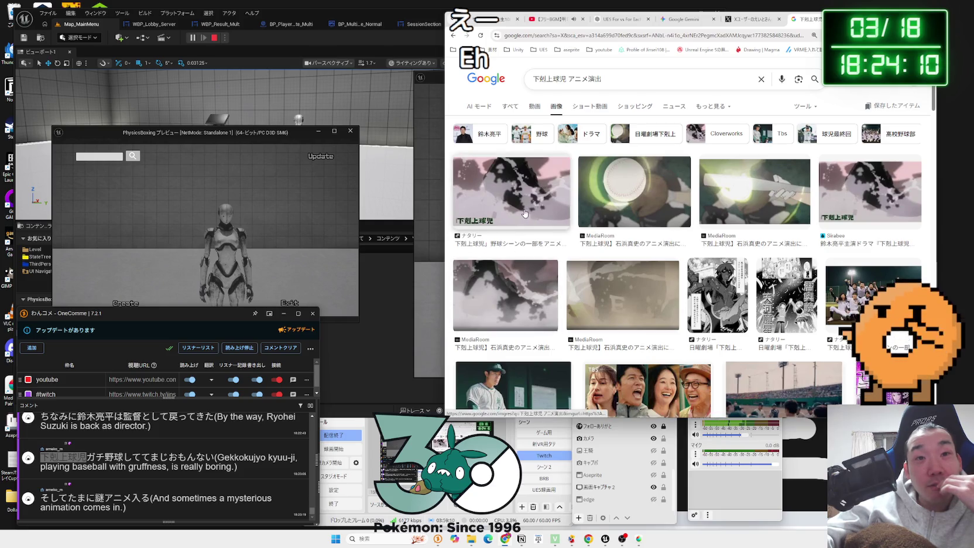
pyautogui.scroll(-2, 609, 209)
pyautogui.click(609, 210)
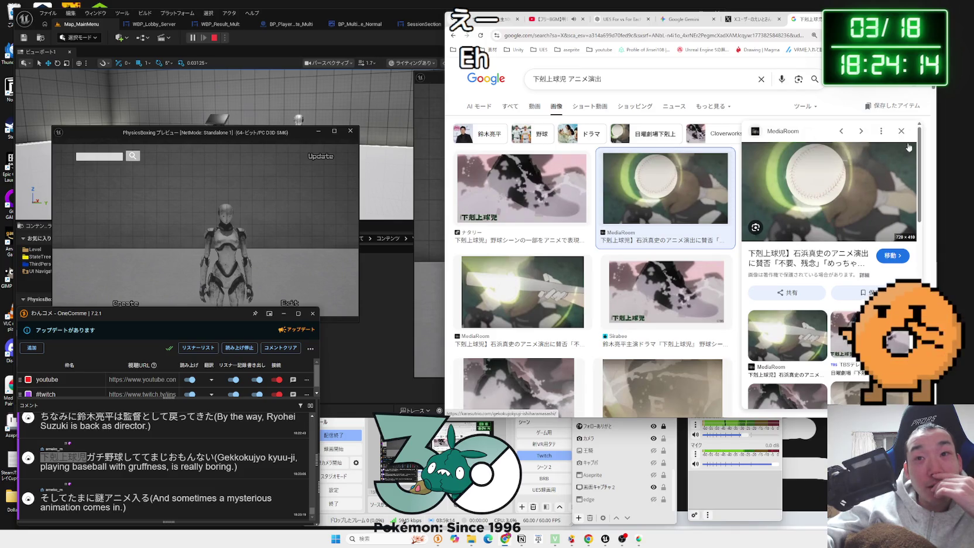
pyautogui.click(902, 132)
pyautogui.scroll(-5, 739, 205)
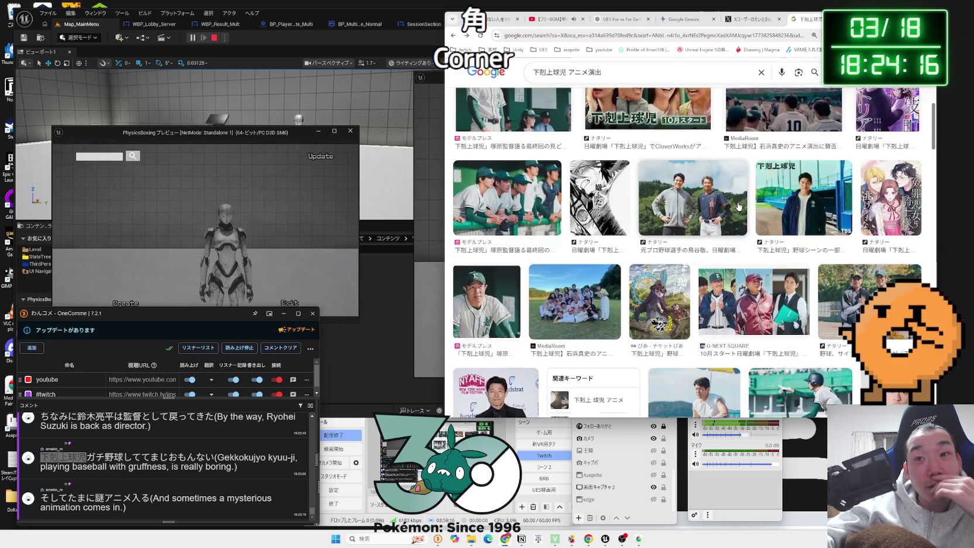
pyautogui.hotkey('ctrl', 'w')
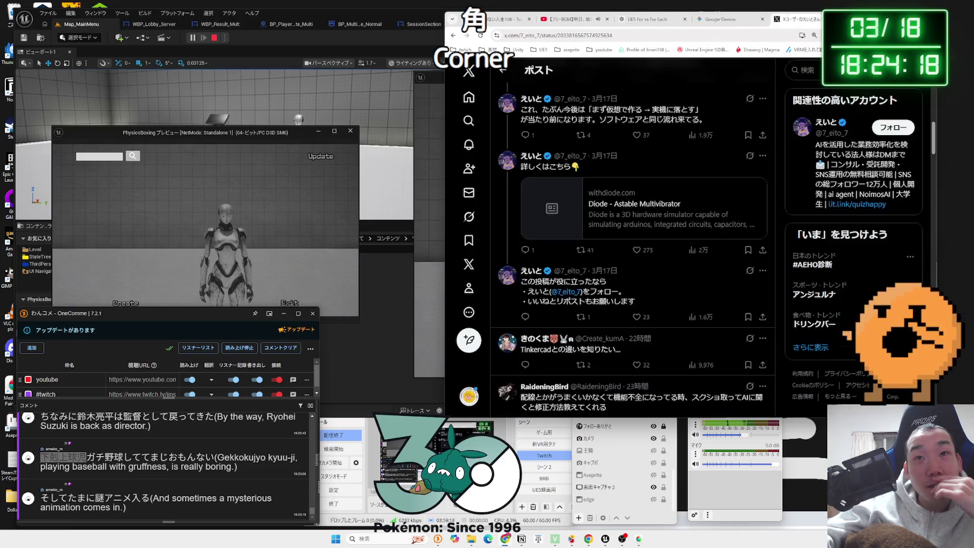
pyautogui.hotkey('ctrl', 'w')
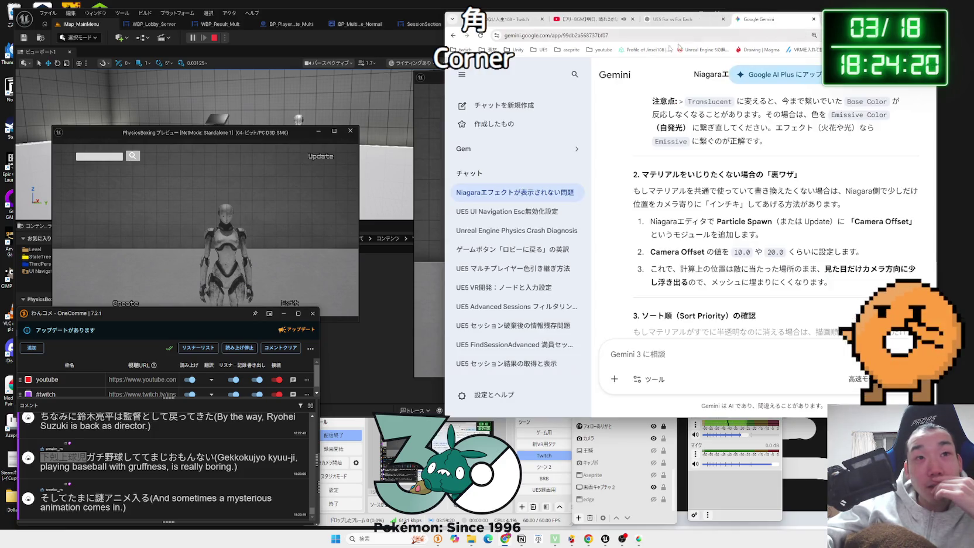
pyautogui.click(430, 81)
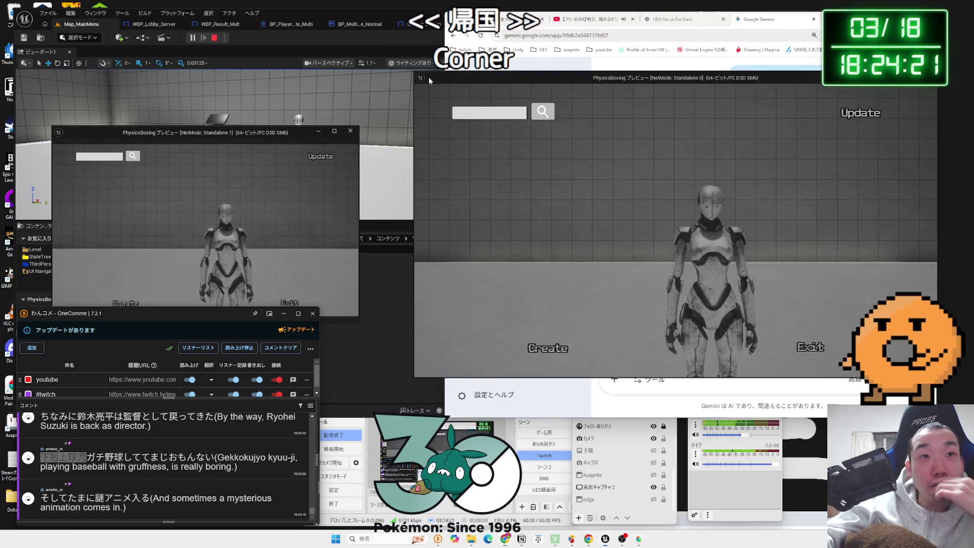
# Create a game session as host and change the robot's skin colour to cyan
pyautogui.click(545, 351)
pyautogui.click(622, 279)
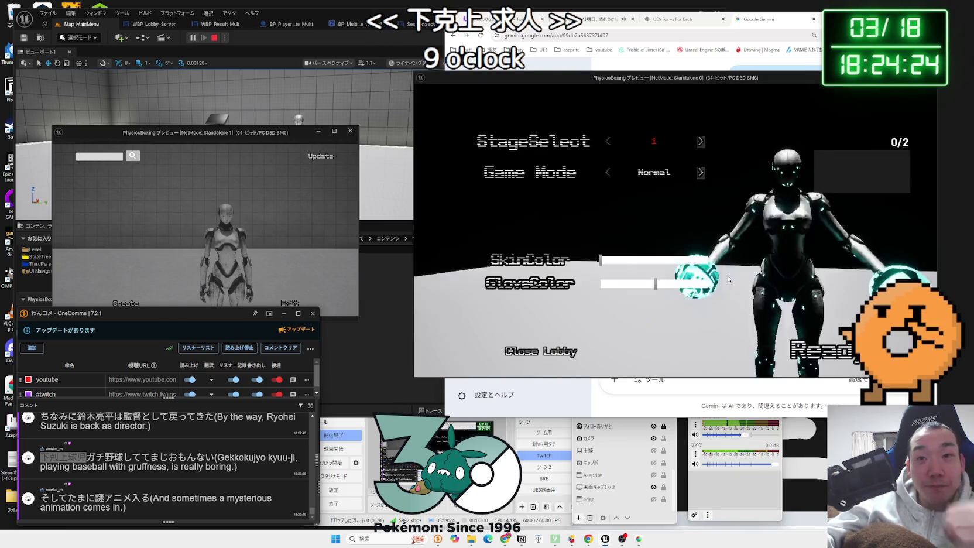
pyautogui.click(654, 260)
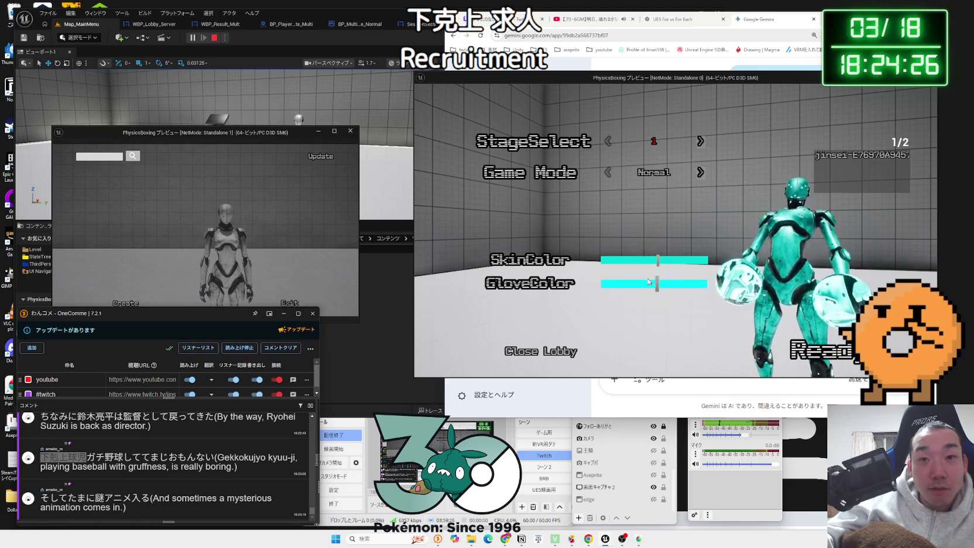
pyautogui.hotkey('alt', 'Tab')
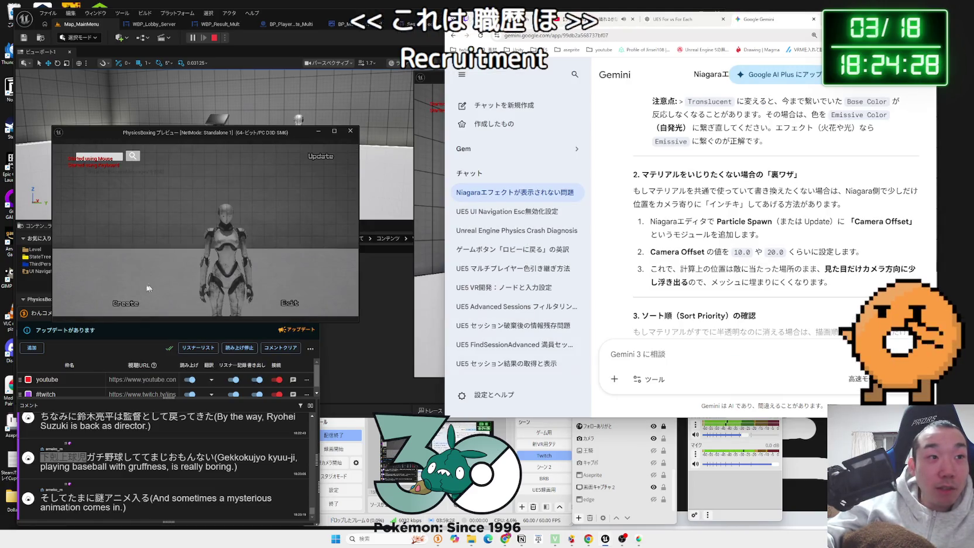
# Refresh the session list in the second client and join the hosted lobby
pyautogui.click(314, 162)
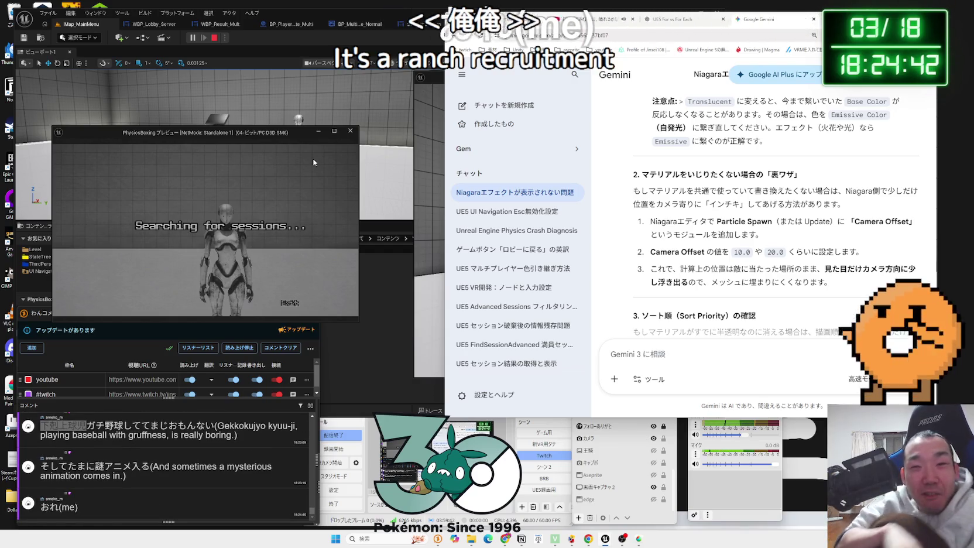
pyautogui.scroll(-3, 761, 205)
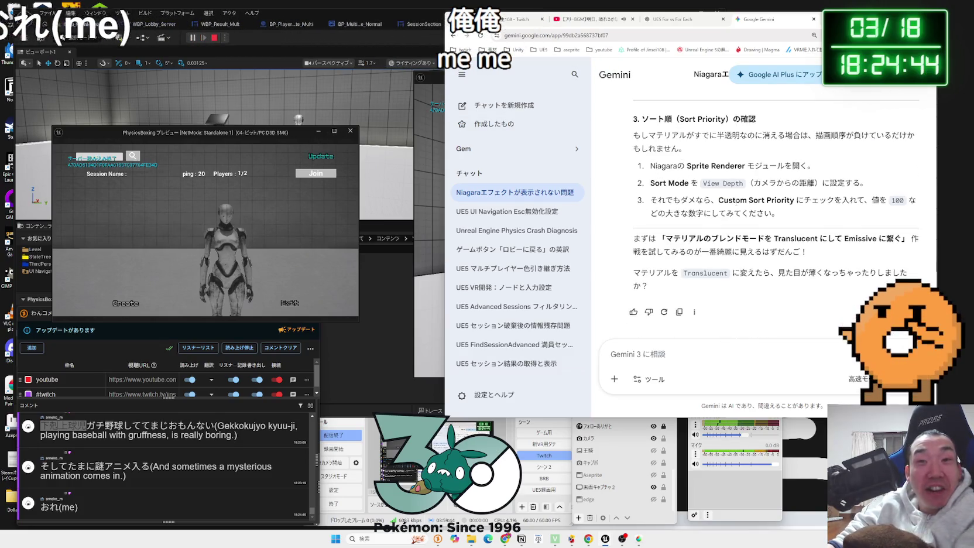
pyautogui.click(316, 173)
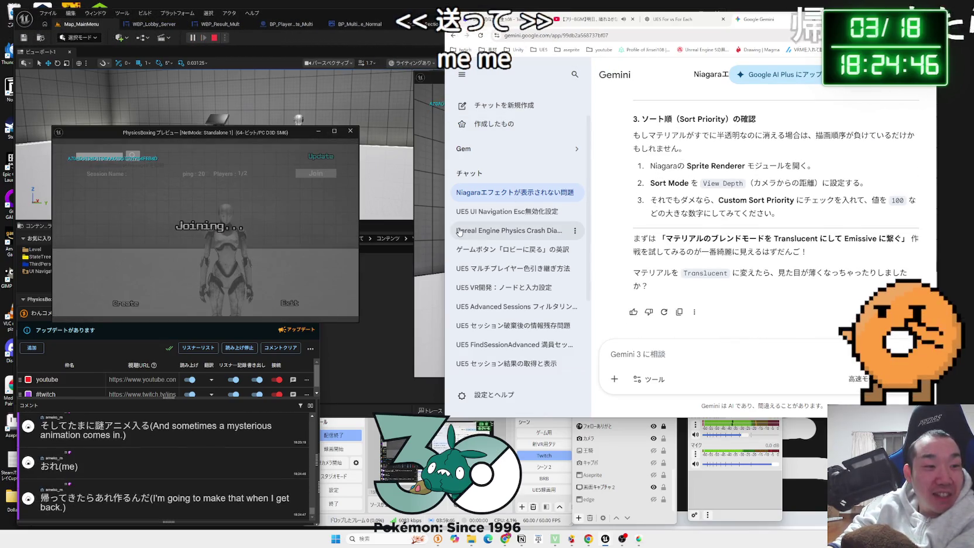
pyautogui.click(428, 82)
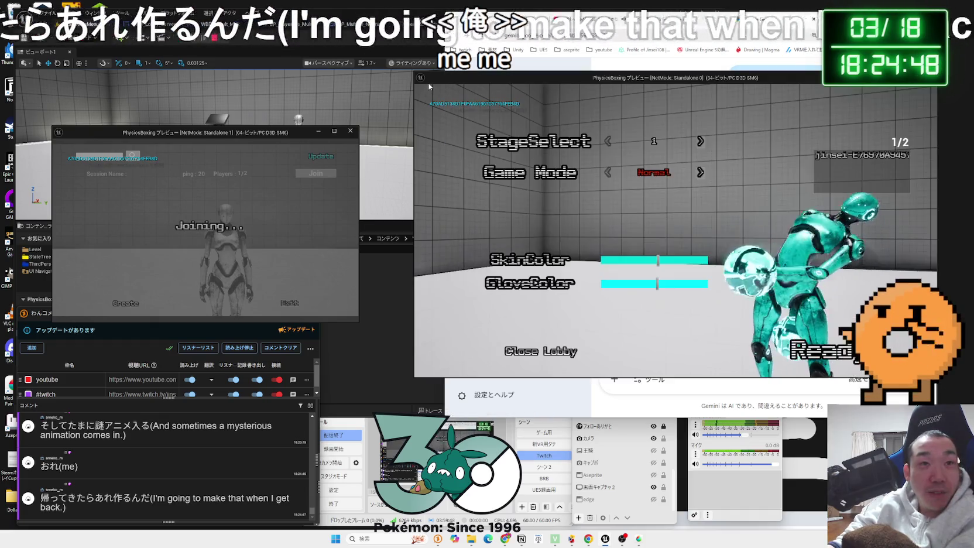
# Set stage 3, Damage Race mode and a 3-minute timer, then ready up
pyautogui.click(701, 142)
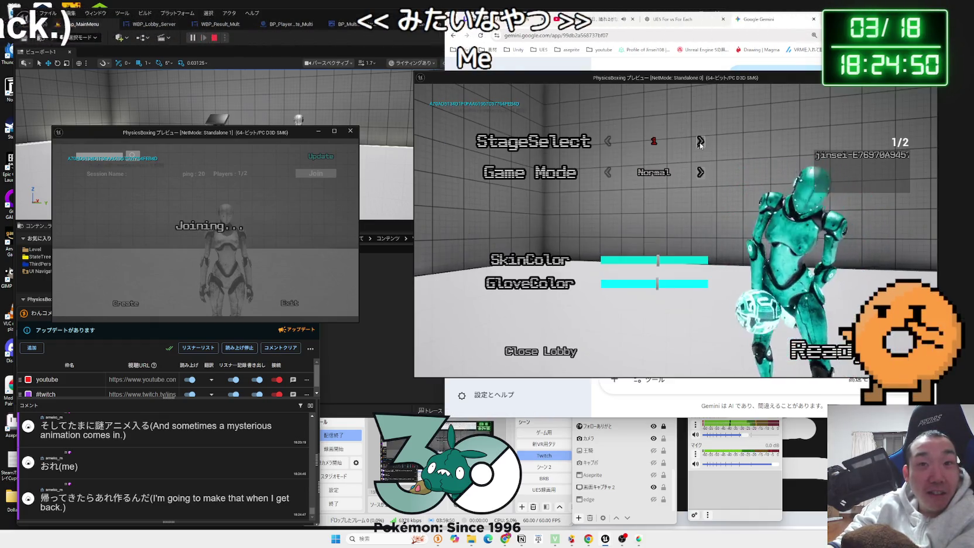
pyautogui.click(700, 142)
pyautogui.click(701, 172)
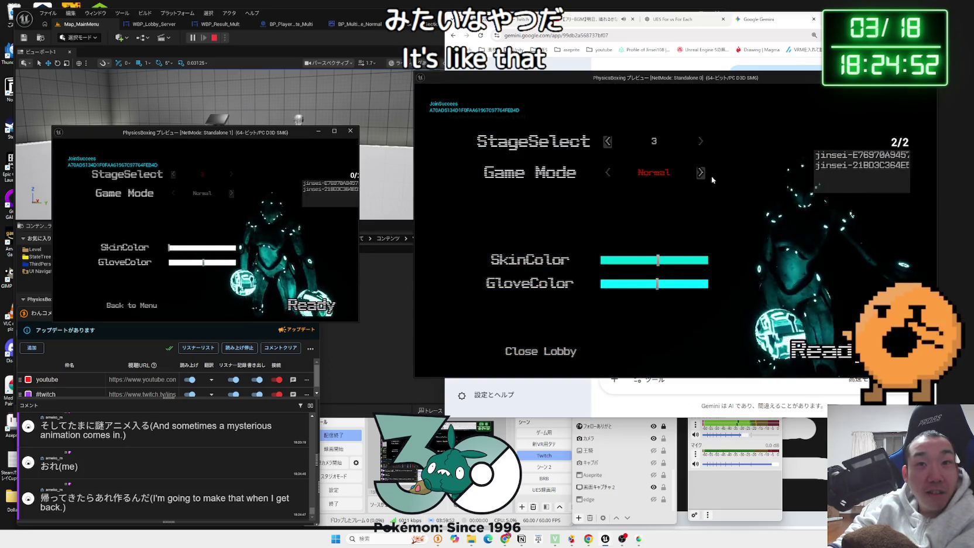
pyautogui.click(701, 203)
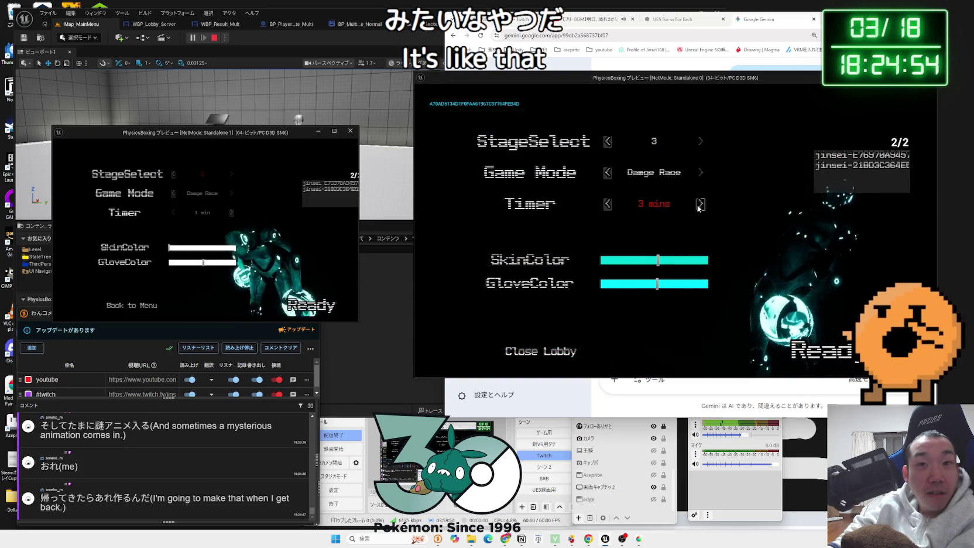
pyautogui.click(802, 350)
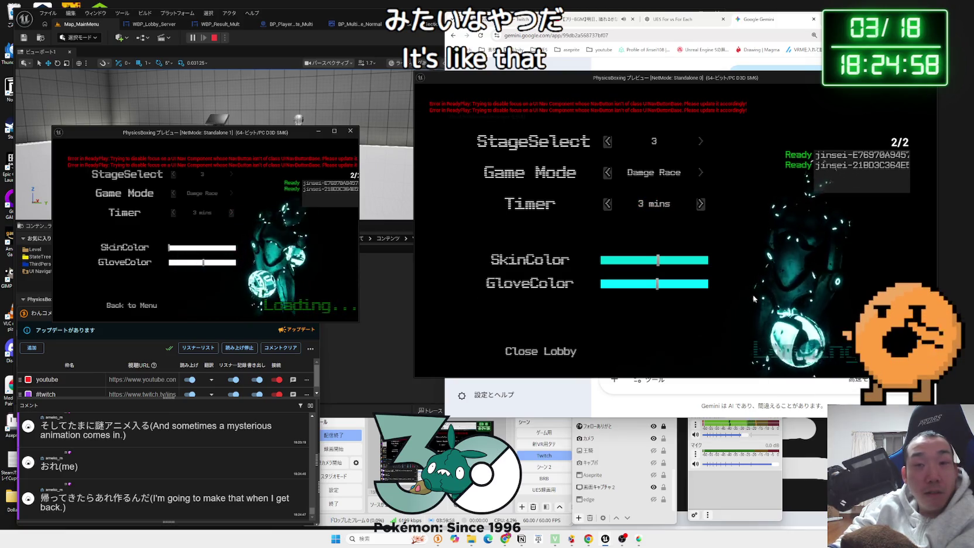
pyautogui.click(592, 19)
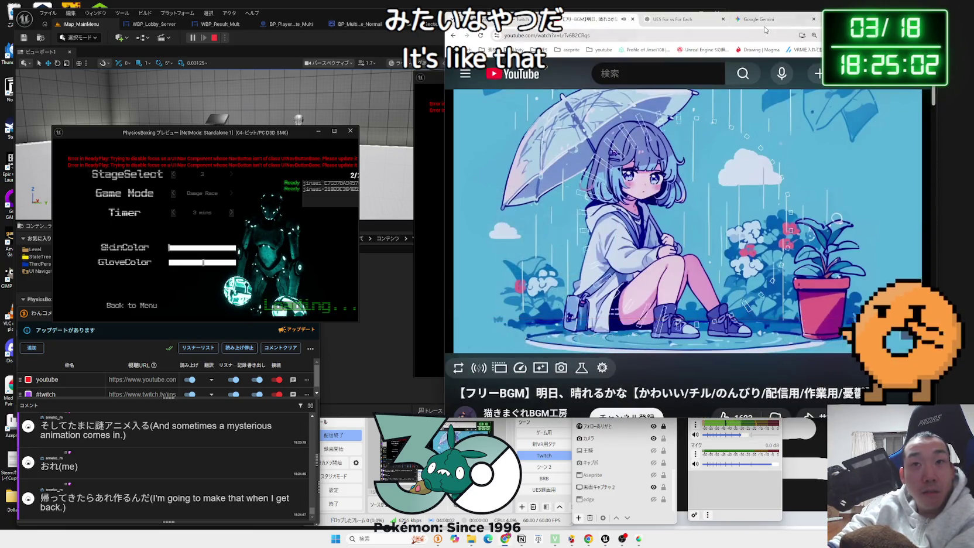
pyautogui.hotkey('ctrl', 'Tab')
pyautogui.hotkey('ctrl', 'Tab')
# Watch the Damage Race countdown start, then open the viewer's YouTube link from chat
pyautogui.click(438, 82)
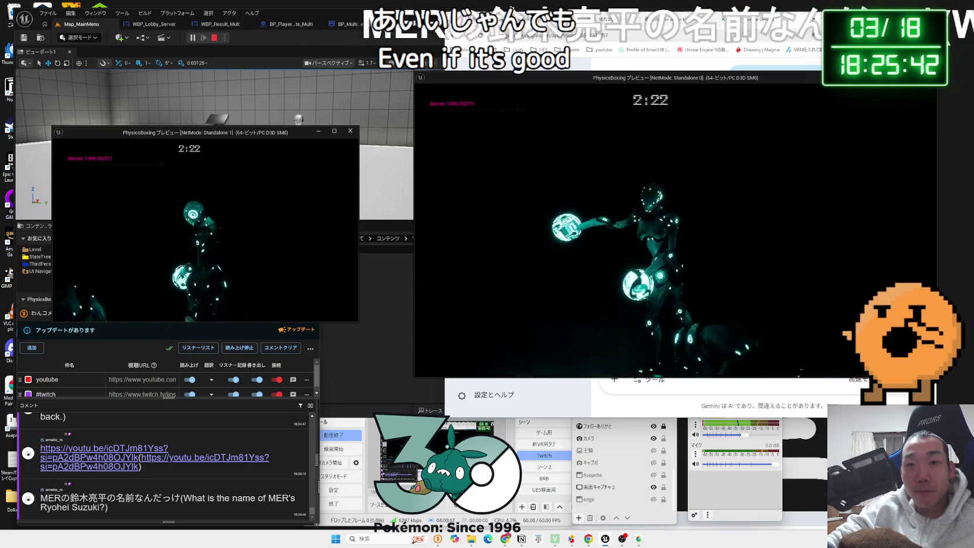
pyautogui.hotkey('alt', 'Tab')
pyautogui.click(109, 452)
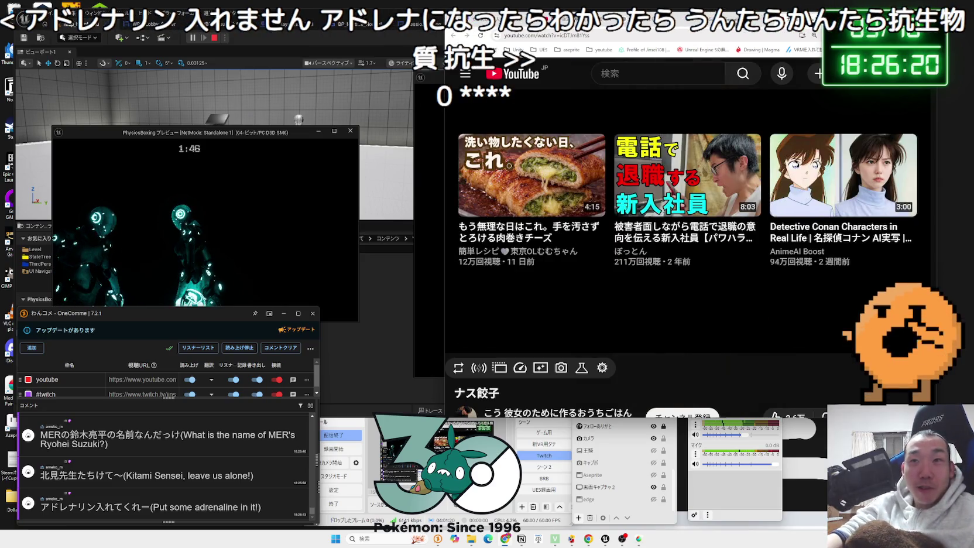
# Stop the Play-In-Editor session so both game preview windows close
pyautogui.hotkey('ctrl', 'Tab')
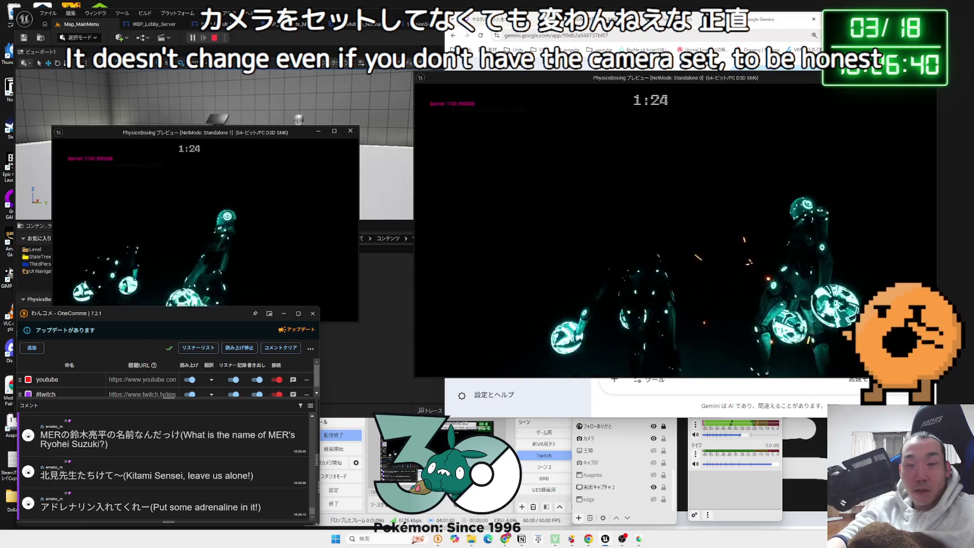
pyautogui.press('Escape')
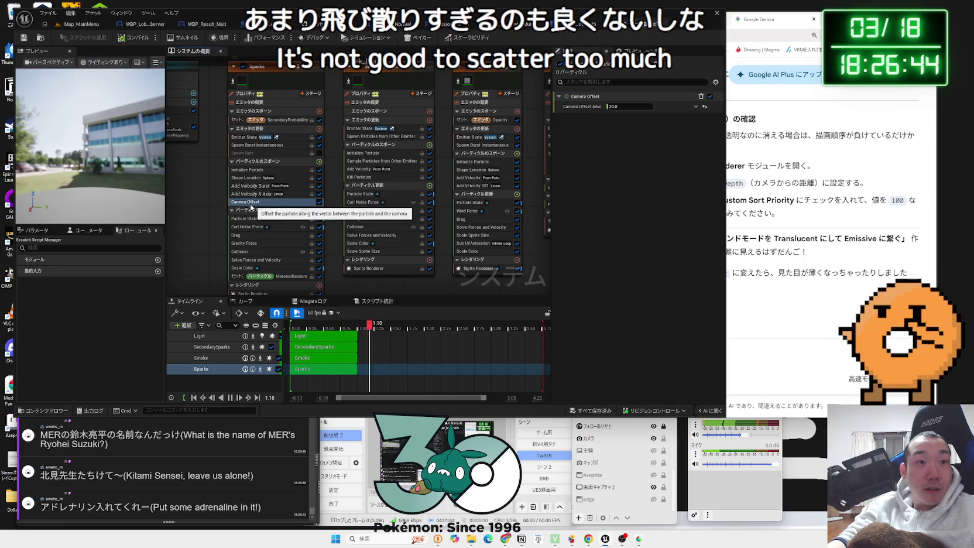
# Delete the Camera Offset module, save and close NS_Spark_Burst1, and show BP_ThirdPersonCharacter_Robot_Multi's graph
pyautogui.press('Delete')
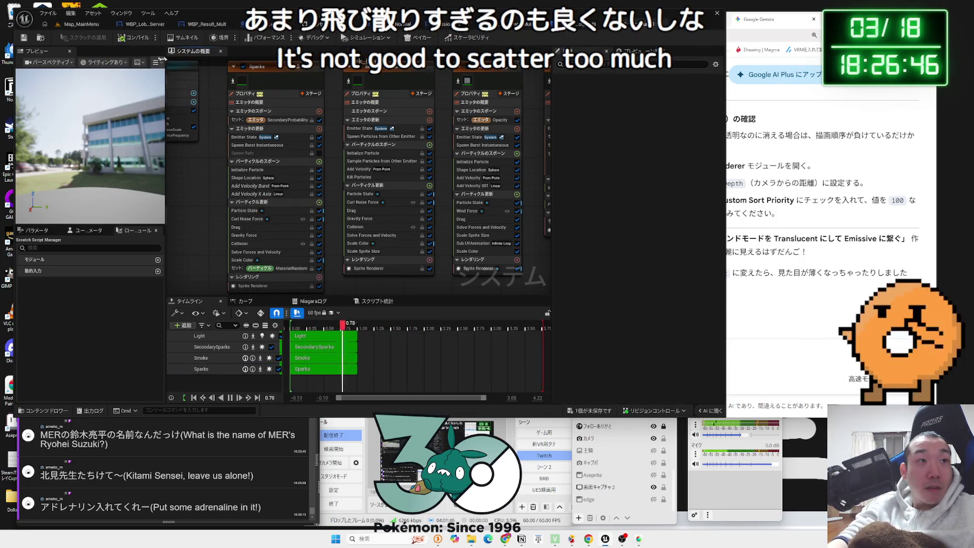
pyautogui.click(78, 27)
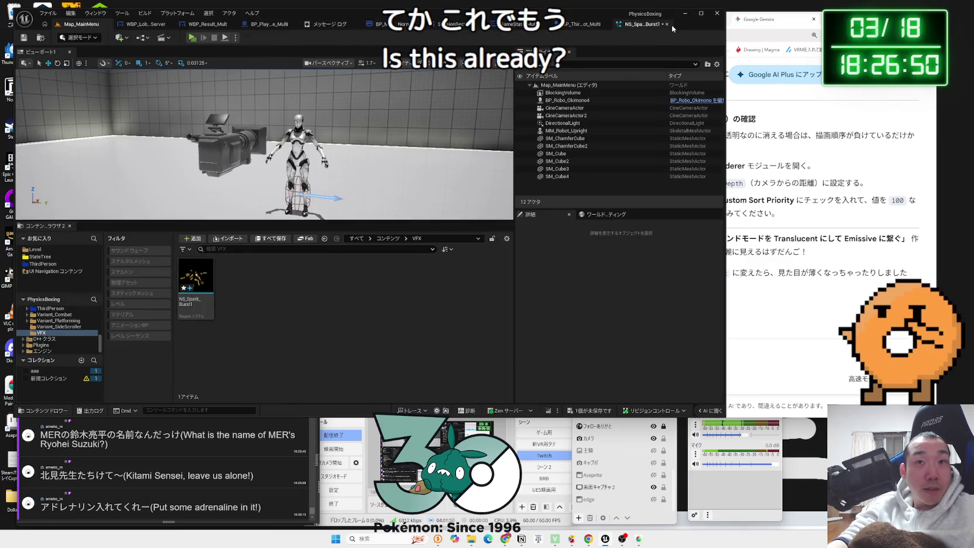
pyautogui.click(667, 24)
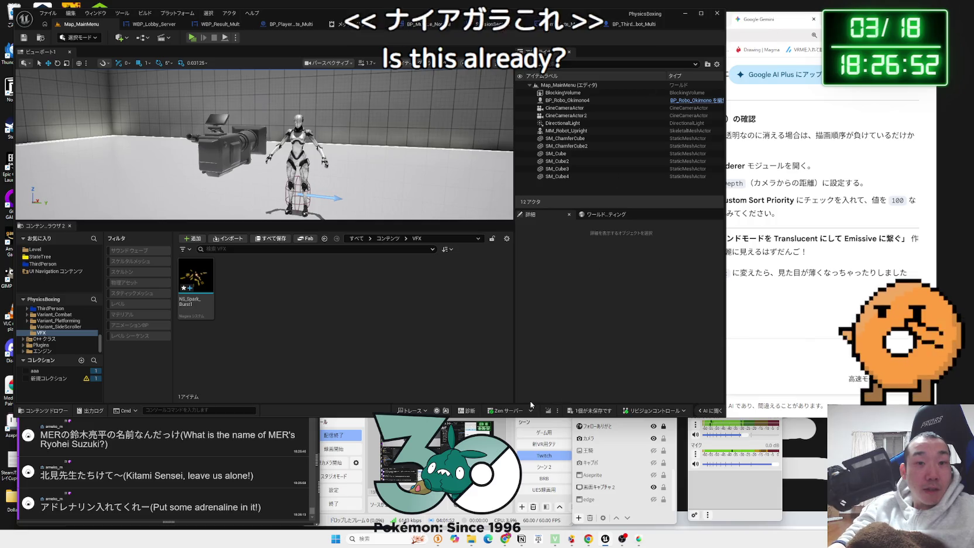
pyautogui.click(538, 355)
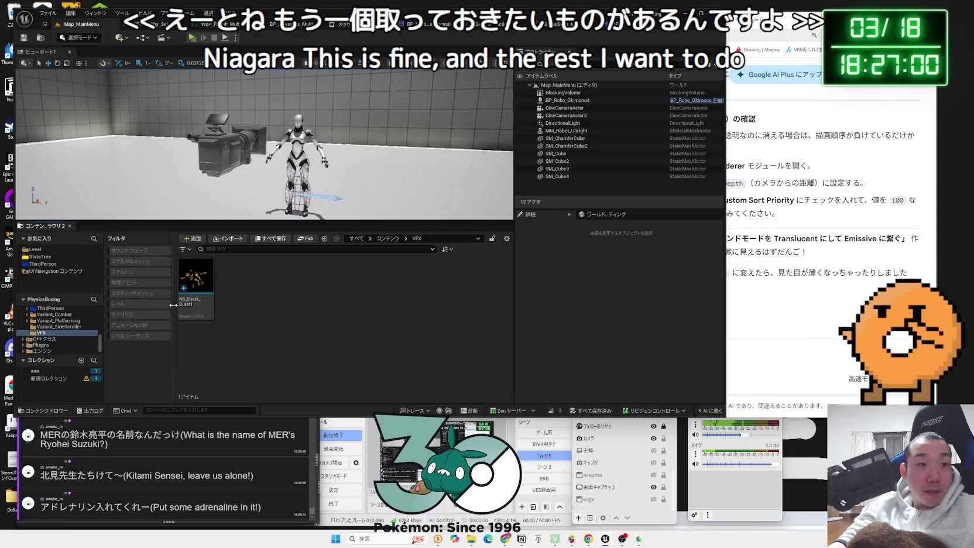
pyautogui.click(511, 28)
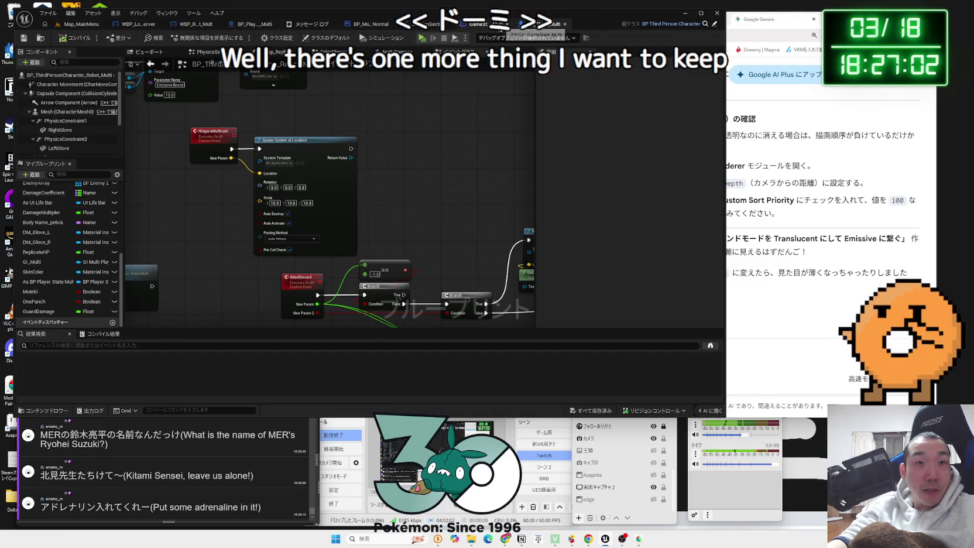
# Close the Message Log tab and return to the third-person character Blueprint graph
pyautogui.click(479, 24)
pyautogui.click(196, 24)
pyautogui.click(391, 24)
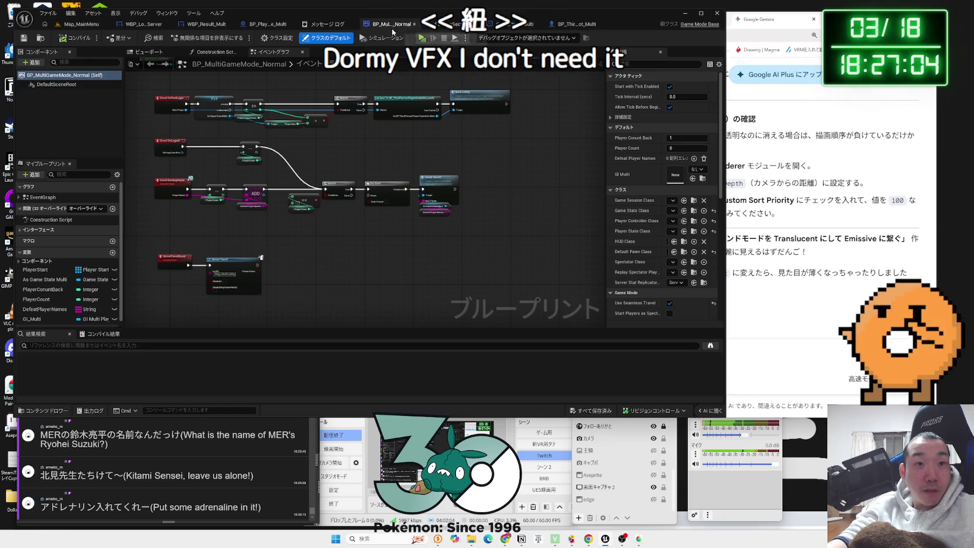
pyautogui.click(323, 24)
pyautogui.middleClick(325, 24)
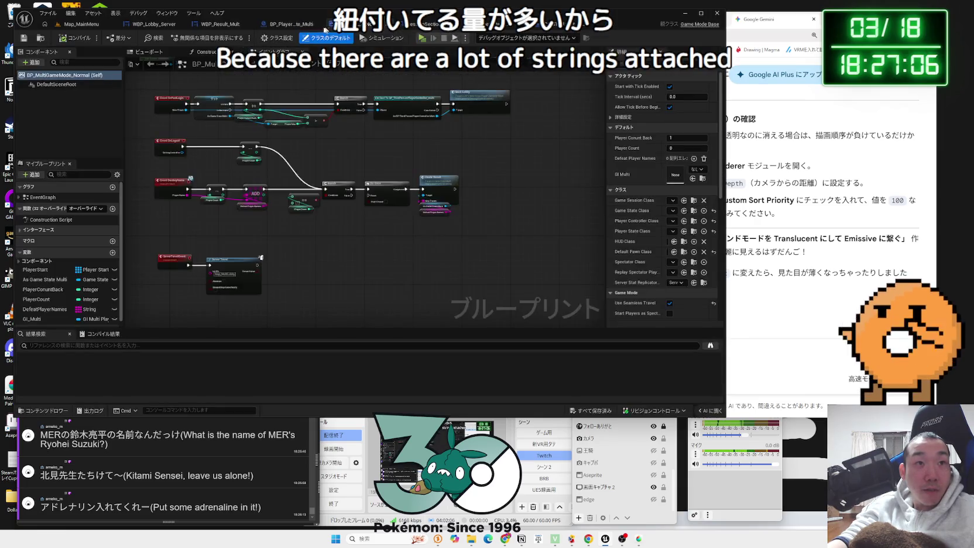
pyautogui.click(291, 24)
pyautogui.click(222, 24)
pyautogui.click(158, 27)
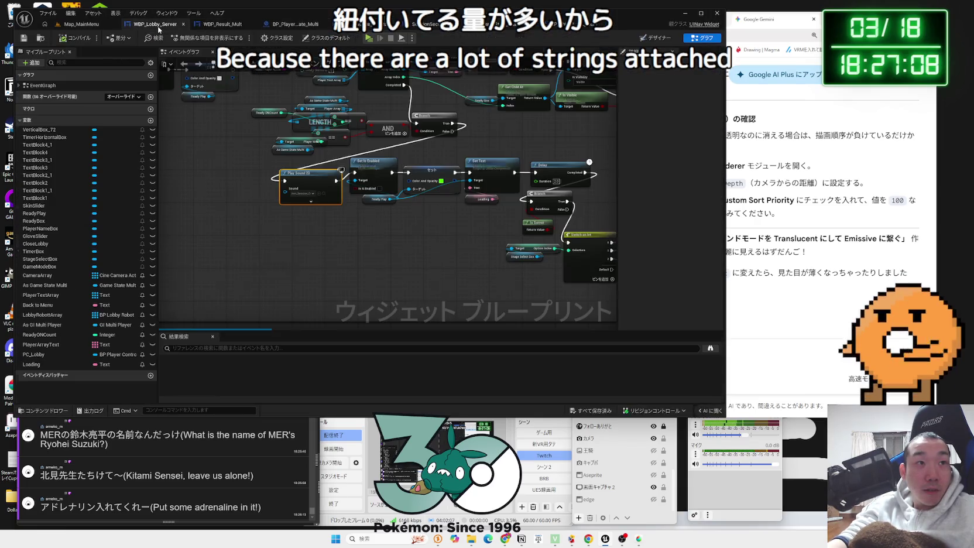
pyautogui.click(293, 24)
pyautogui.click(530, 24)
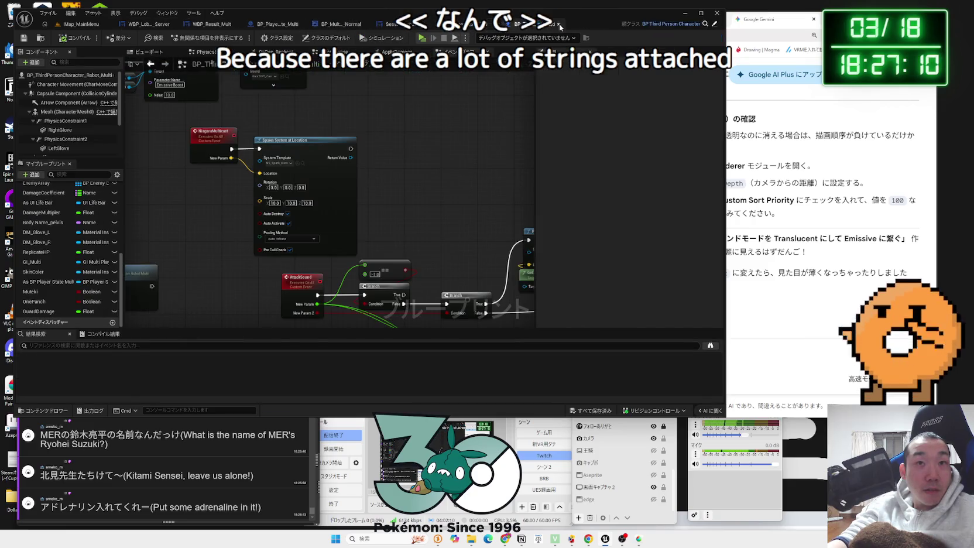
# Confirm the Spawn System at Location node keeps NS_Spark_Burst1 as its System Template, then bring Gemini forward
pyautogui.scroll(4, 457, 261)
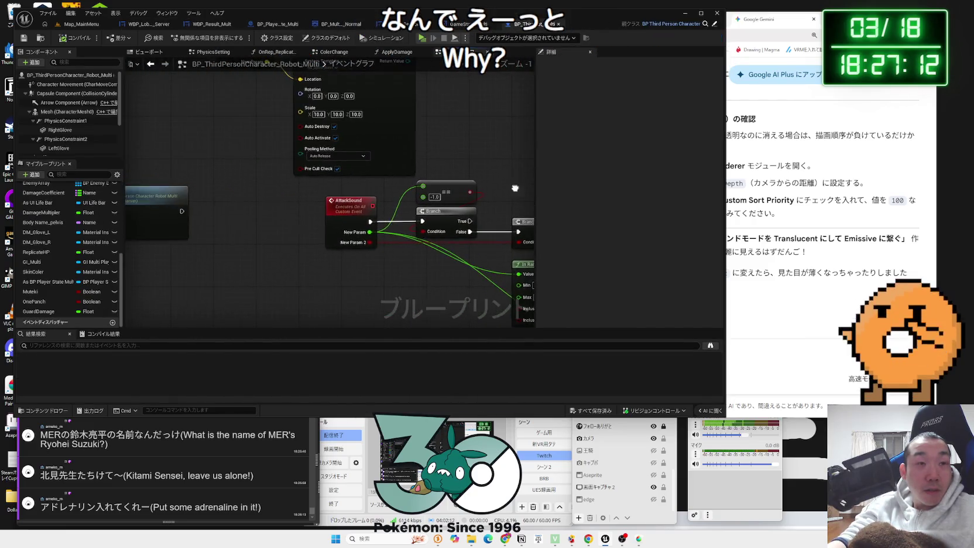
pyautogui.scroll(1, 456, 261)
pyautogui.click(337, 187)
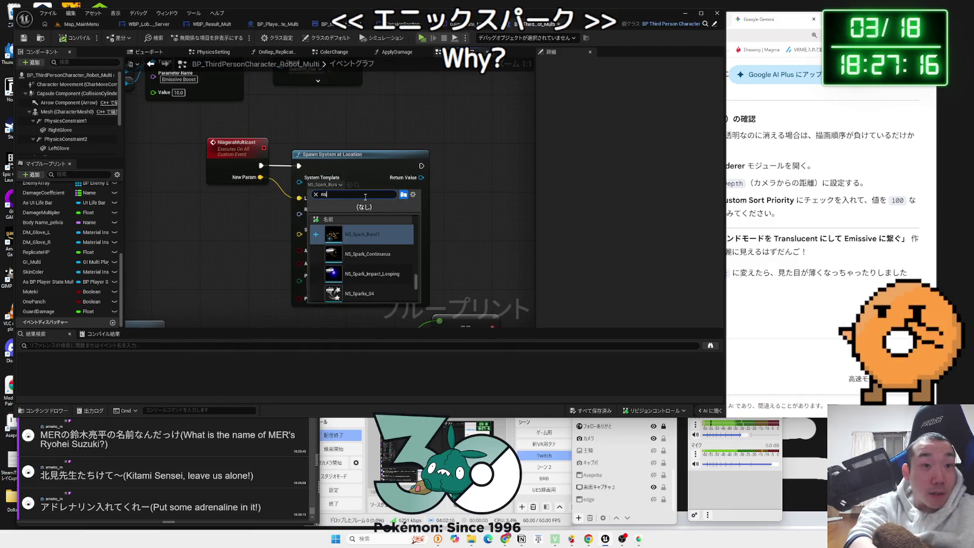
pyautogui.write('ns spark')
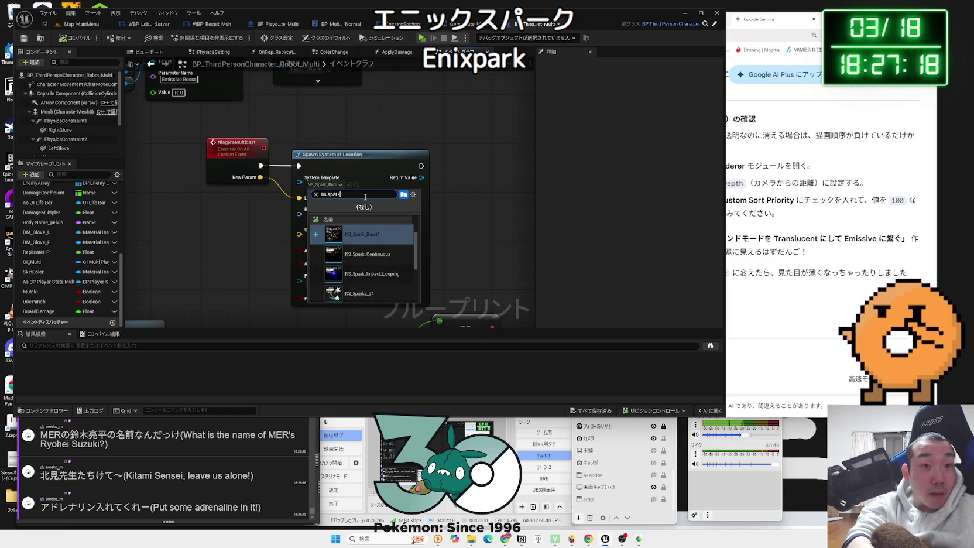
pyautogui.click(378, 237)
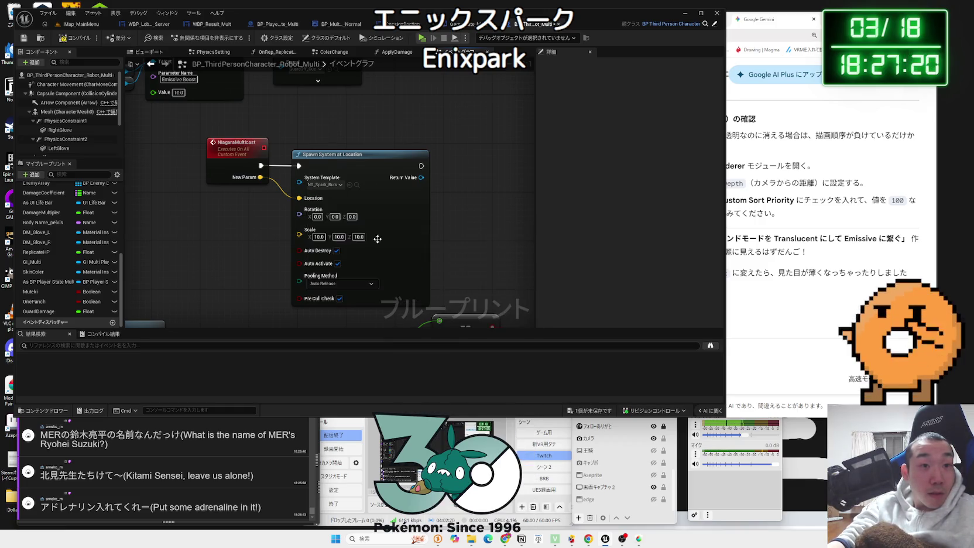
pyautogui.click(322, 185)
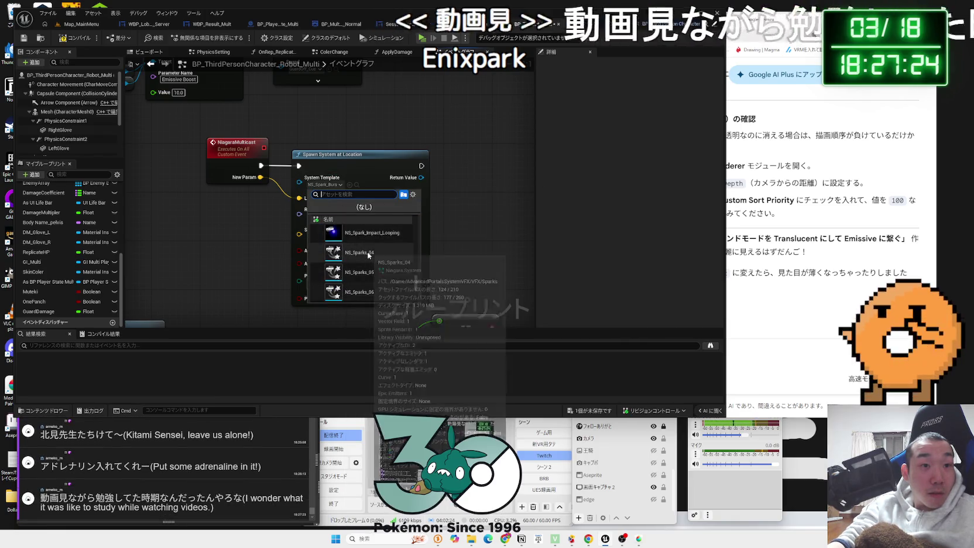
pyautogui.scroll(-3, 364, 276)
pyautogui.scroll(-10, 363, 281)
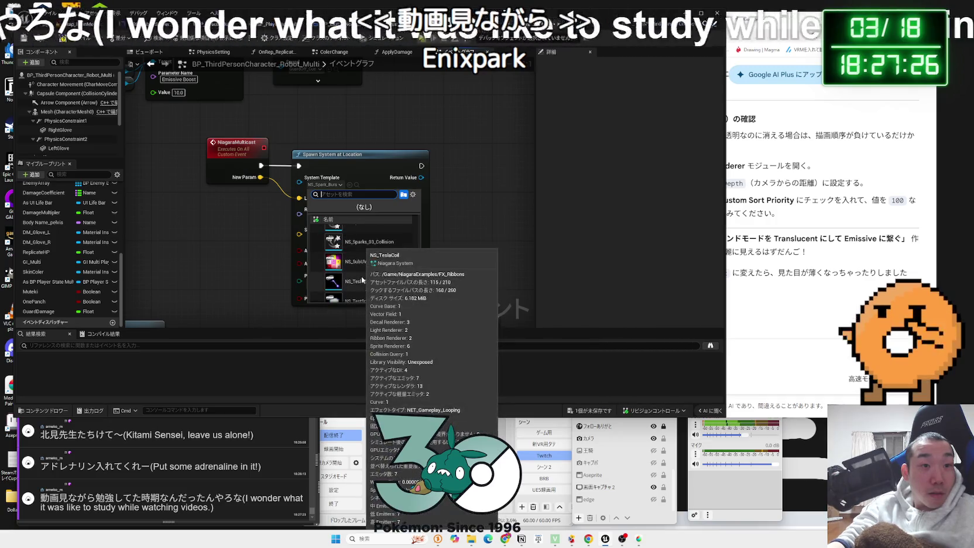
pyautogui.rightClick(361, 276)
pyautogui.press('Escape')
pyautogui.click(481, 263)
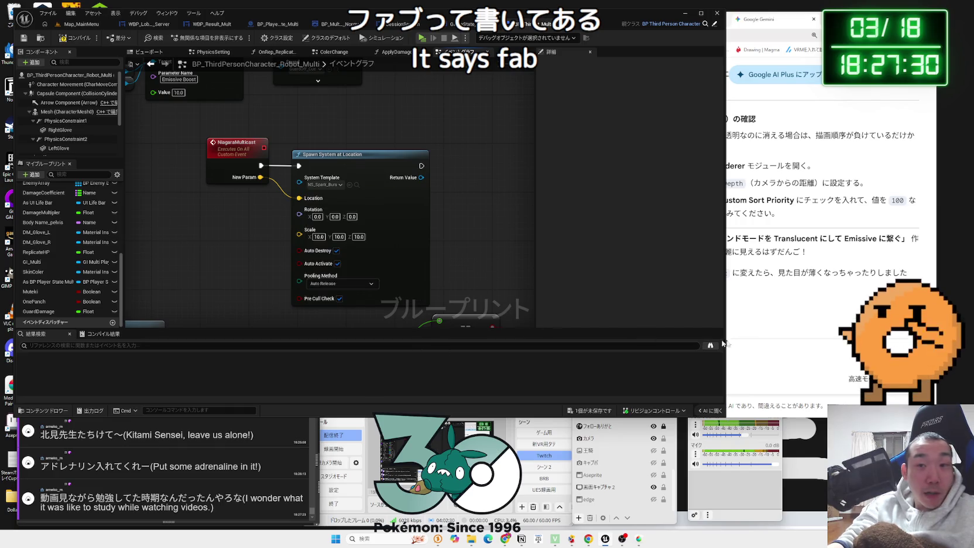
pyautogui.click(776, 357)
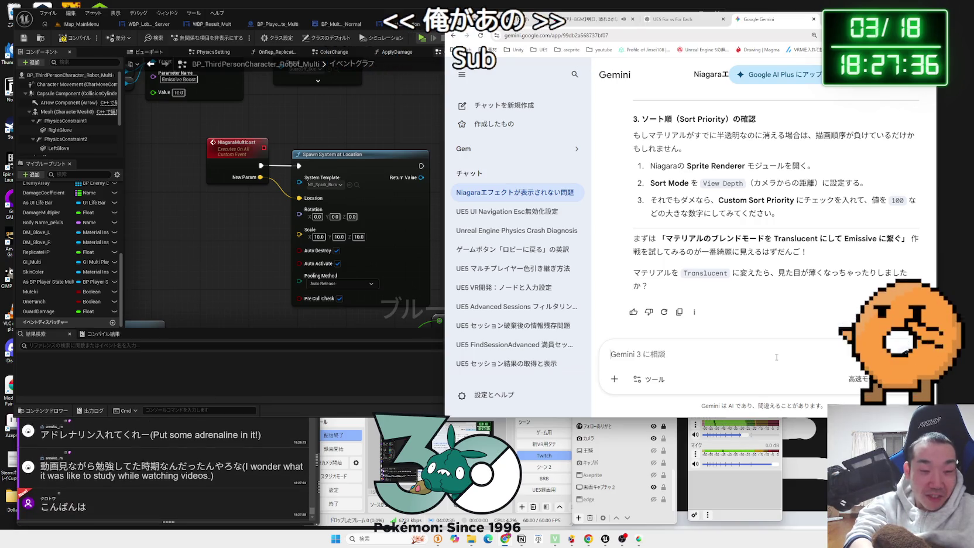
# Ask Gemini in Japanese whether assets labelled Fab are safe to use
pyautogui.write('Fab')
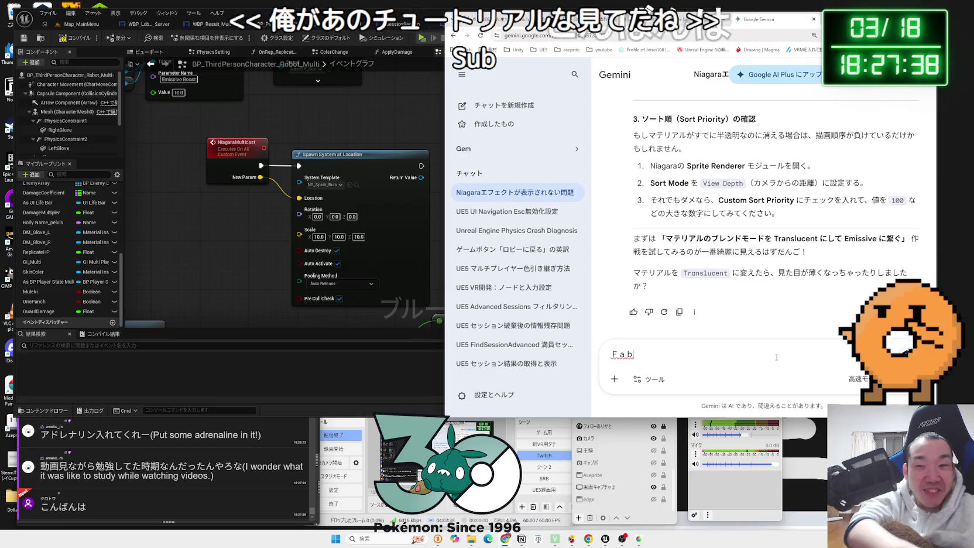
pyautogui.press('BackSpace')
pyautogui.press('BackSpace')
pyautogui.press('BackSpace')
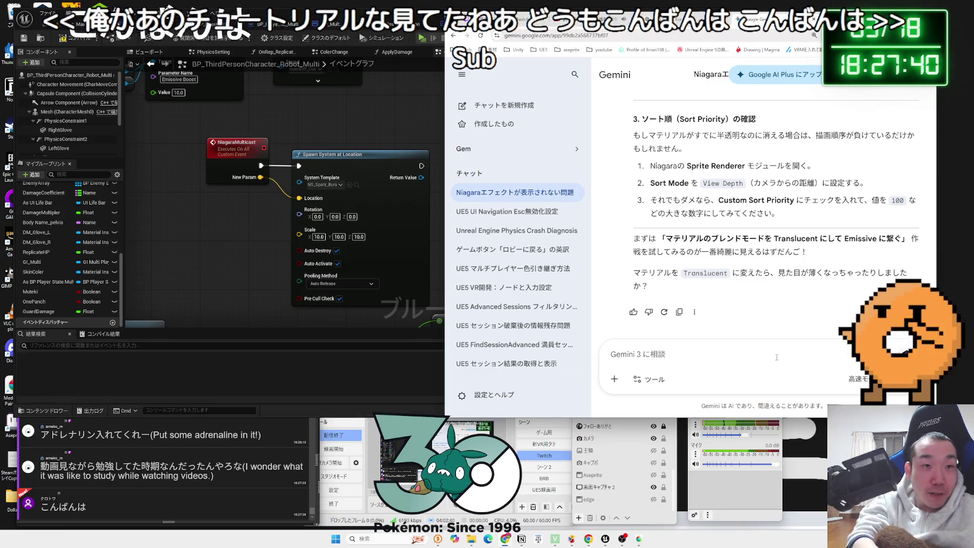
pyautogui.write('あせtt')
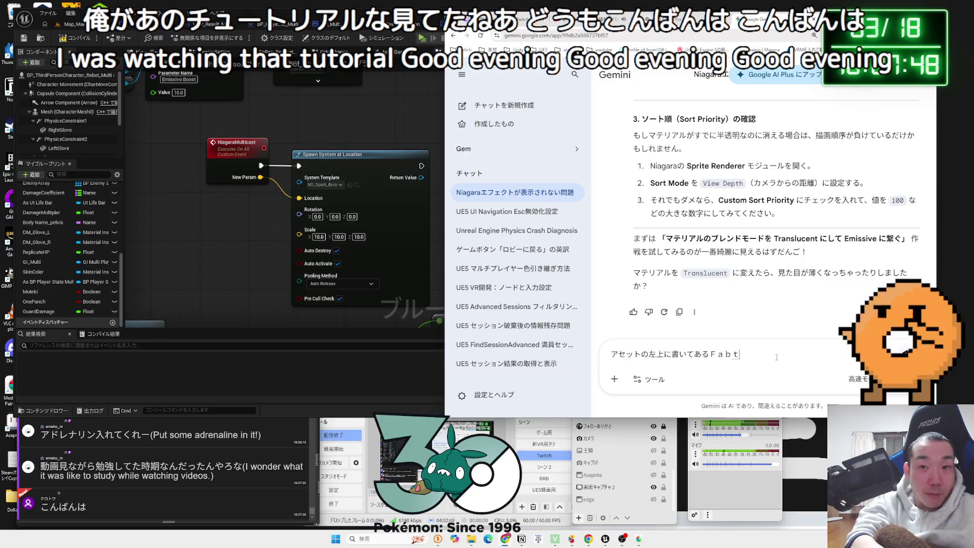
pyautogui.write('やつは')
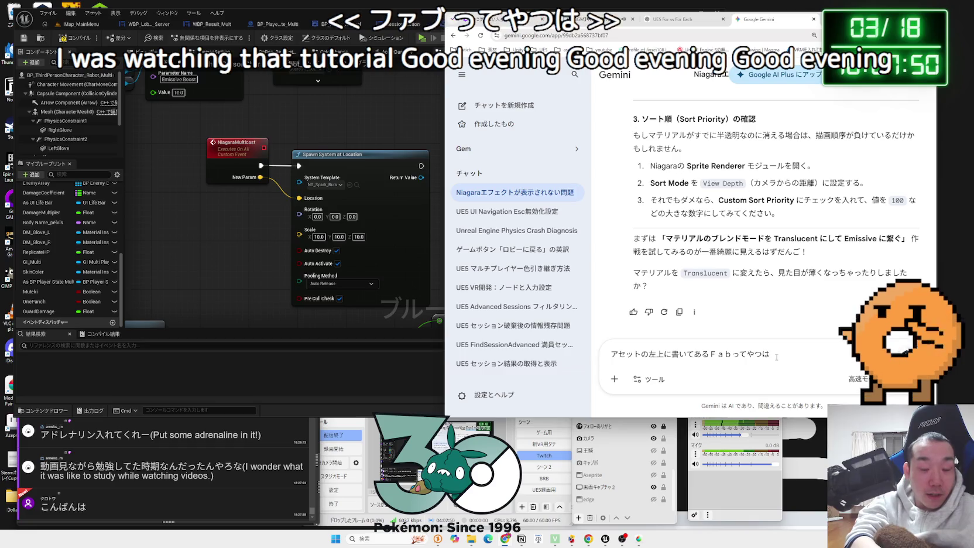
pyautogui.write('つかaijoj')
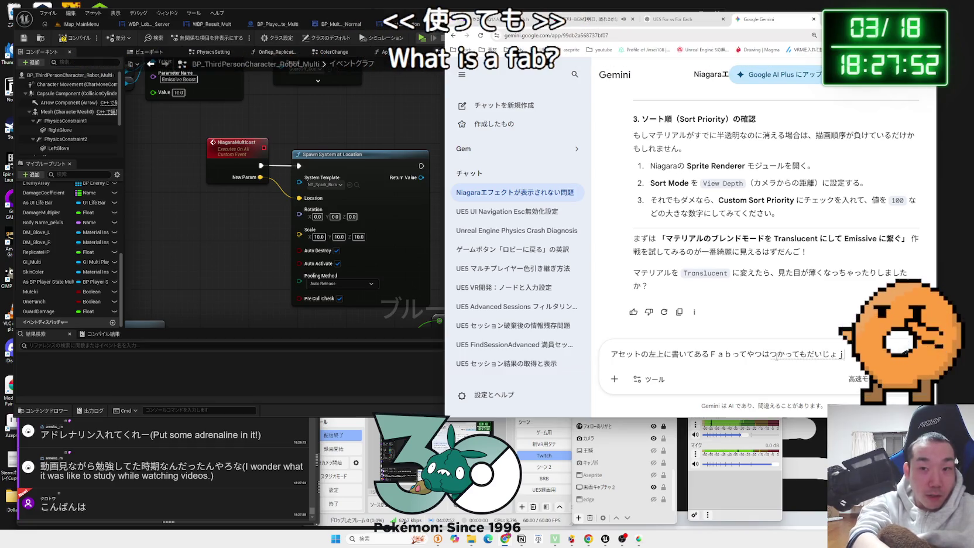
pyautogui.write('oubu')
pyautogui.press('space')
pyautogui.write('n')
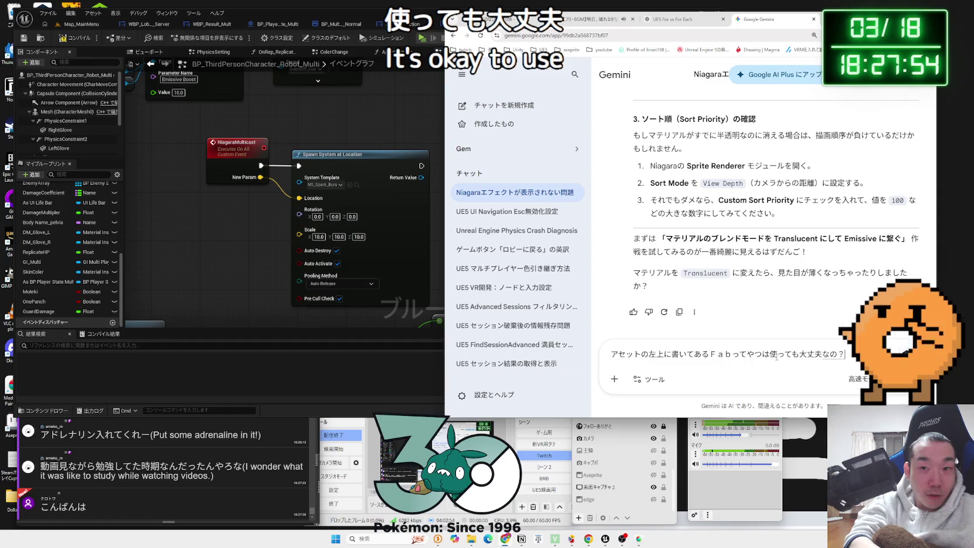
pyautogui.press('Return')
pyautogui.press('Return')
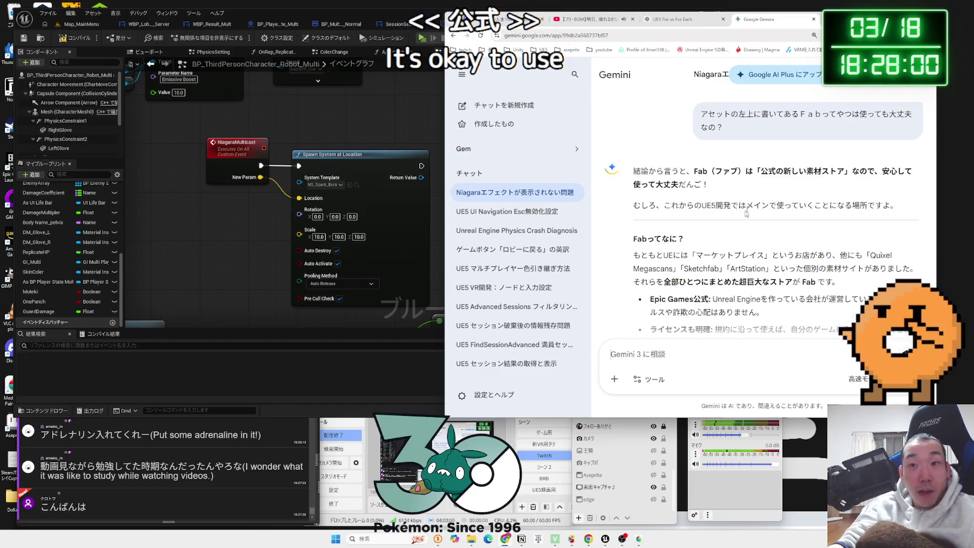
# Read the reply that Fab is Epic's official asset store, then close Unreal's effect list unchanged
pyautogui.scroll(-1, 747, 209)
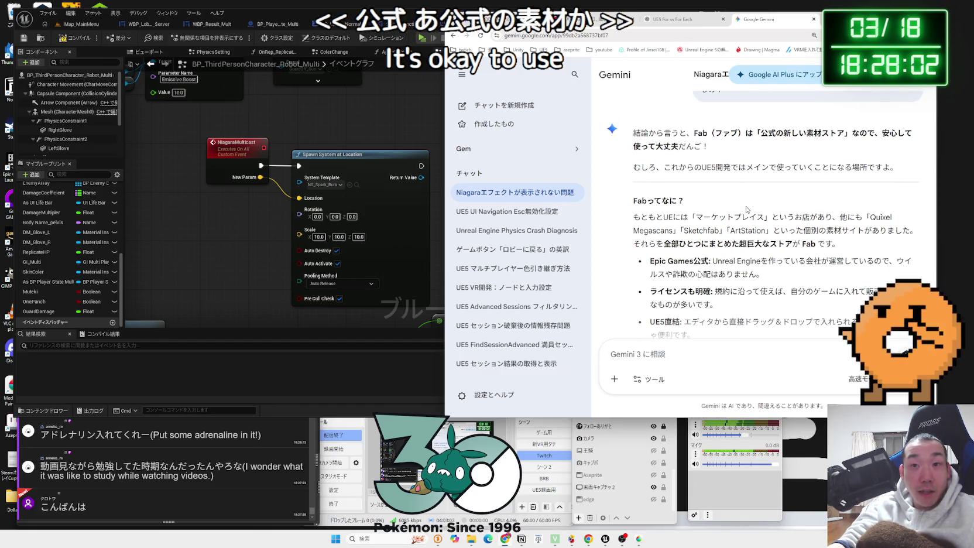
pyautogui.scroll(-3, 747, 209)
pyautogui.scroll(-3, 746, 209)
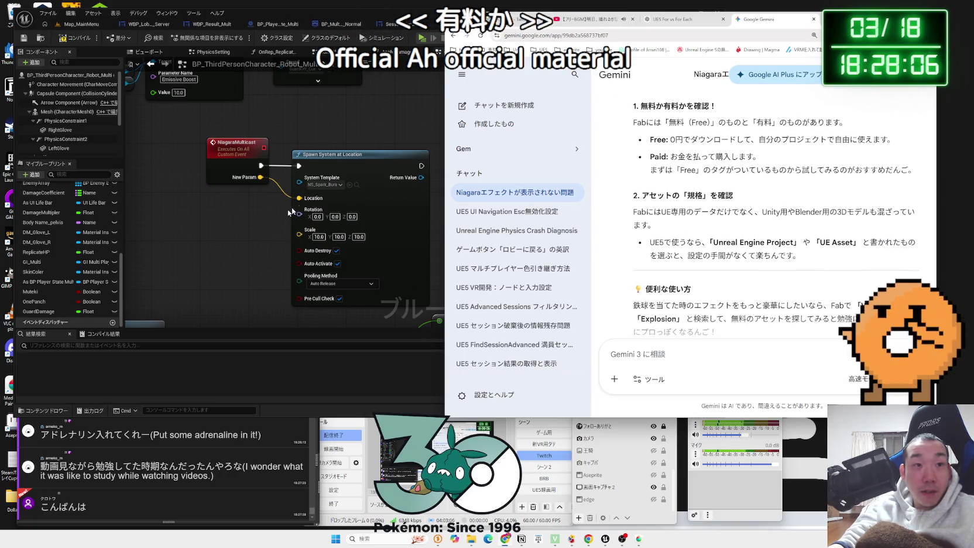
pyautogui.click(323, 185)
pyautogui.click(257, 265)
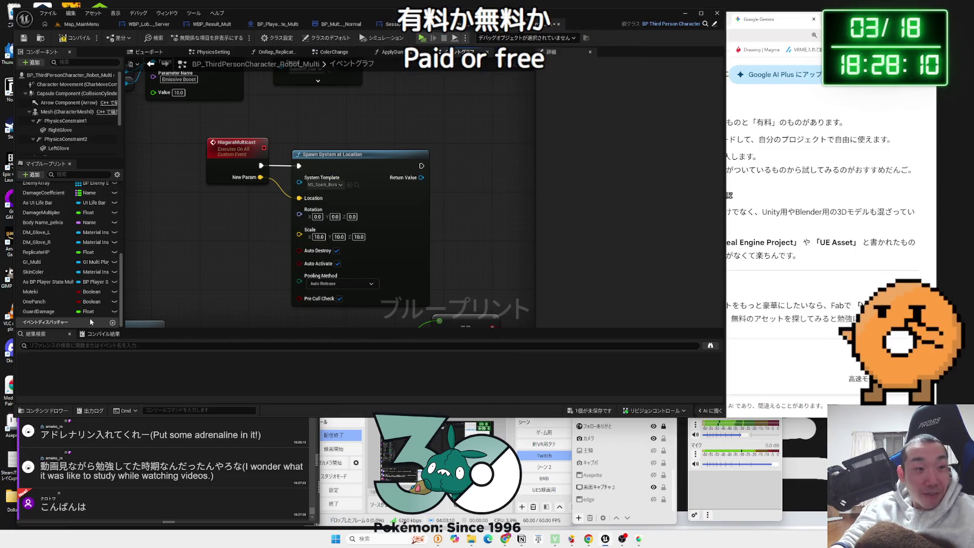
# Start deleting the VFX folder in Map_MainMenu's Content Browser, then cancel since the spark asset is referenced
pyautogui.click(76, 28)
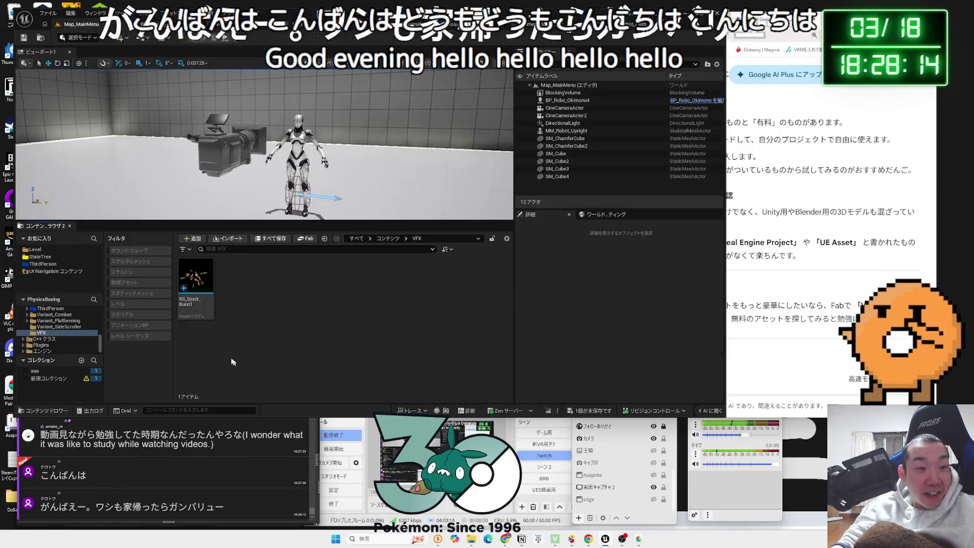
pyautogui.rightClick(43, 337)
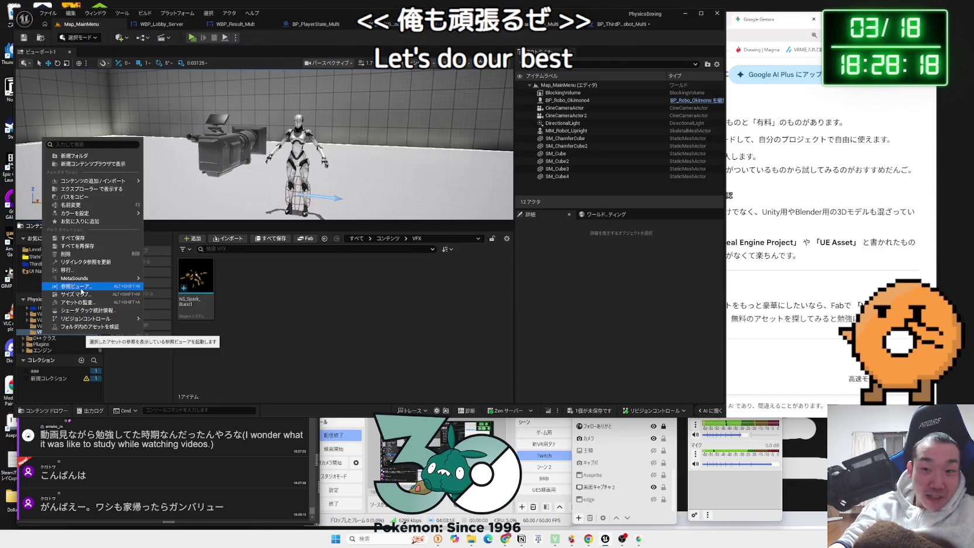
pyautogui.click(65, 255)
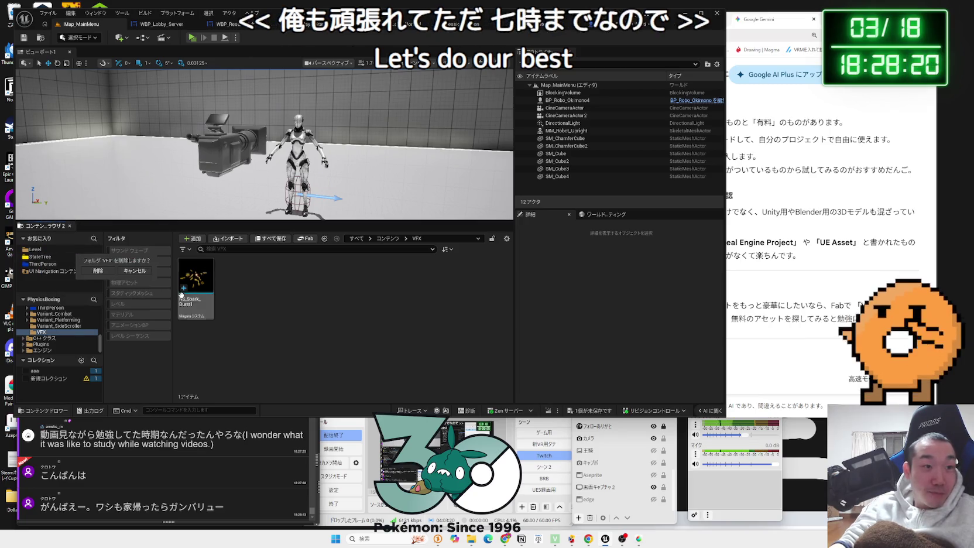
pyautogui.click(98, 271)
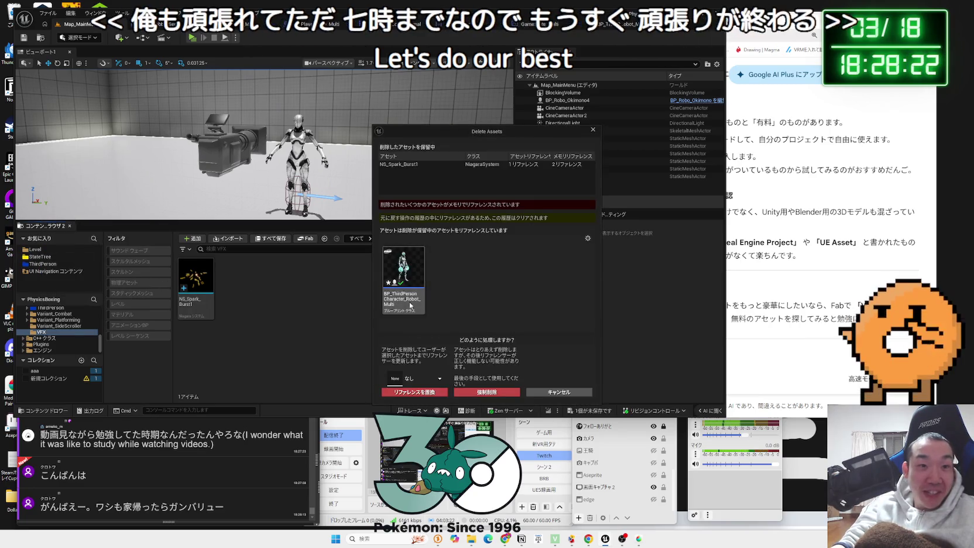
pyautogui.click(540, 392)
pyautogui.click(539, 358)
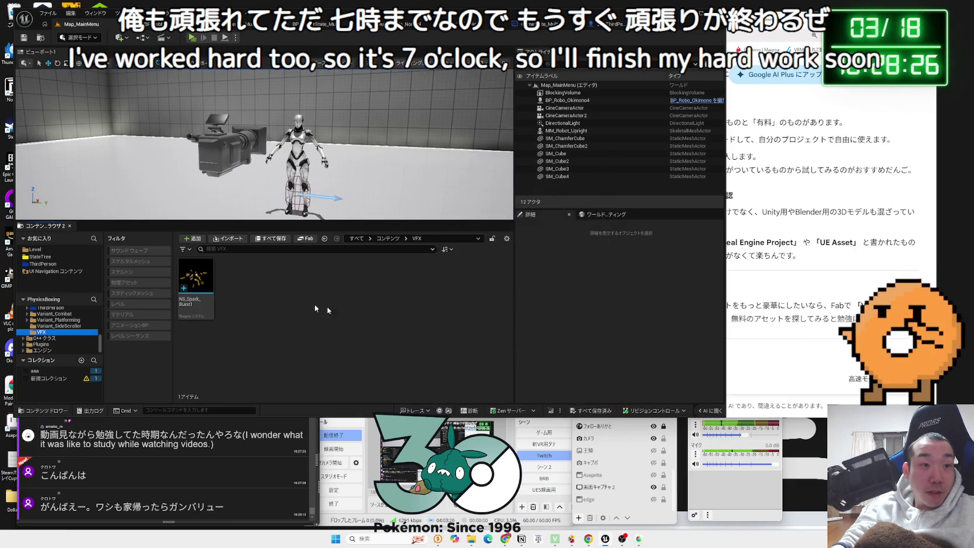
# Attempt the VFX folder deletion again, cancel it, and browse the Robot3 folder
pyautogui.rightClick(36, 332)
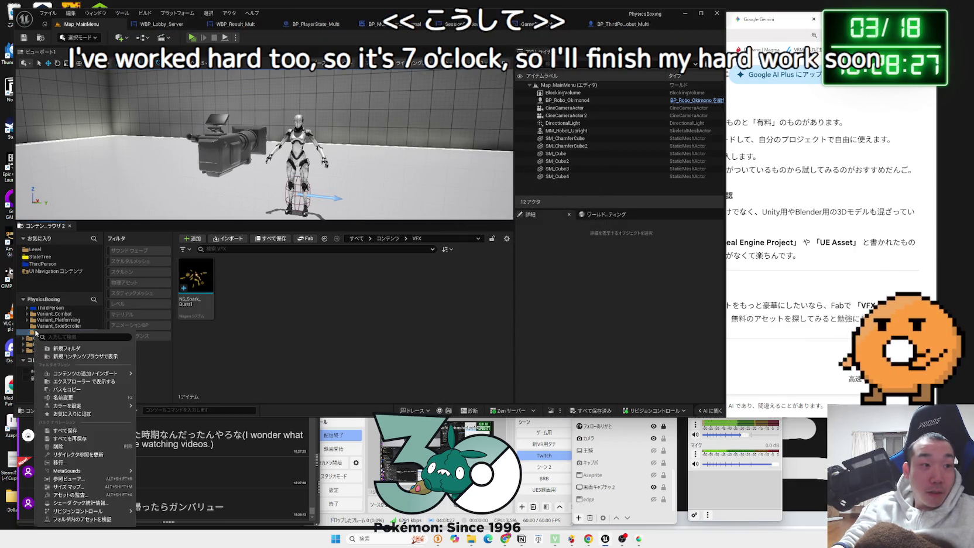
pyautogui.click(75, 447)
pyautogui.click(122, 461)
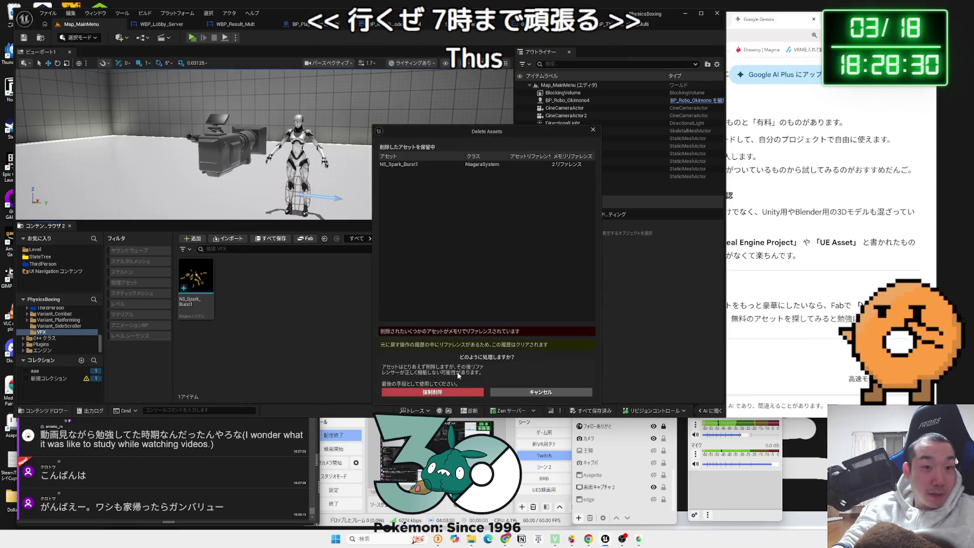
pyautogui.click(455, 394)
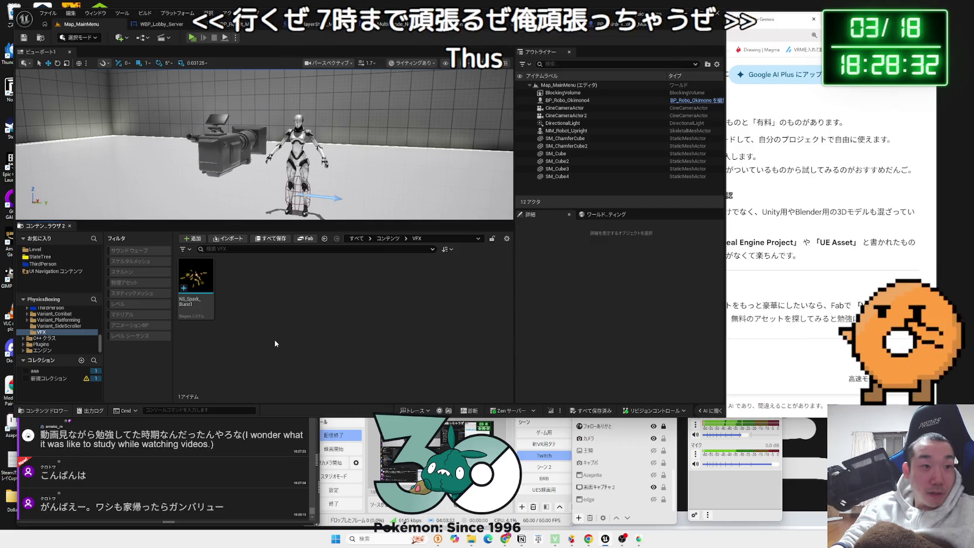
pyautogui.click(48, 326)
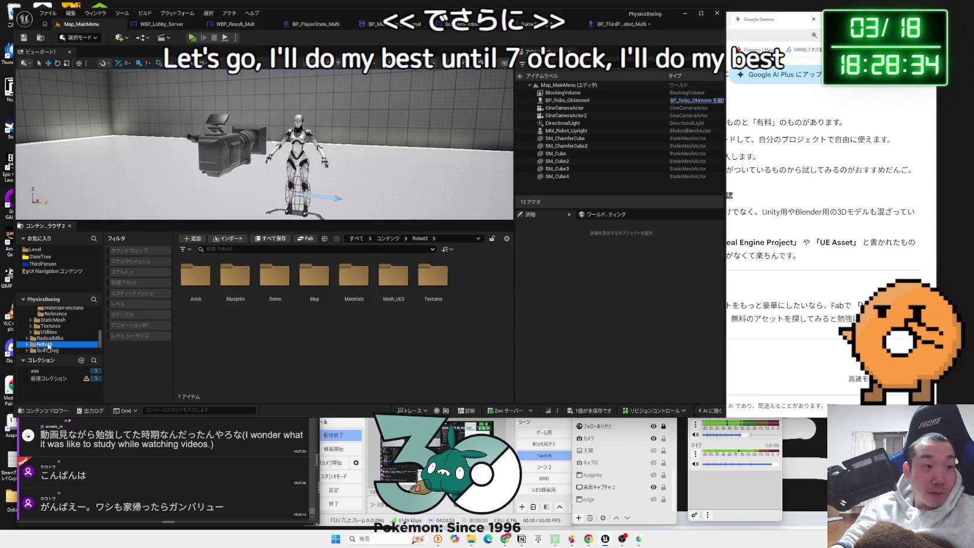
# Browse the FX, Mixamo and LevelPrototyping folders, then open Lvl_Platforming from Variant_Platforming, answering the save prompt
pyautogui.scroll(2, 51, 345)
pyautogui.click(52, 340)
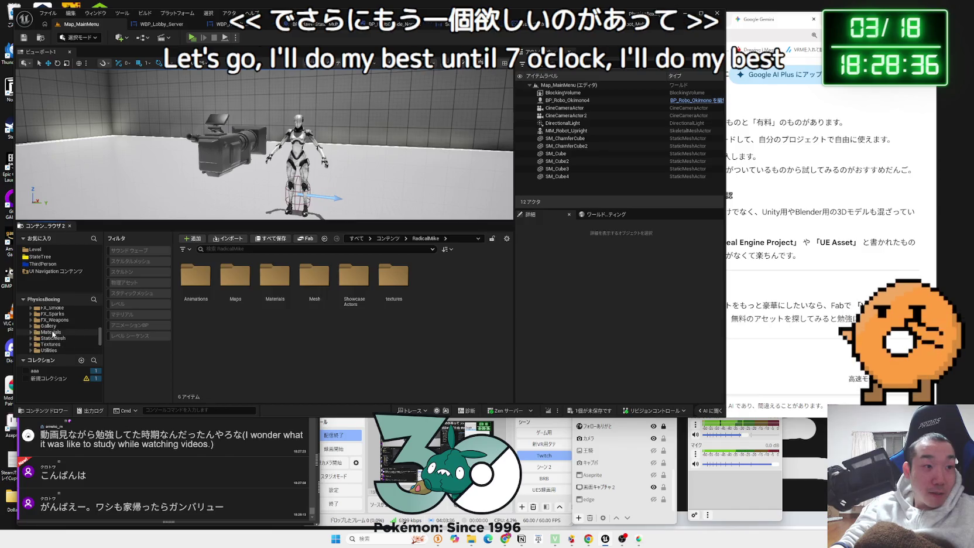
pyautogui.scroll(1, 52, 340)
pyautogui.click(57, 326)
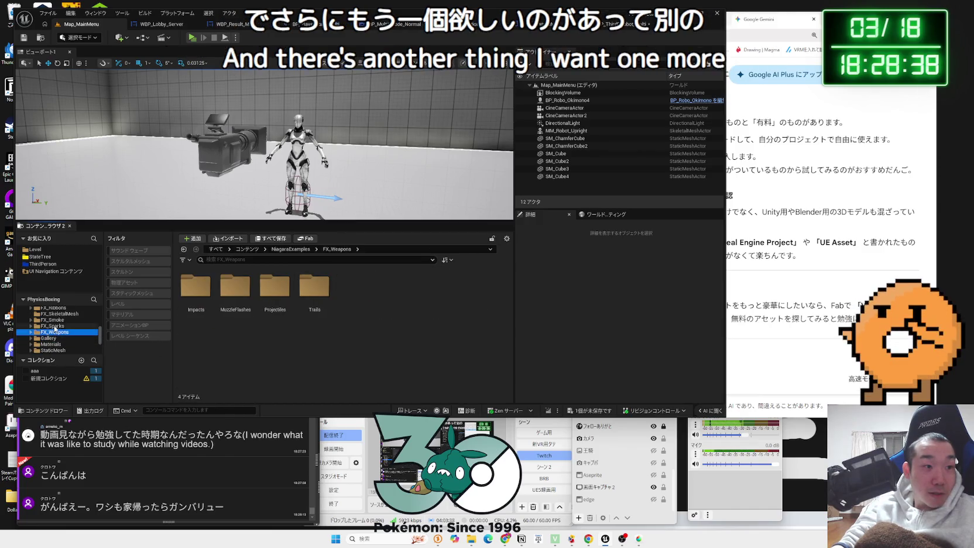
pyautogui.click(57, 332)
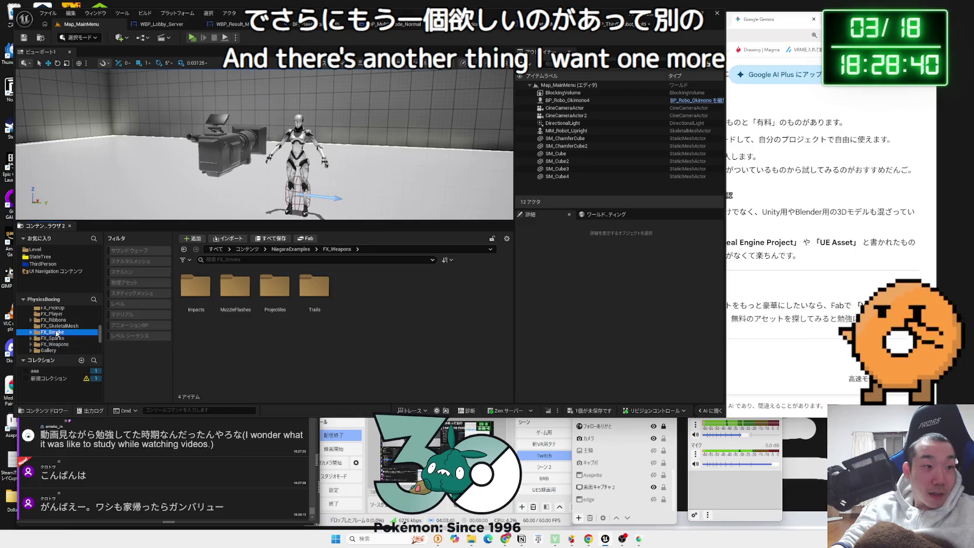
pyautogui.click(52, 320)
pyautogui.scroll(3, 55, 331)
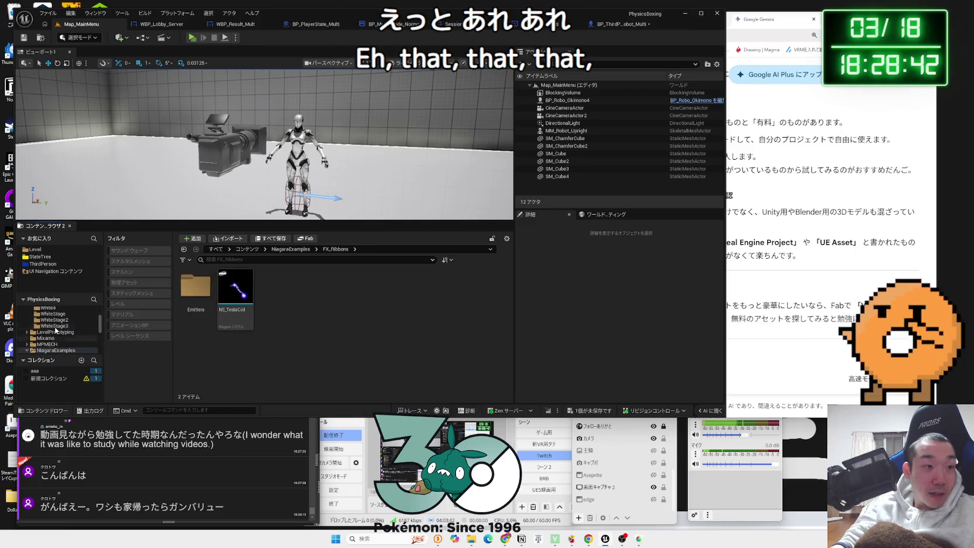
pyautogui.click(33, 351)
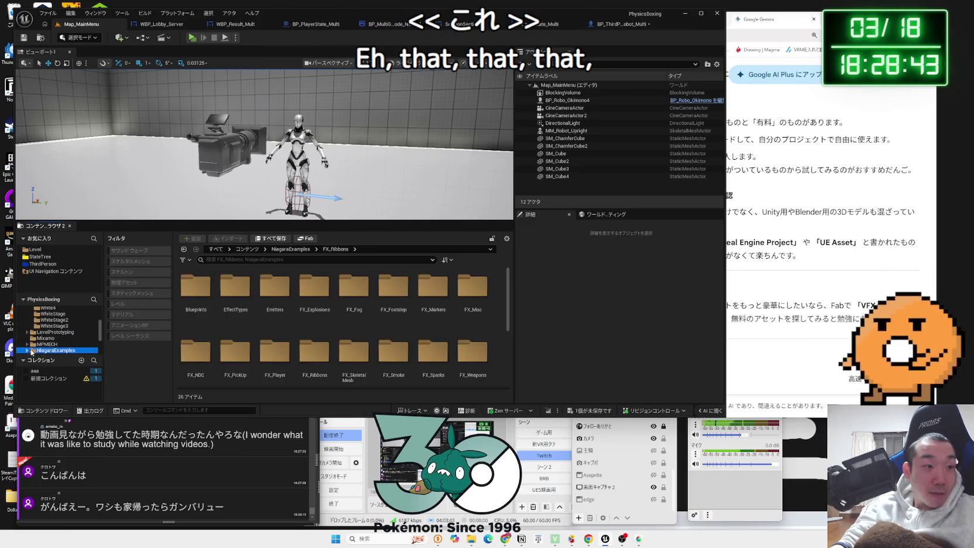
pyautogui.click(53, 332)
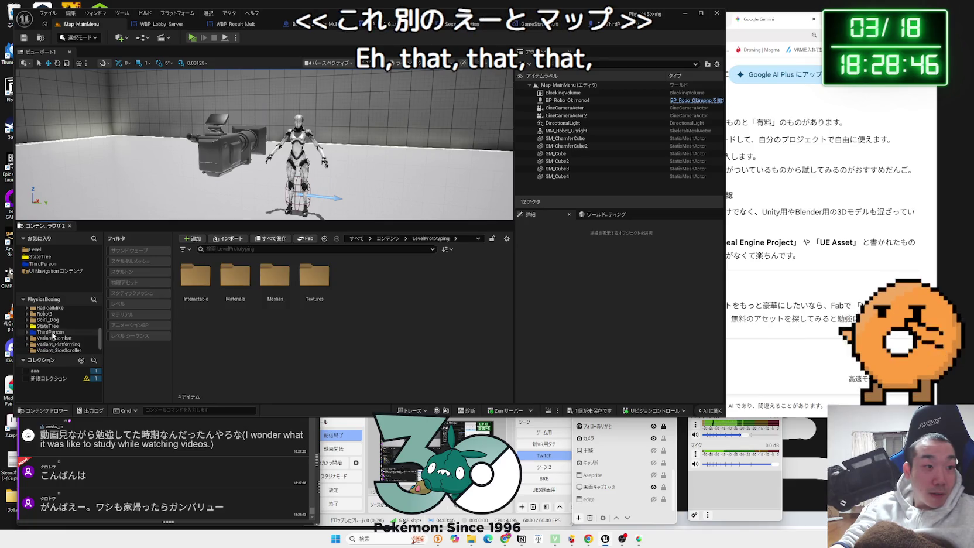
pyautogui.click(52, 334)
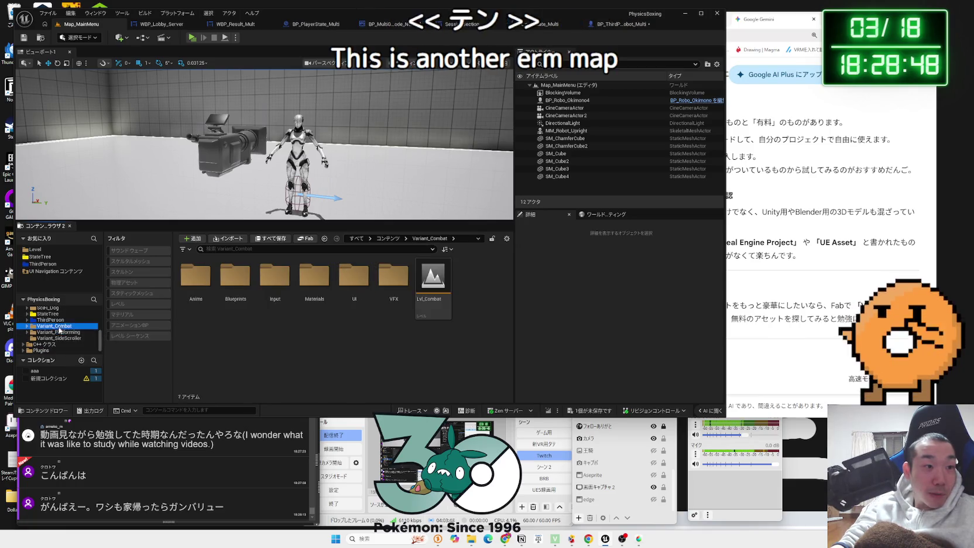
pyautogui.doubleClick(338, 308)
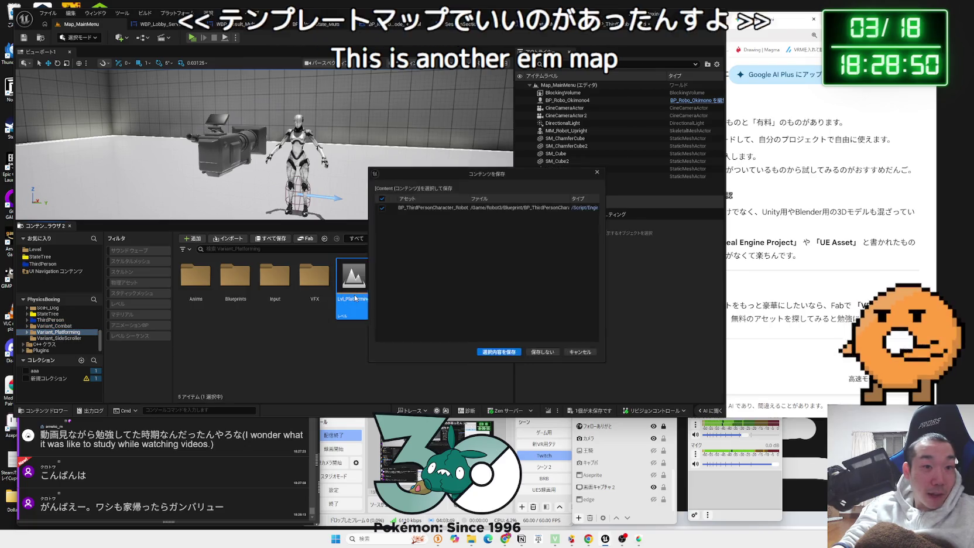
pyautogui.click(497, 338)
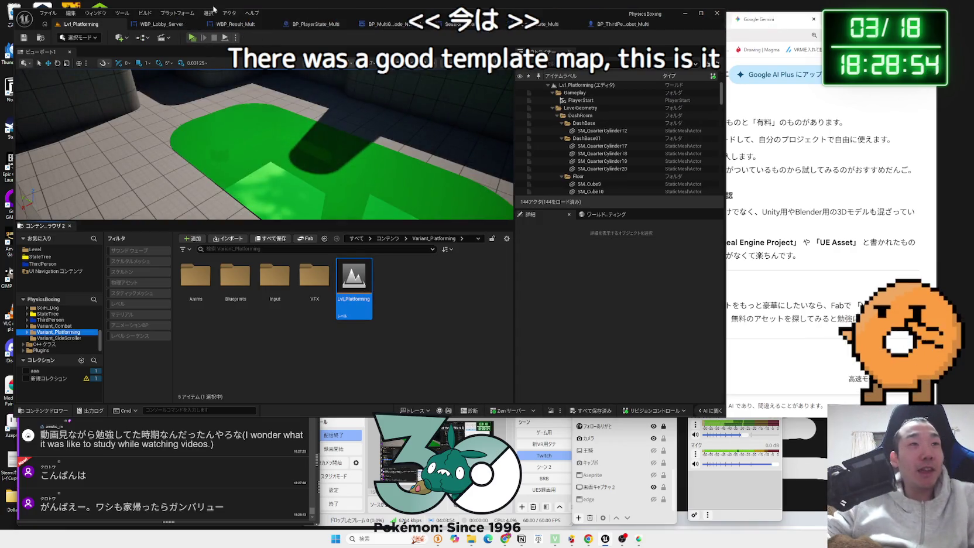
# Start an in-editor playtest, stop it, and relaunch Lvl_Platforming as a Standalone Game
pyautogui.click(194, 38)
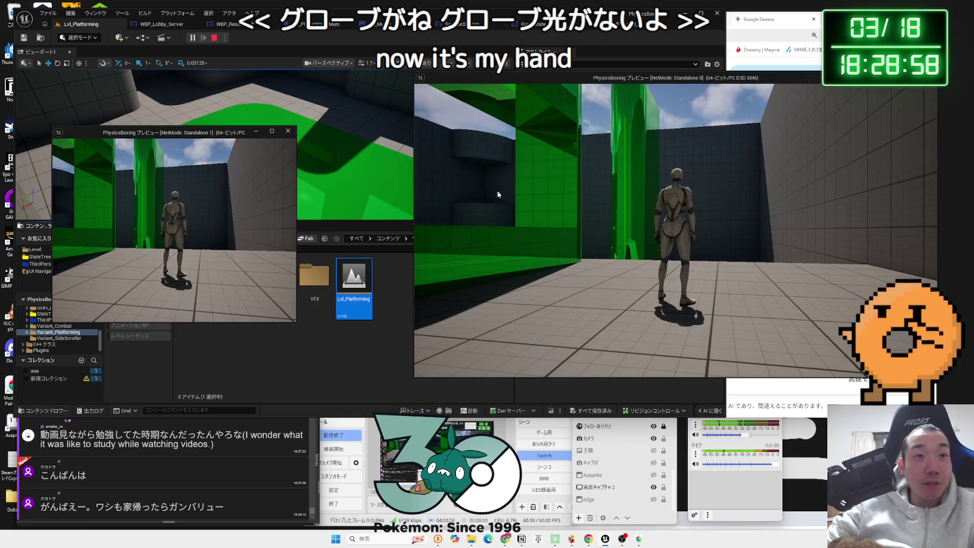
pyautogui.press('Escape')
pyautogui.click(237, 38)
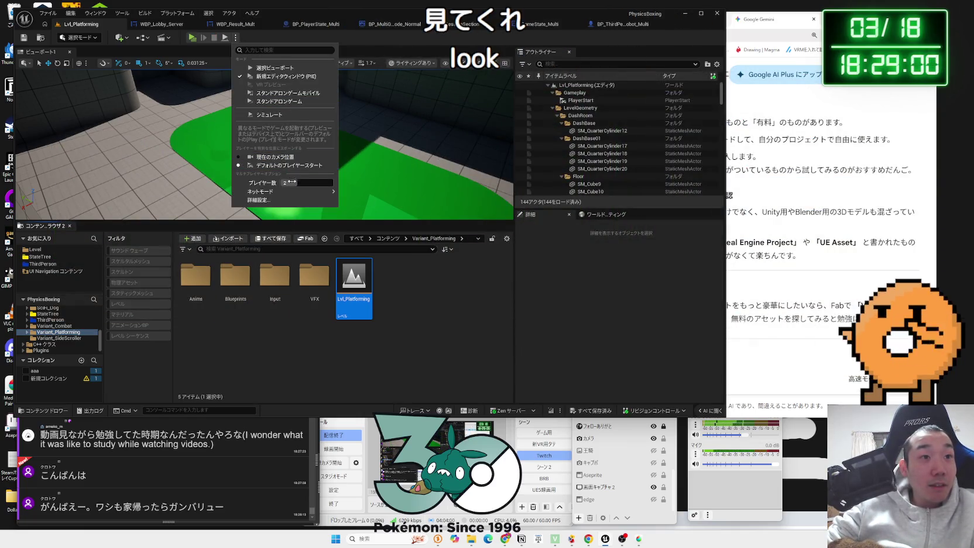
pyautogui.click(279, 101)
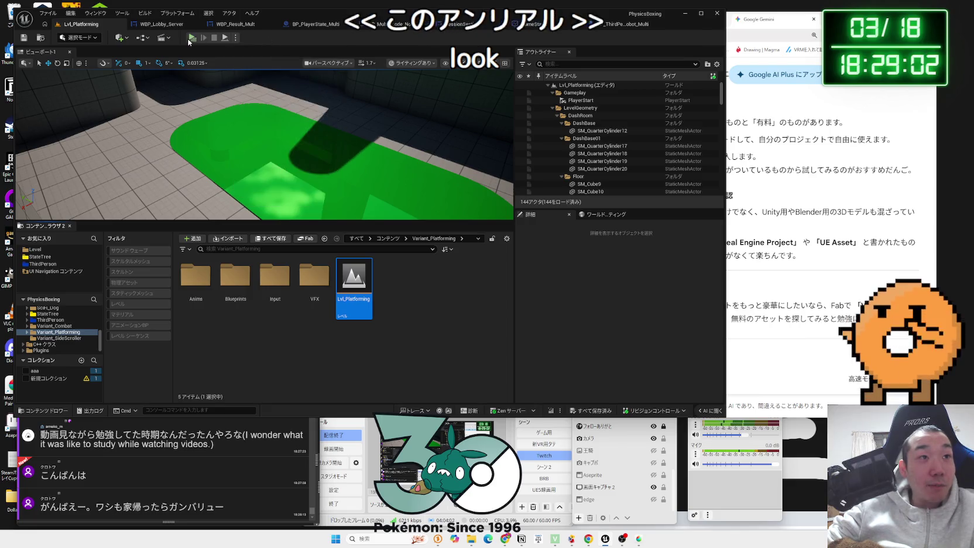
# Run, climb and jump through the platforming level, then close the game and open its VFX folder
pyautogui.press('s')
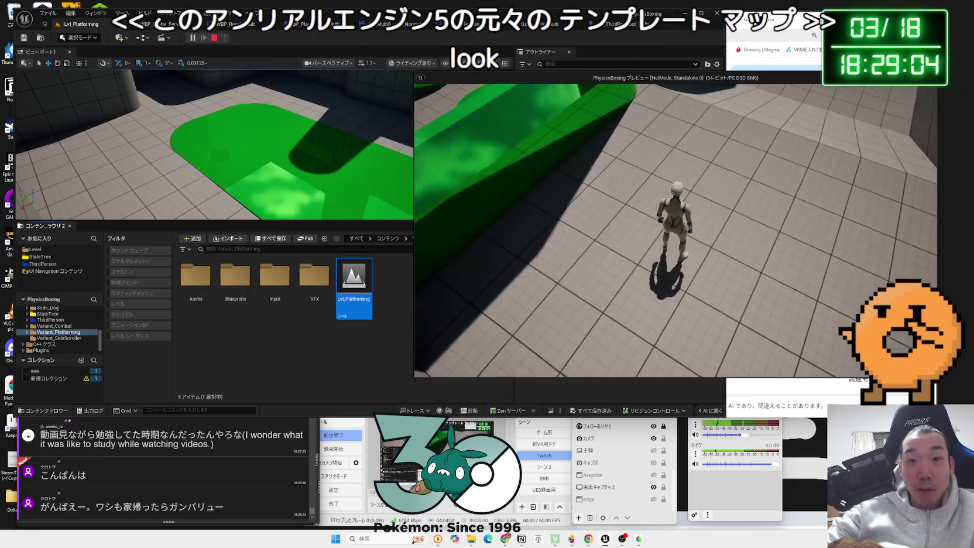
pyautogui.press('w')
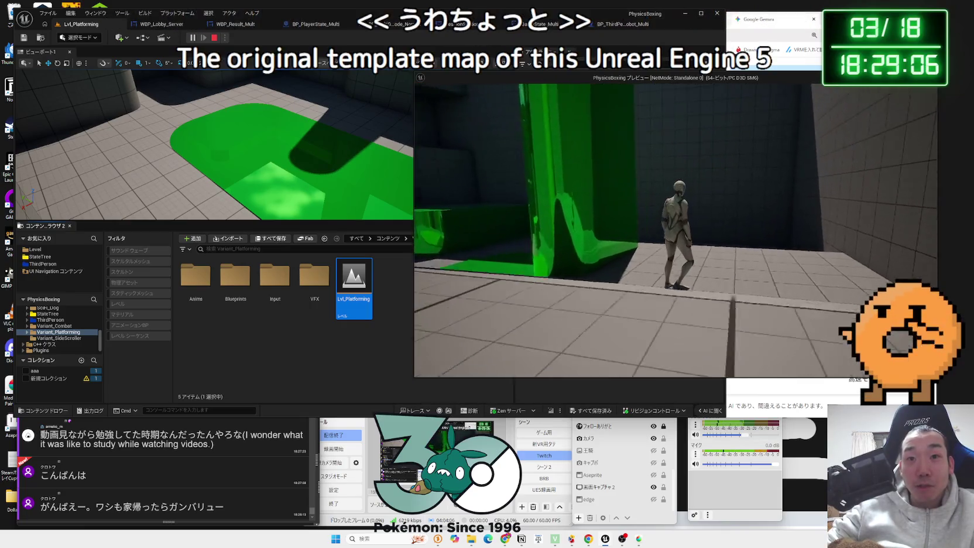
pyautogui.press('w')
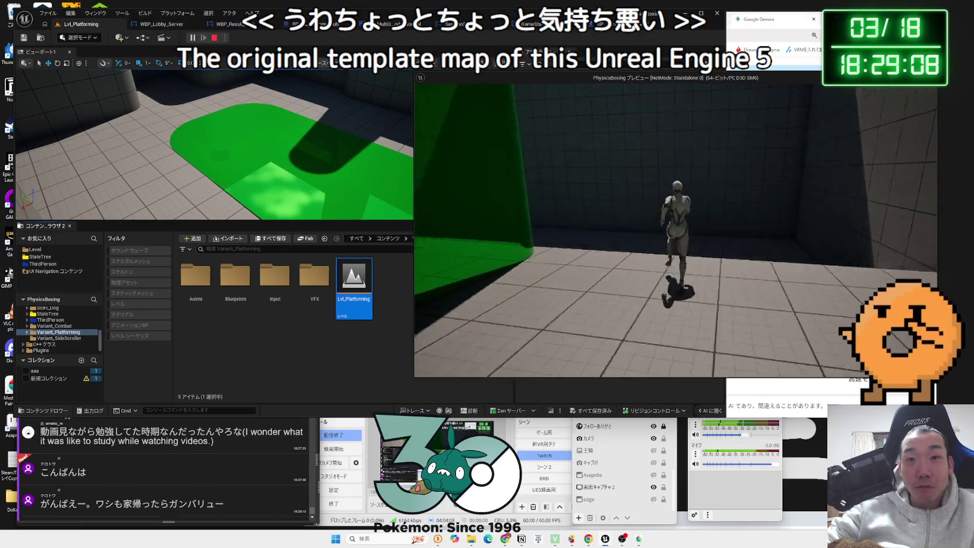
pyautogui.press('w')
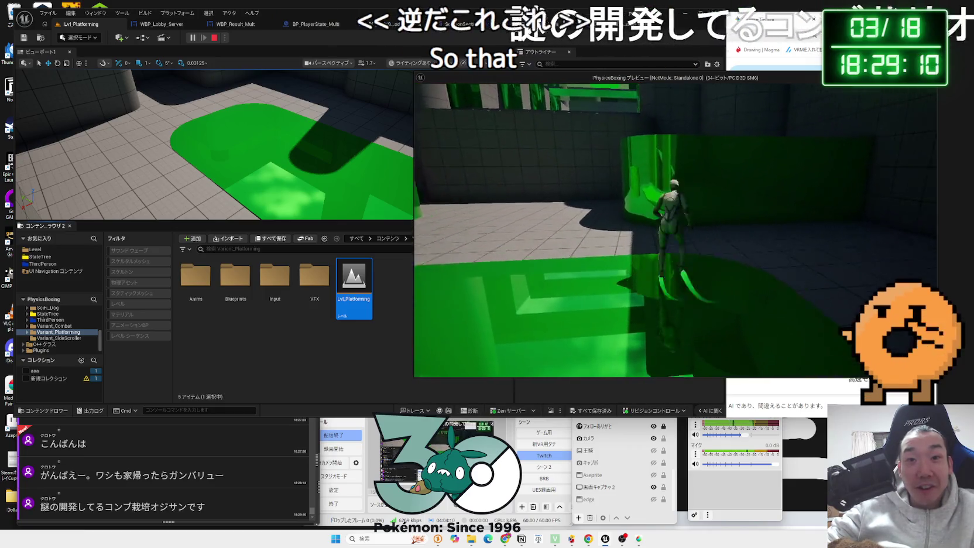
pyautogui.press('w')
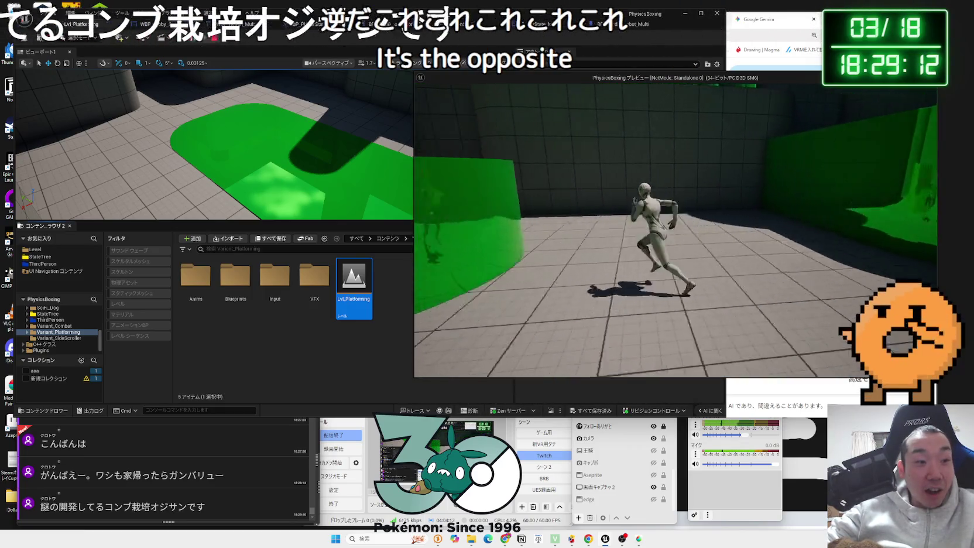
pyautogui.press('w')
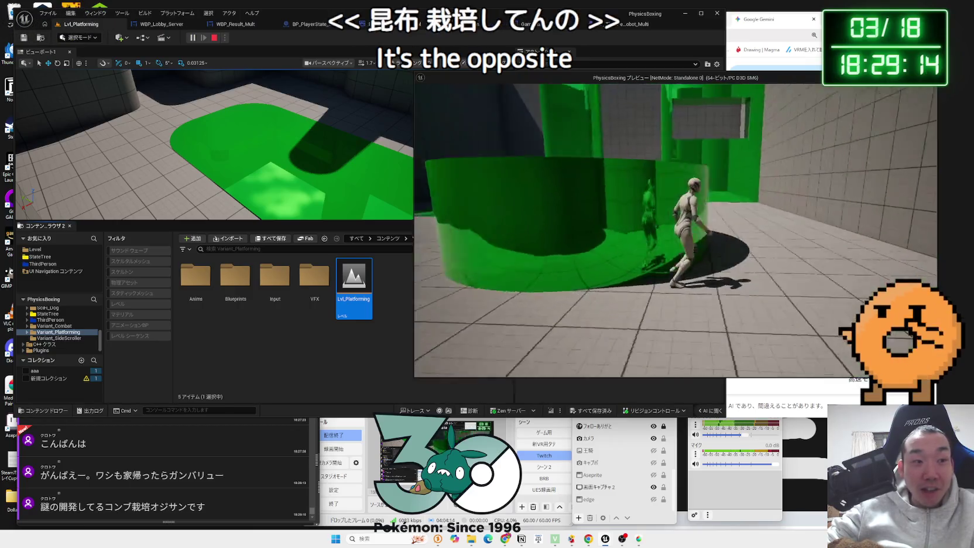
pyautogui.press('w')
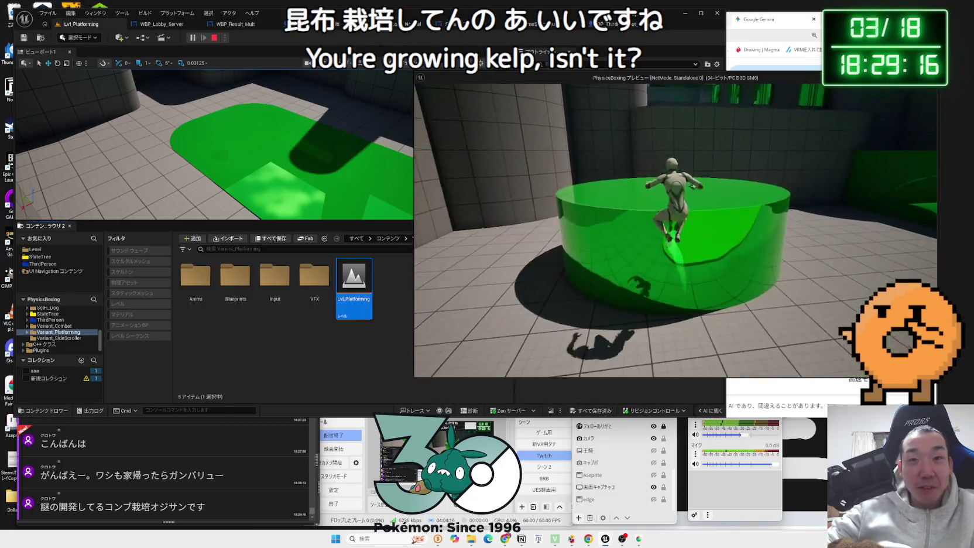
pyautogui.press('w')
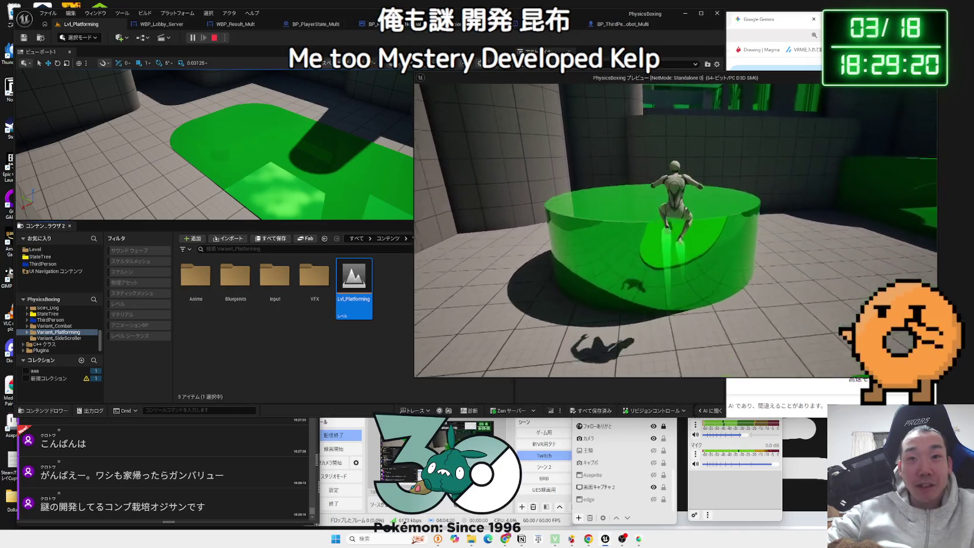
pyautogui.press('w')
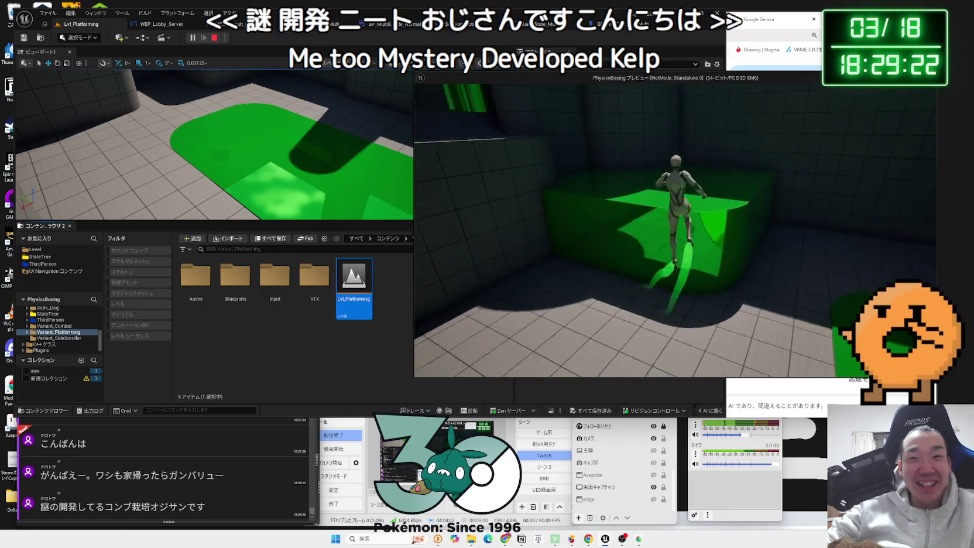
pyautogui.press('space')
pyautogui.press('w')
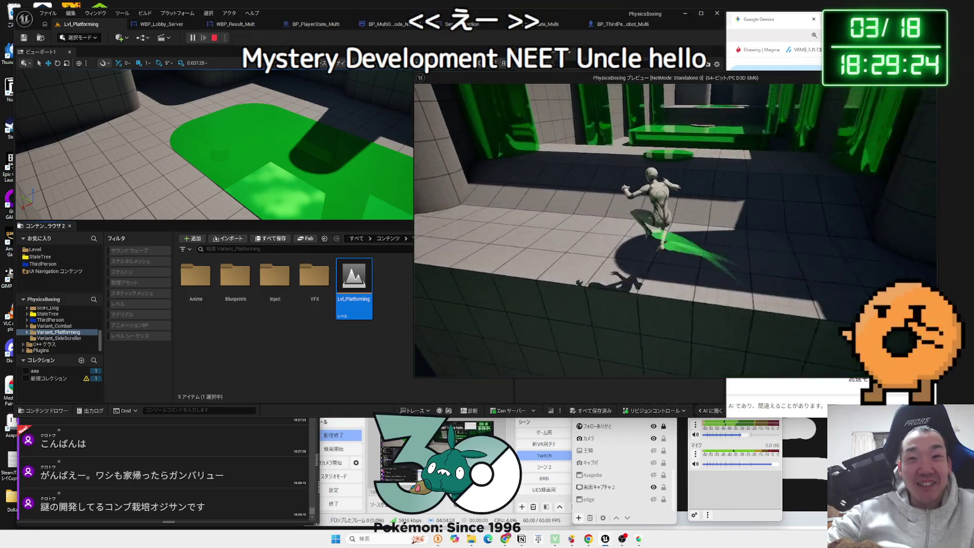
pyautogui.press('w')
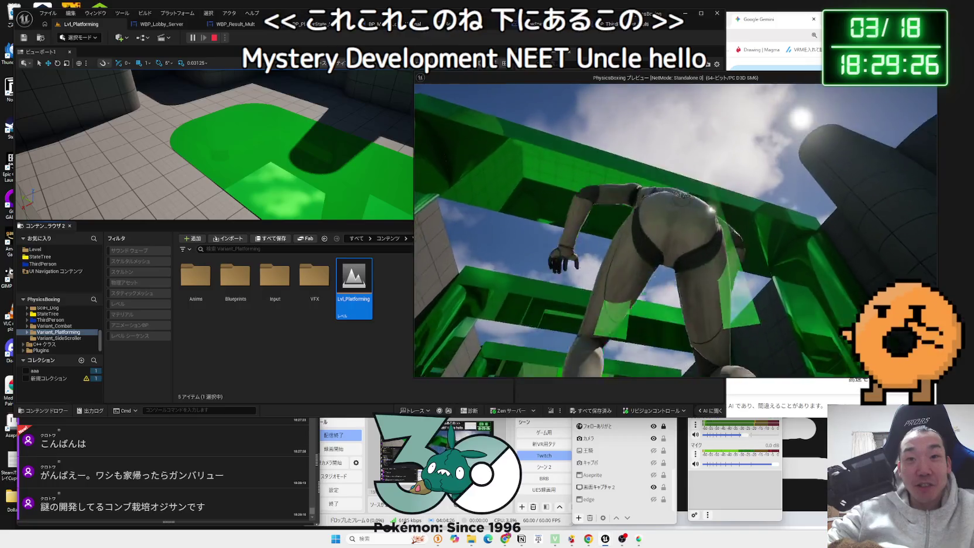
pyautogui.press('space')
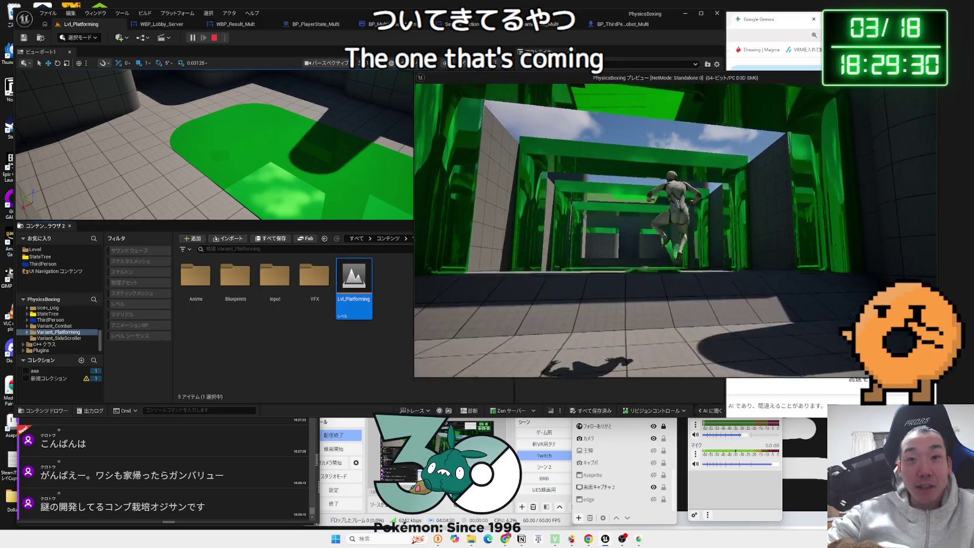
pyautogui.press('w')
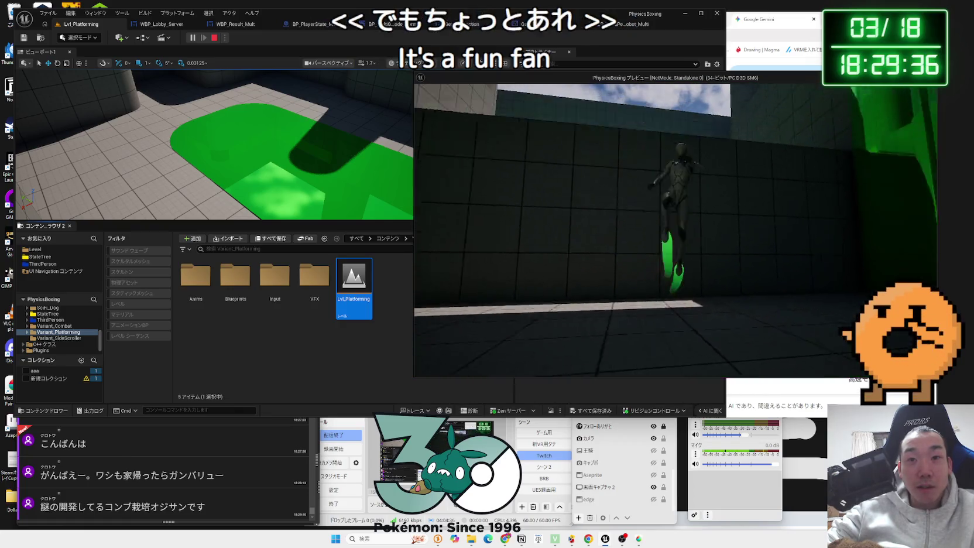
pyautogui.press('space')
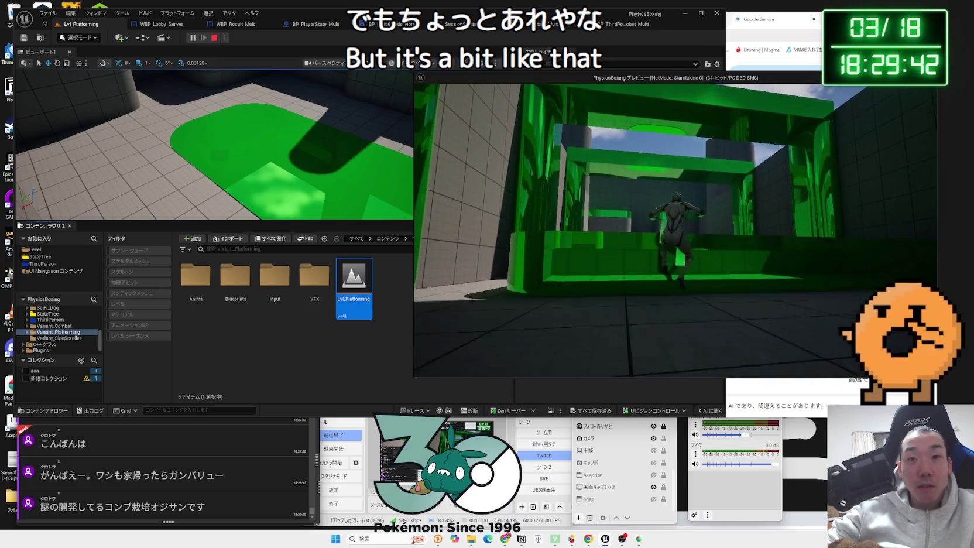
pyautogui.press('Escape')
pyautogui.doubleClick(306, 292)
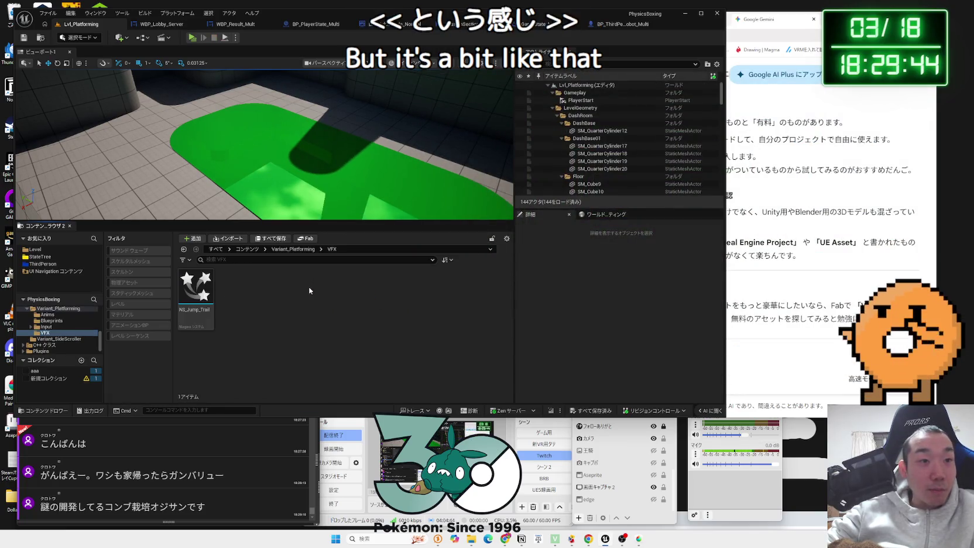
# Open NS_Jump_Trail, nudge its Fountain emitter node slightly left, and save the system
pyautogui.doubleClick(203, 295)
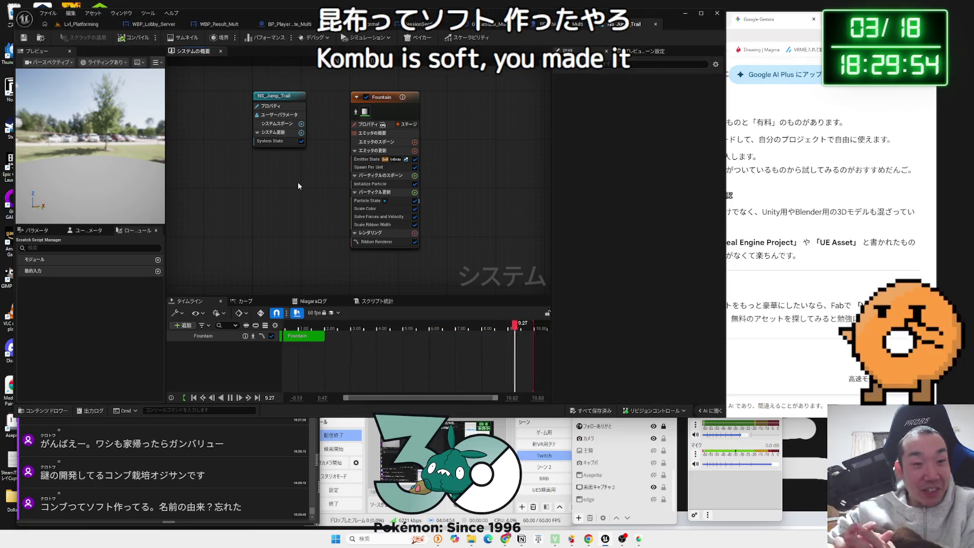
pyautogui.moveTo(414, 111)
pyautogui.mouseDown()
pyautogui.moveTo(390, 167)
pyautogui.moveTo(332, 154)
pyautogui.mouseUp()
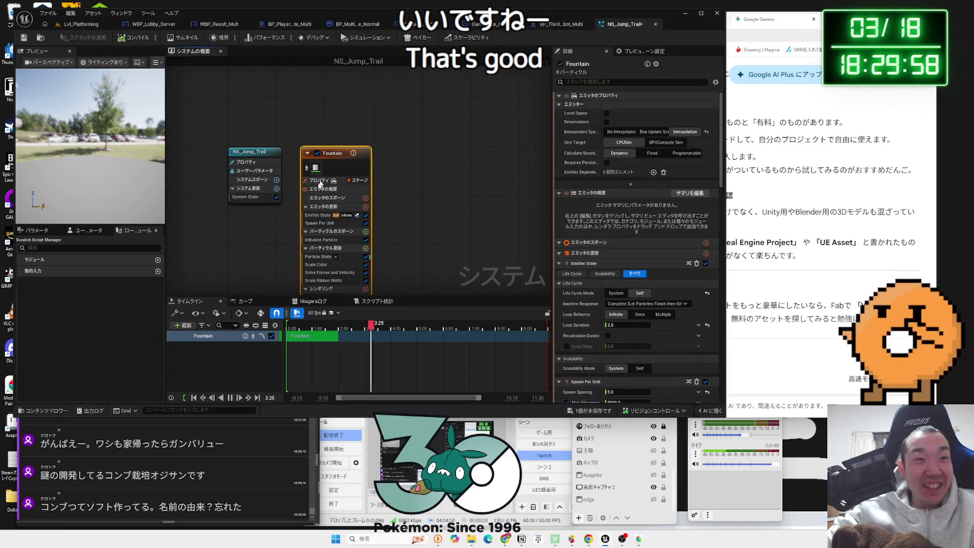
pyautogui.click(275, 240)
pyautogui.moveTo(276, 240); pyautogui.dragTo(299, 171)
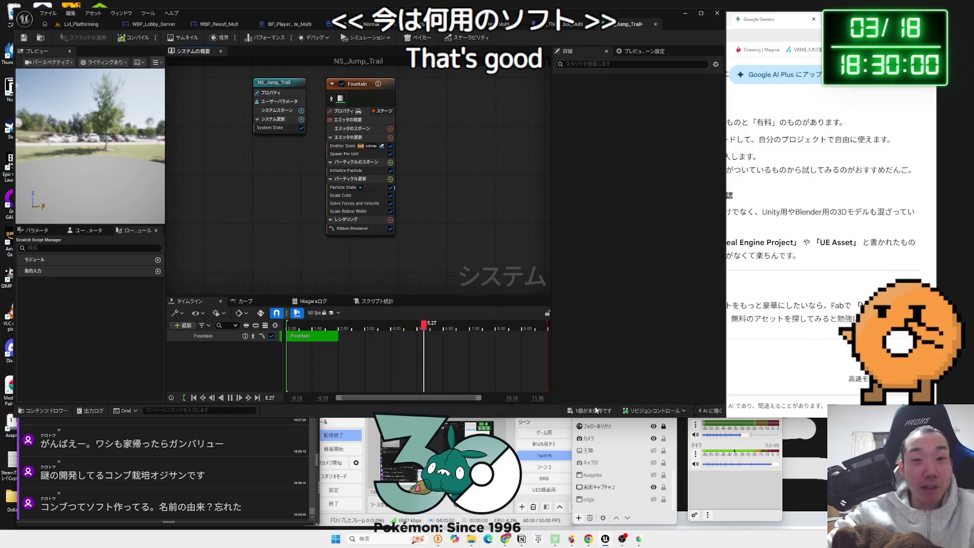
pyautogui.hotkey('ctrl', 's')
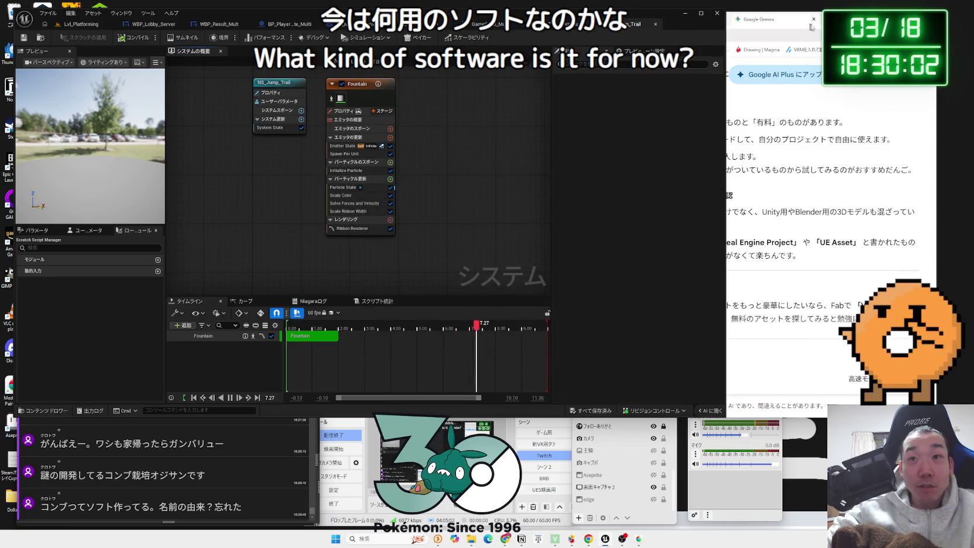
# Start the ほっとひといき background music video on YouTube and switch to the Gemini tab
pyautogui.click(811, 25)
pyautogui.click(591, 19)
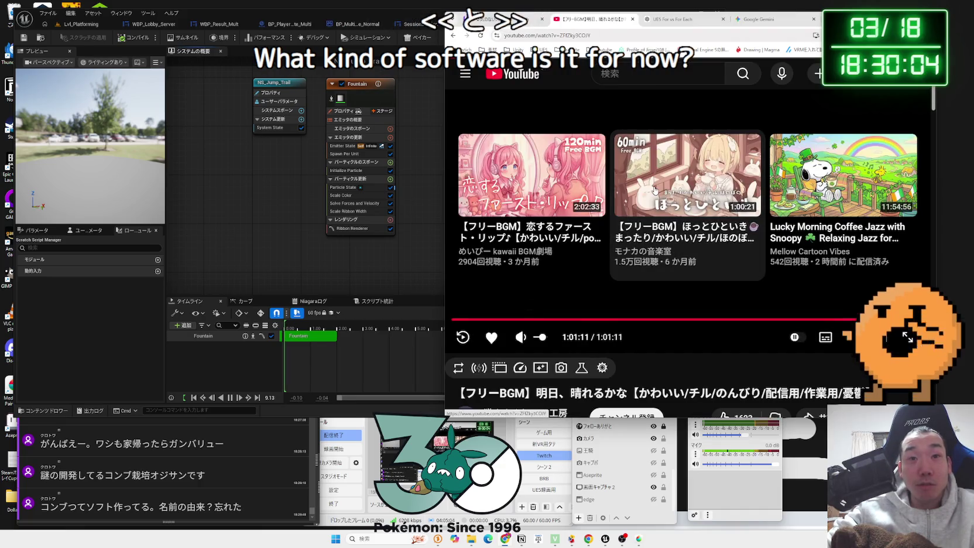
pyautogui.click(655, 191)
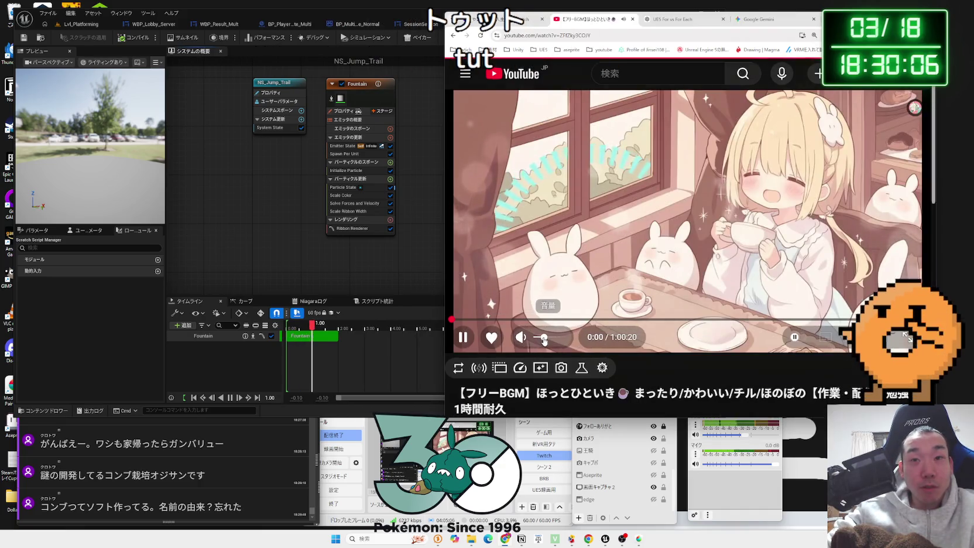
pyautogui.click(767, 18)
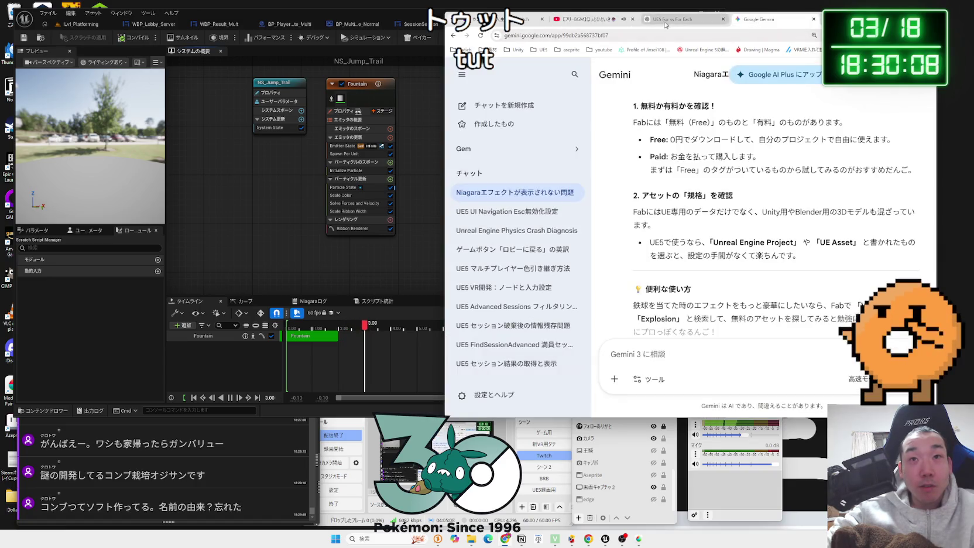
# Select the Fountain emitter in Unreal, then open the konbu.codenica.dev link from stream chat
pyautogui.click(298, 229)
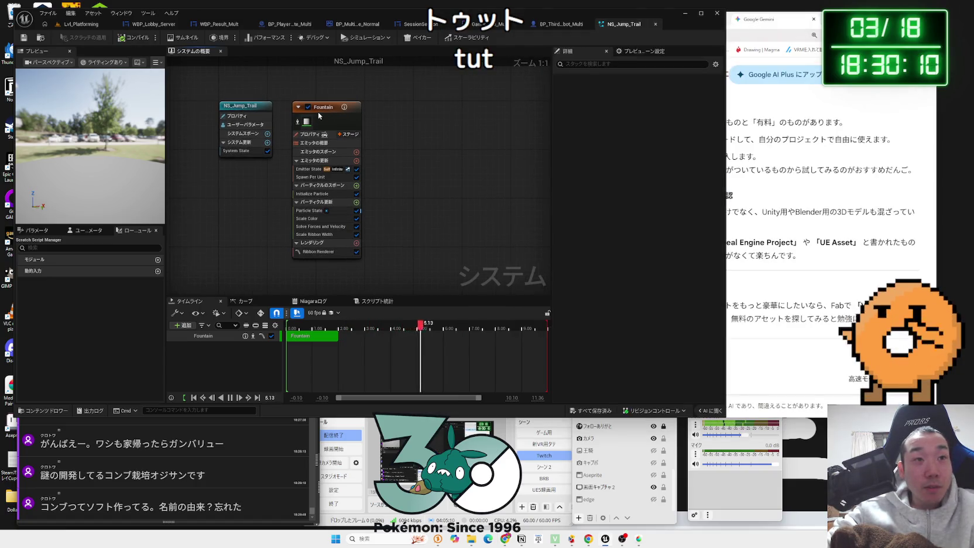
pyautogui.click(319, 112)
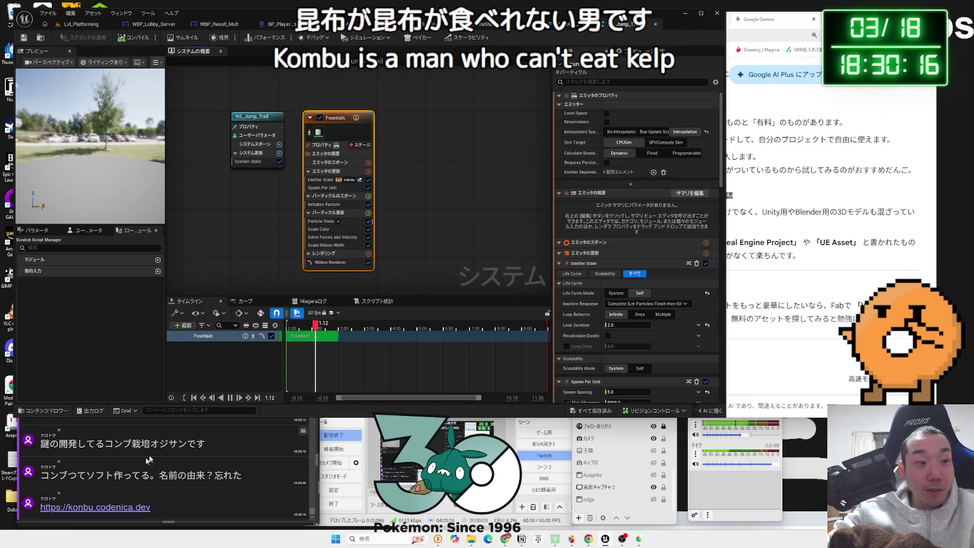
pyautogui.click(75, 513)
pyautogui.click(75, 513)
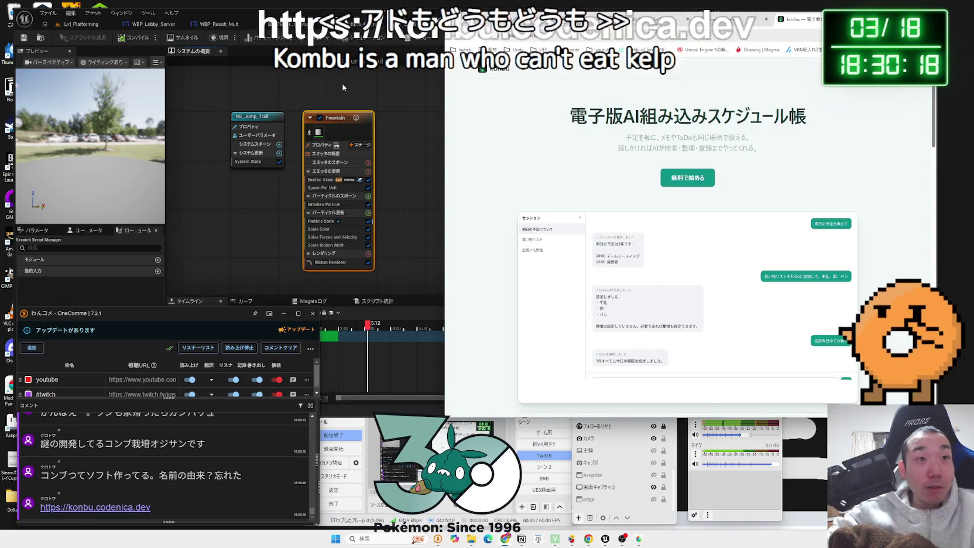
# Bring the konbu page forward, widen the browser, and read its heading and tagline
pyautogui.click(737, 28)
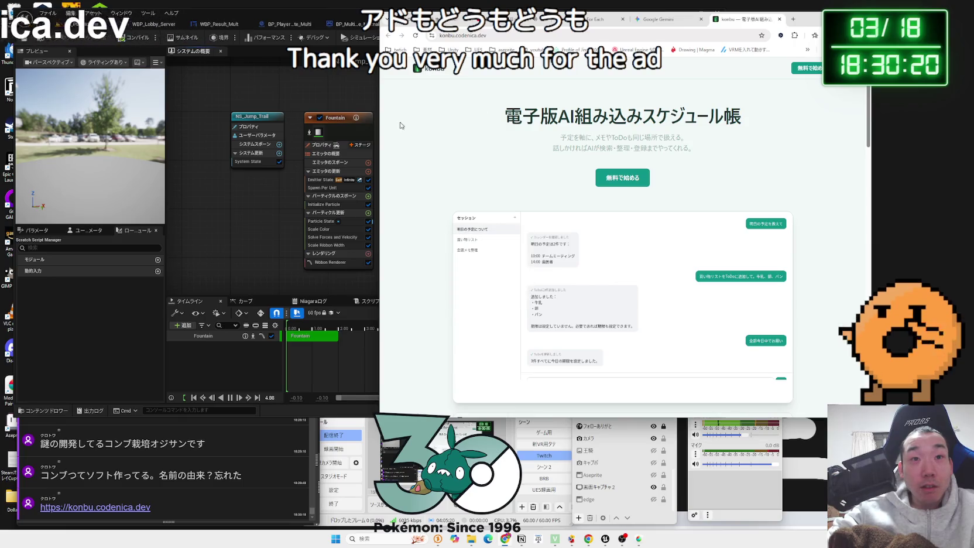
pyautogui.moveTo(377, 120); pyautogui.dragTo(338, 122)
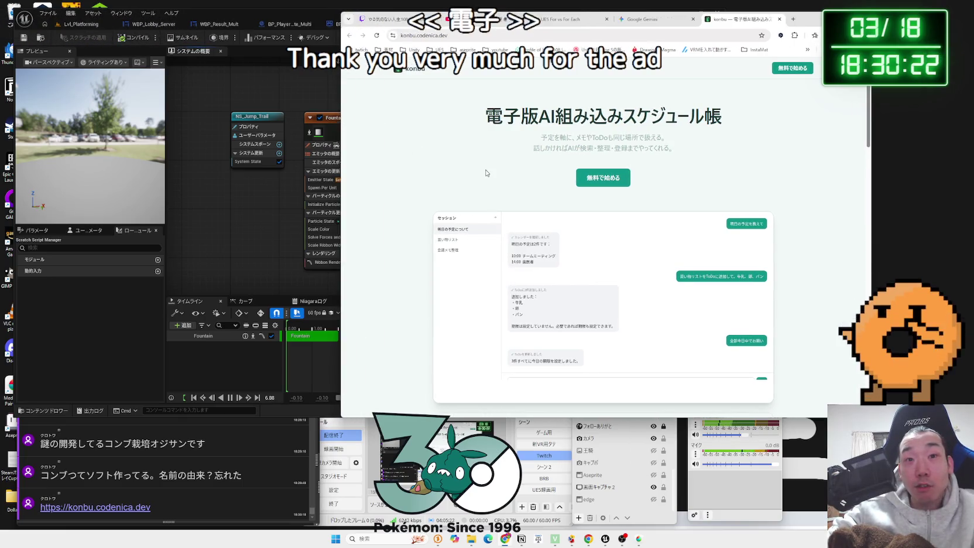
pyautogui.scroll(-3, 566, 236)
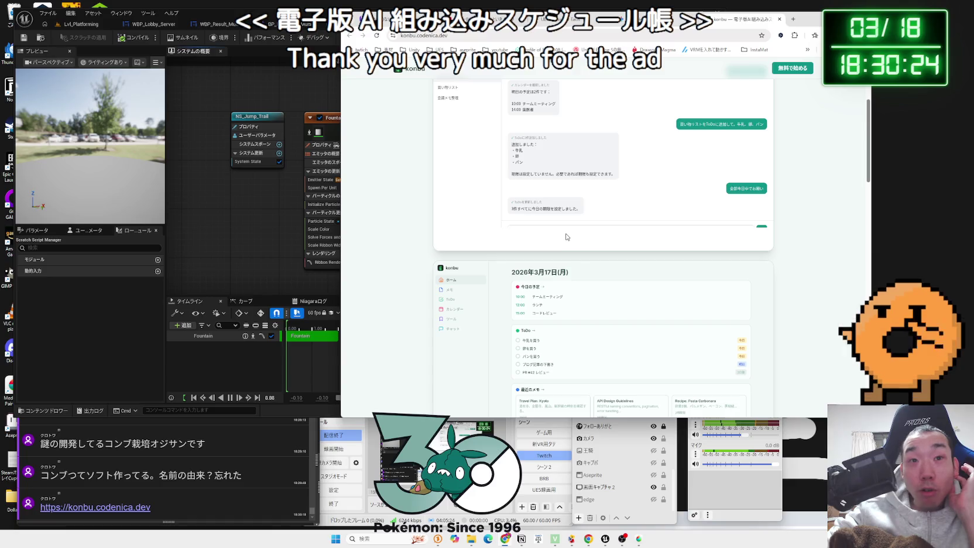
pyautogui.scroll(3, 567, 234)
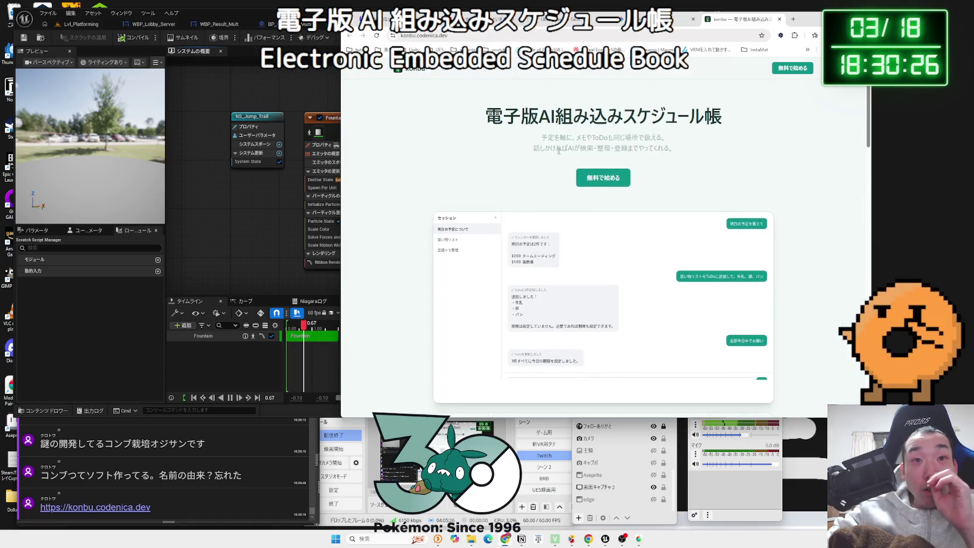
pyautogui.moveTo(644, 138)
pyautogui.mouseDown()
pyautogui.moveTo(671, 143)
pyautogui.moveTo(542, 139)
pyautogui.moveTo(485, 111)
pyautogui.moveTo(654, 149)
pyautogui.moveTo(508, 112)
pyautogui.moveTo(725, 120)
pyautogui.mouseUp()
pyautogui.moveTo(485, 112); pyautogui.dragTo(683, 151)
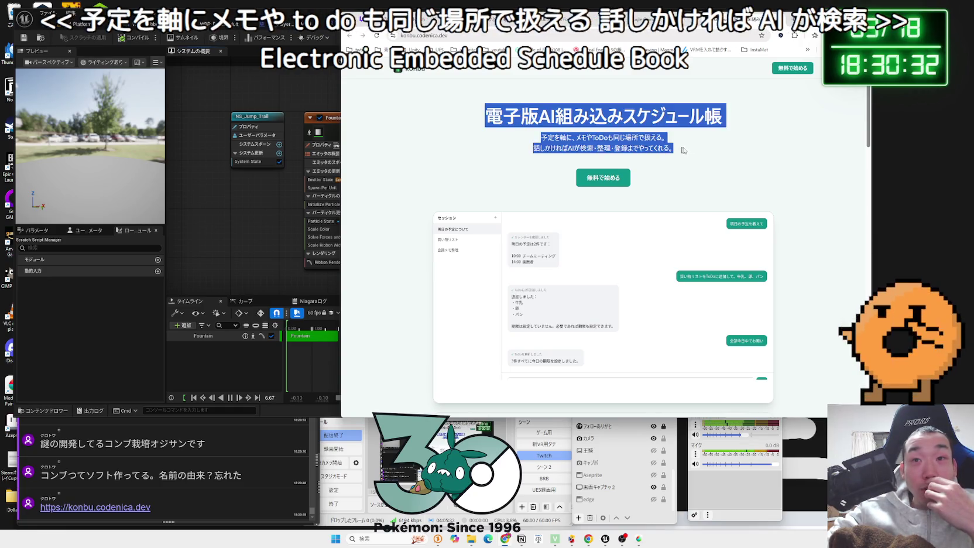
pyautogui.click(683, 150)
# Scroll down through the konbu landing page and back up to the title
pyautogui.scroll(-4, 674, 211)
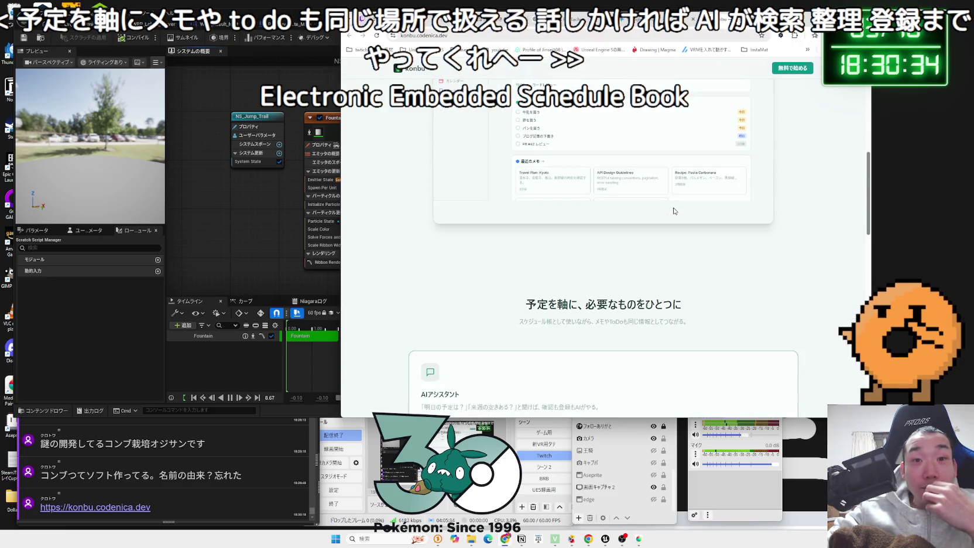
pyautogui.scroll(-2, 674, 211)
pyautogui.scroll(-10, 691, 210)
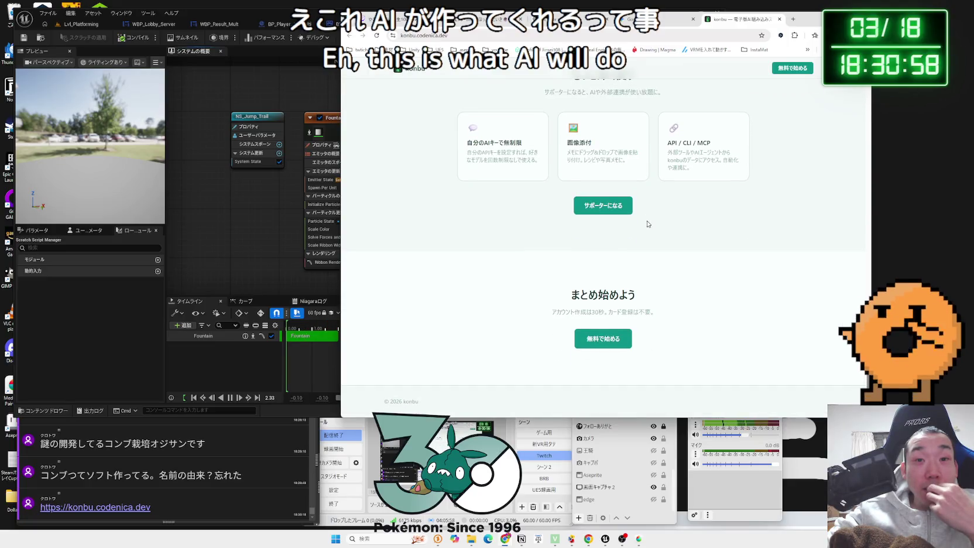
pyautogui.scroll(8, 647, 224)
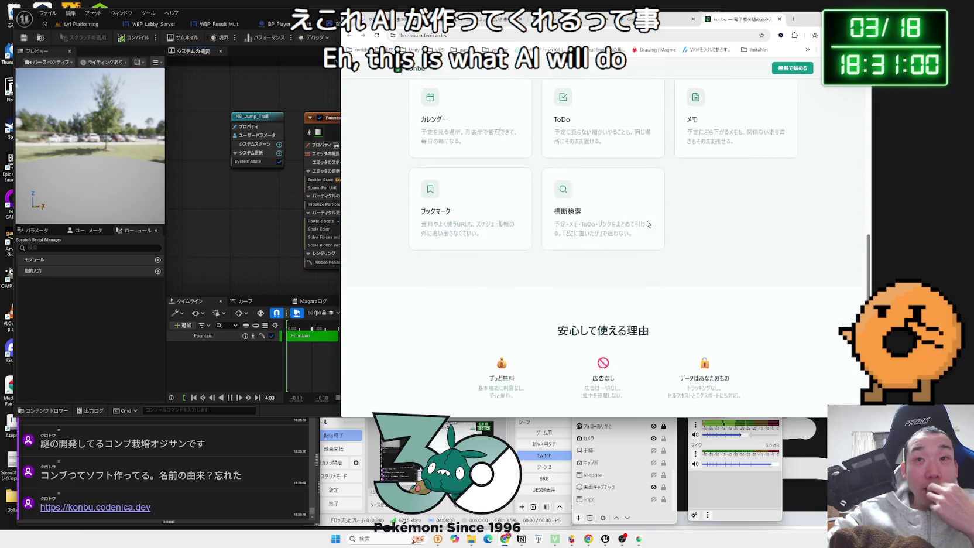
pyautogui.scroll(2, 647, 224)
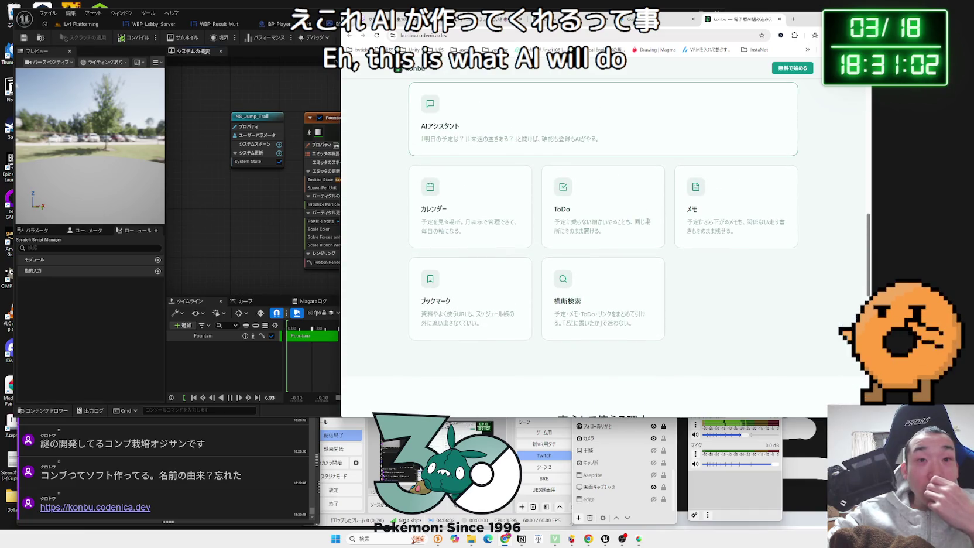
pyautogui.scroll(2, 647, 221)
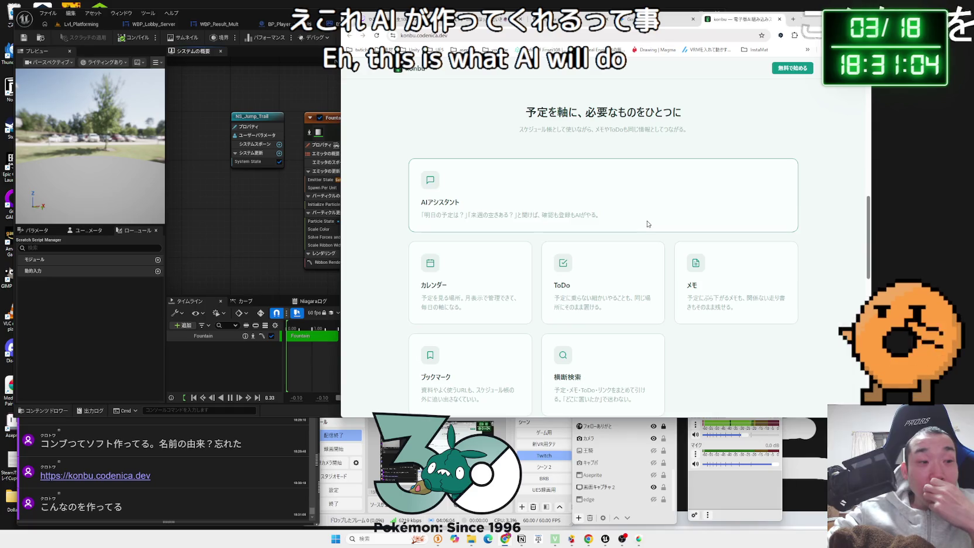
pyautogui.scroll(5, 647, 224)
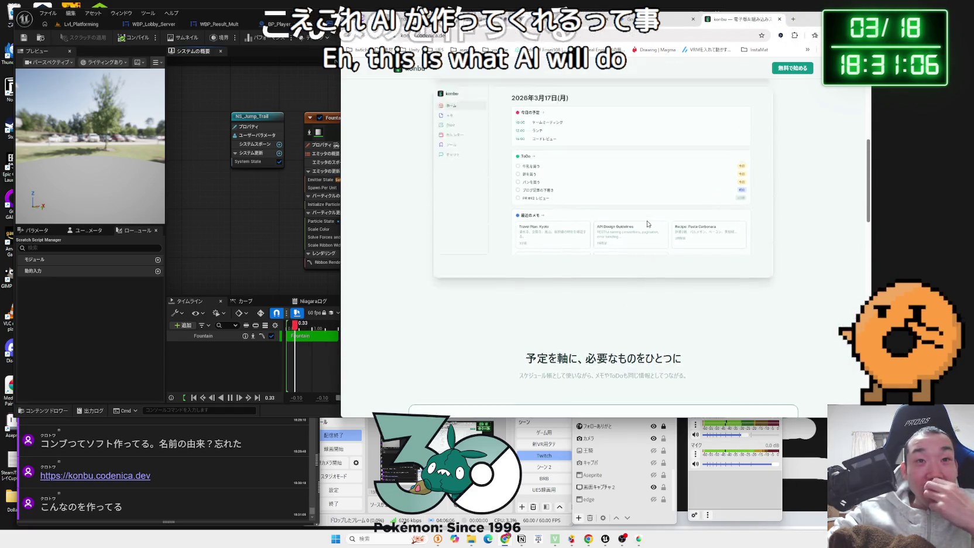
pyautogui.scroll(1, 648, 223)
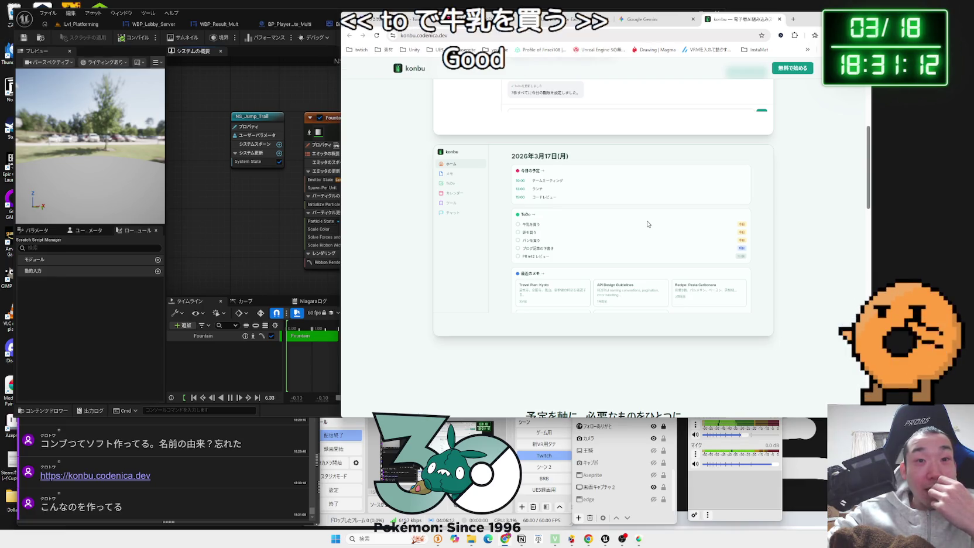
pyautogui.scroll(3, 648, 224)
pyautogui.scroll(1, 648, 223)
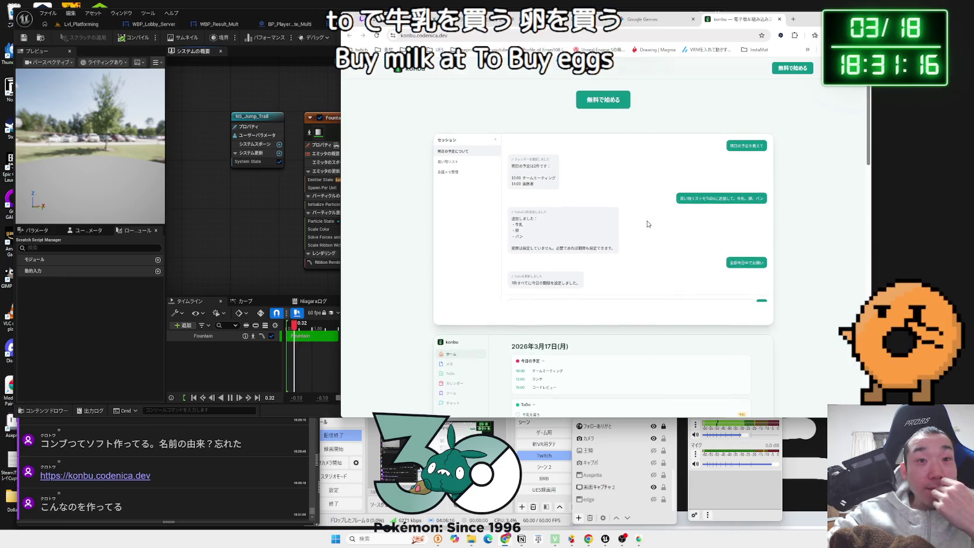
pyautogui.scroll(2, 647, 224)
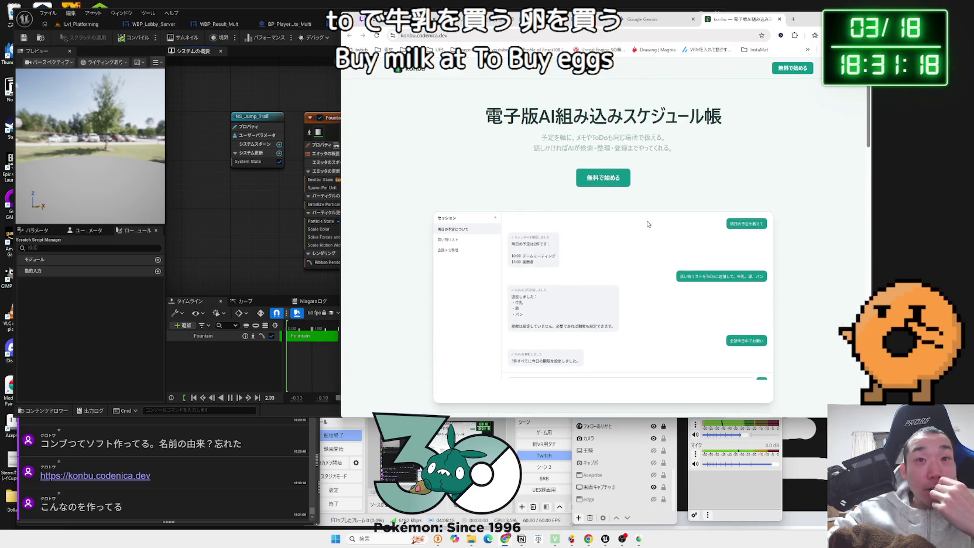
pyautogui.moveTo(675, 150)
pyautogui.mouseDown()
pyautogui.moveTo(514, 124)
pyautogui.moveTo(674, 151)
pyautogui.moveTo(718, 126)
pyautogui.moveTo(645, 135)
pyautogui.moveTo(485, 120)
pyautogui.mouseUp()
pyautogui.click(659, 216)
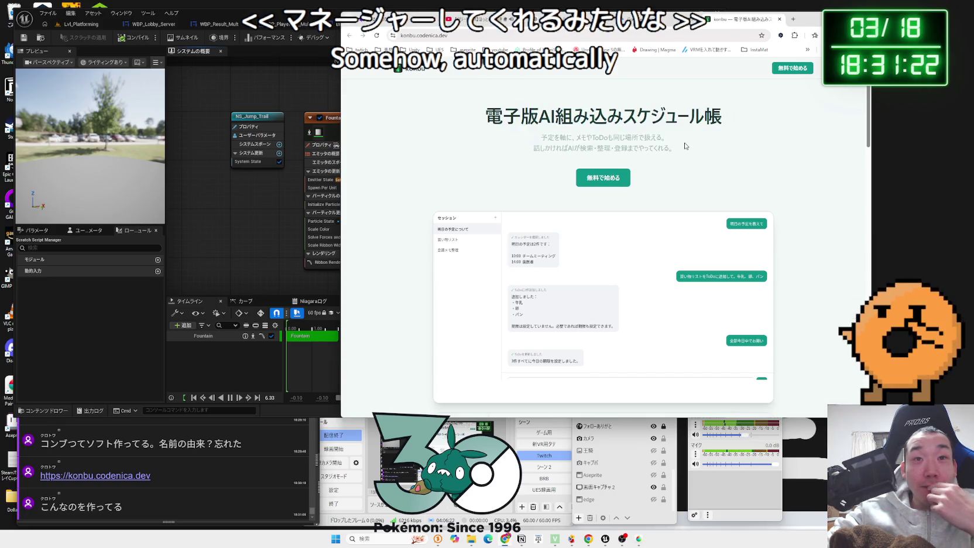
# Read the feature cards further down, then choose 無料で始める to reach the sign-in page
pyautogui.scroll(-5, 659, 217)
pyautogui.scroll(-4, 660, 216)
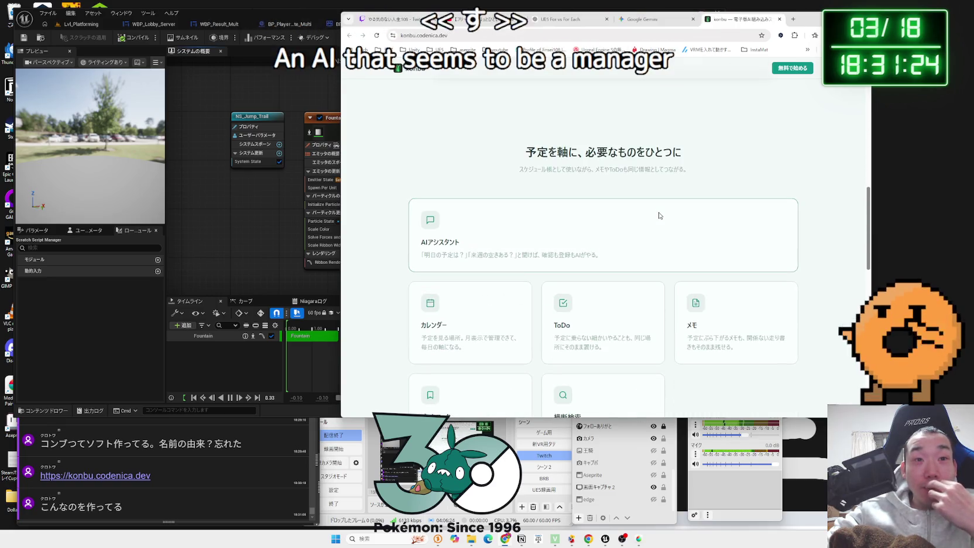
pyautogui.scroll(-2, 659, 216)
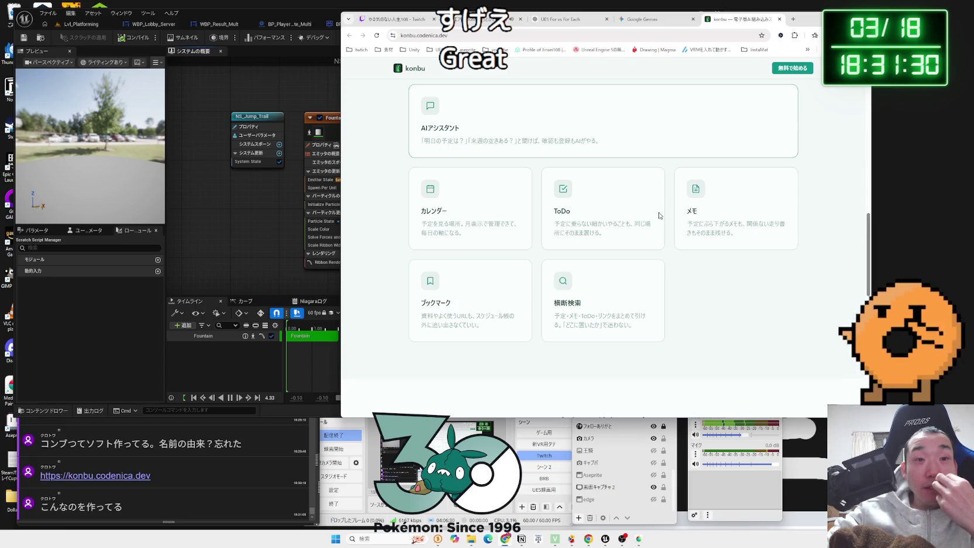
pyautogui.scroll(-1, 659, 216)
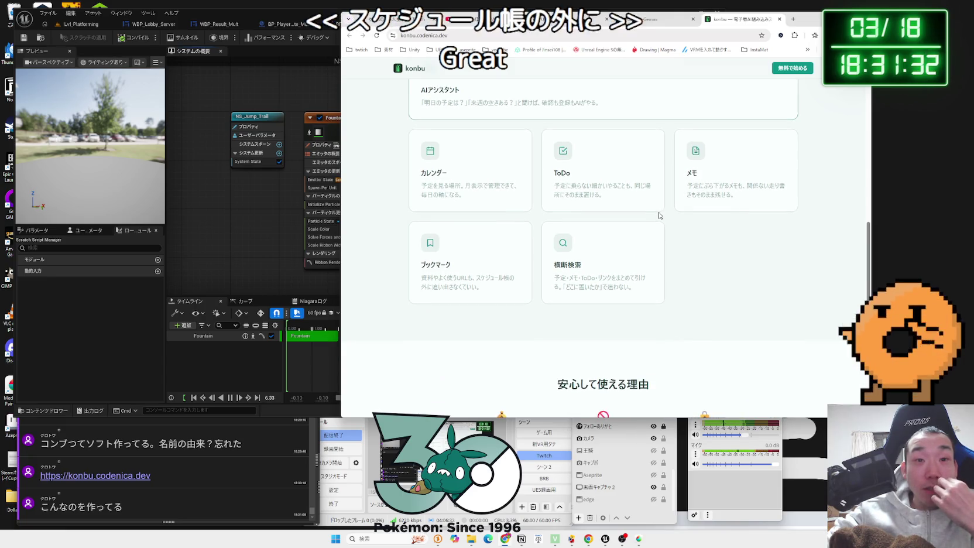
pyautogui.moveTo(722, 202); pyautogui.dragTo(450, 191)
pyautogui.click(448, 189)
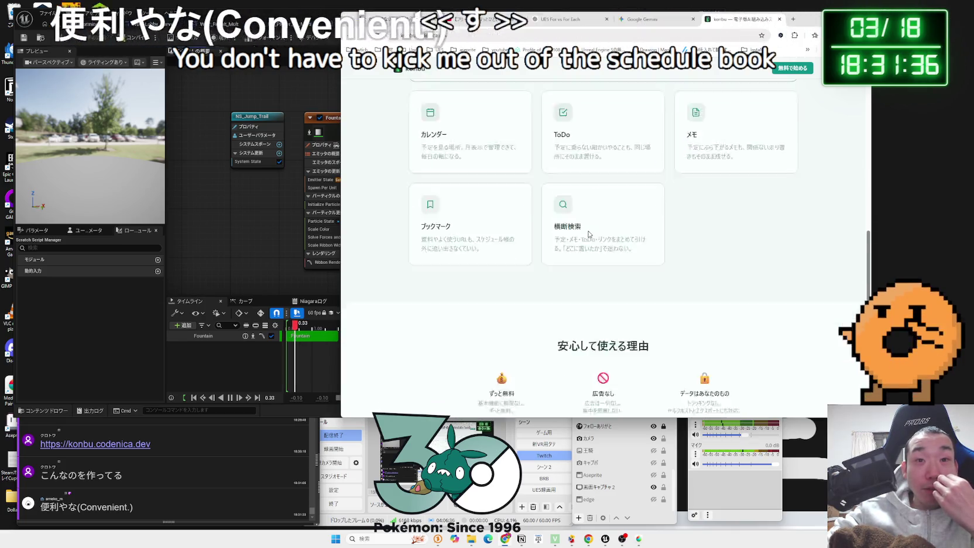
pyautogui.scroll(-10, 527, 263)
pyautogui.click(608, 345)
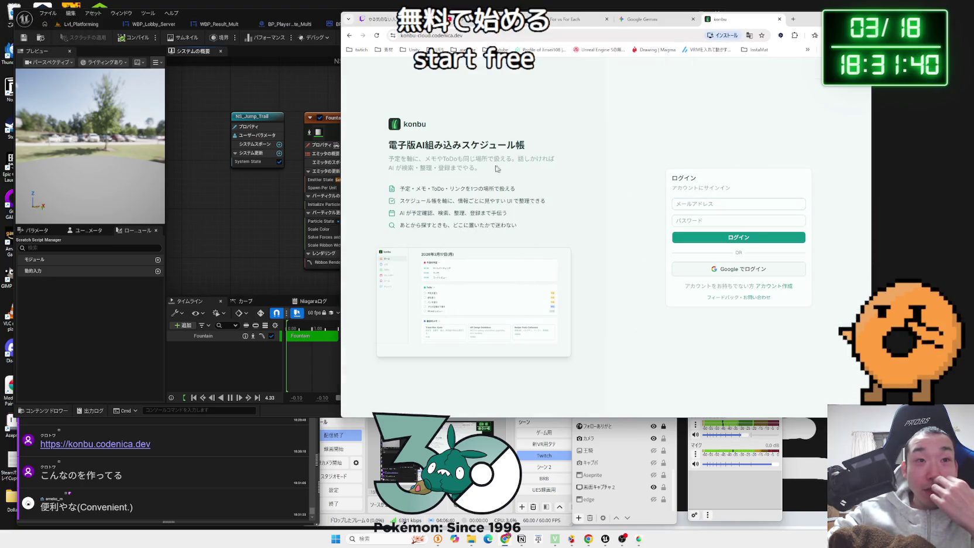
# Highlight and read the sign-in page's heading, tagline and konbu feature list
pyautogui.moveTo(386, 150); pyautogui.dragTo(485, 169)
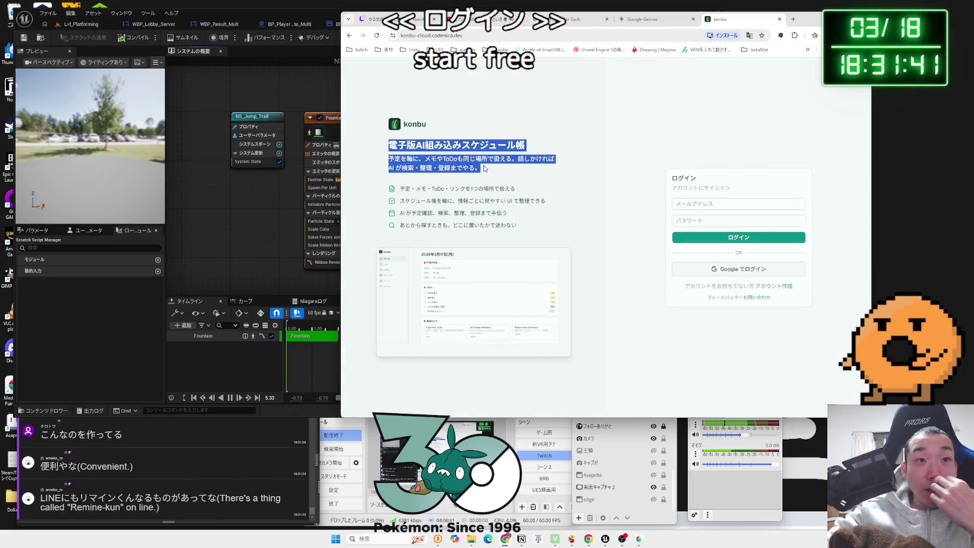
pyautogui.click(382, 148)
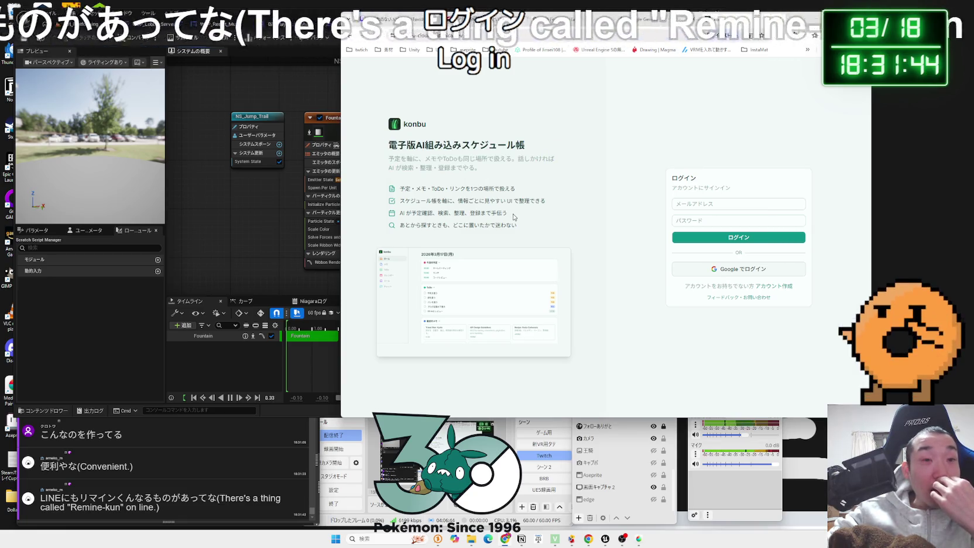
pyautogui.moveTo(517, 225)
pyautogui.mouseDown()
pyautogui.moveTo(410, 225)
pyautogui.moveTo(384, 147)
pyautogui.mouseUp()
pyautogui.click(385, 148)
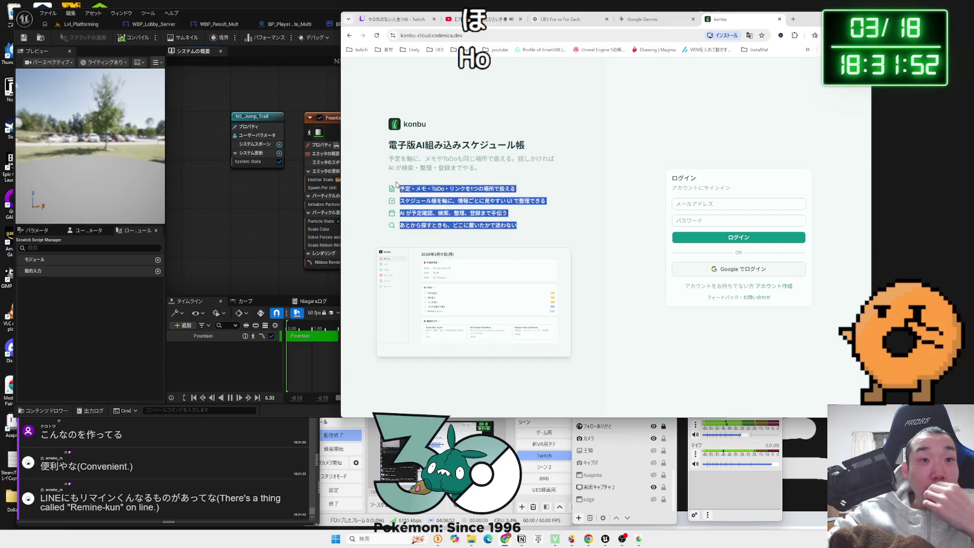
pyautogui.click(414, 171)
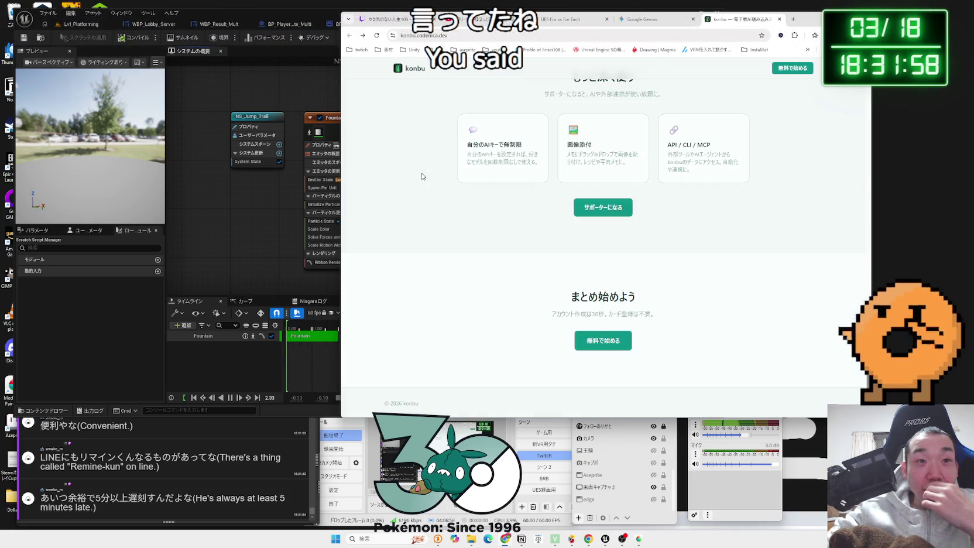
# Open the developer's Ko-fi ¥5 tip page, DeepL-translate its About paragraph, and return to konbu
pyautogui.click(601, 215)
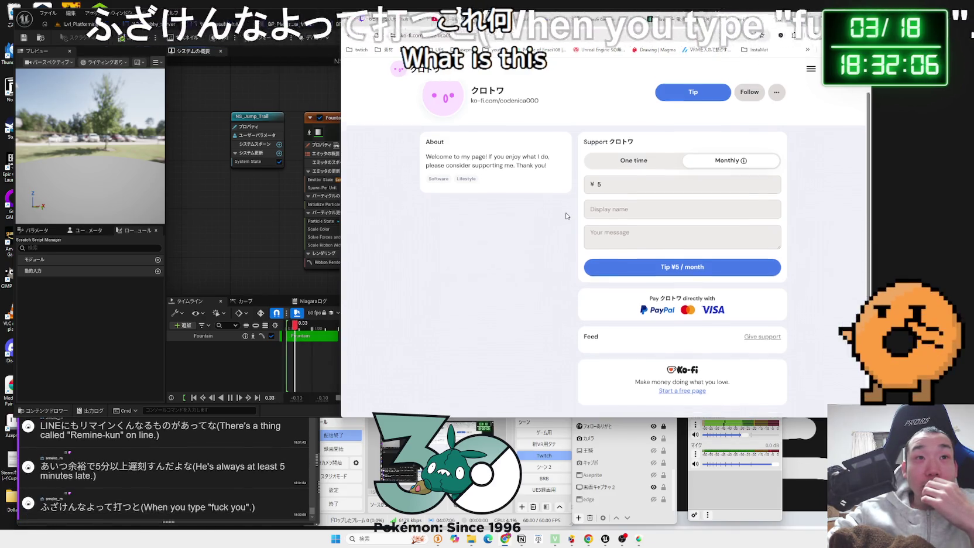
pyautogui.scroll(-2, 566, 216)
pyautogui.scroll(3, 566, 217)
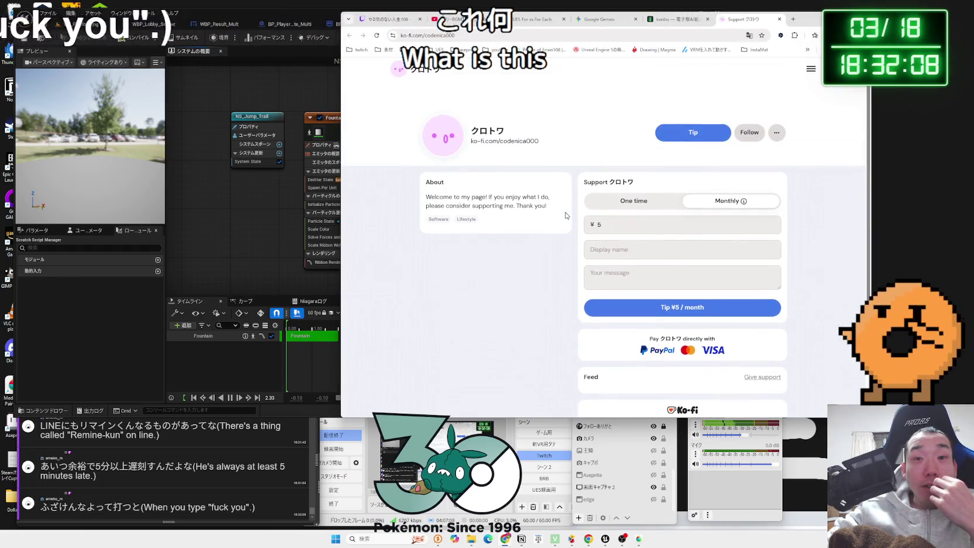
pyautogui.moveTo(547, 206); pyautogui.dragTo(451, 202)
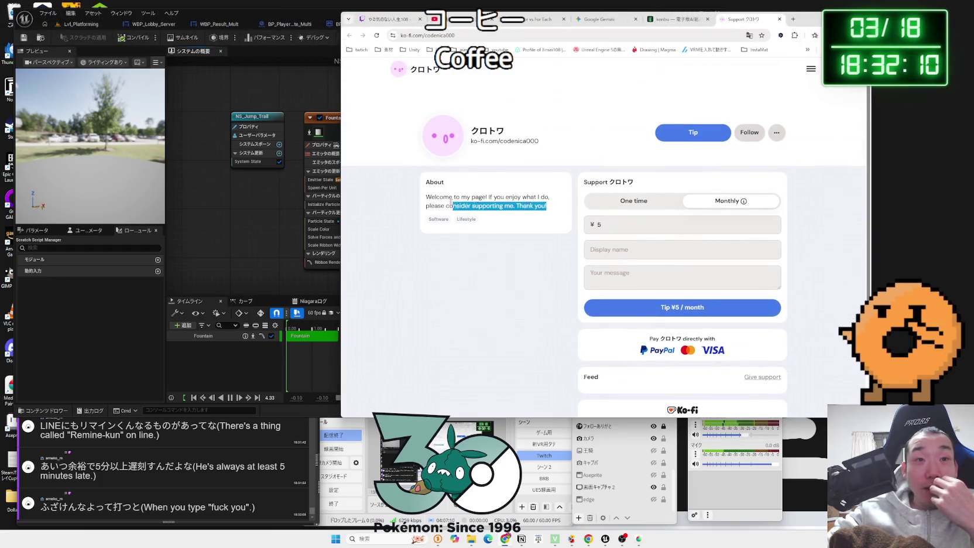
pyautogui.click(555, 208)
pyautogui.tripleClick(446, 199)
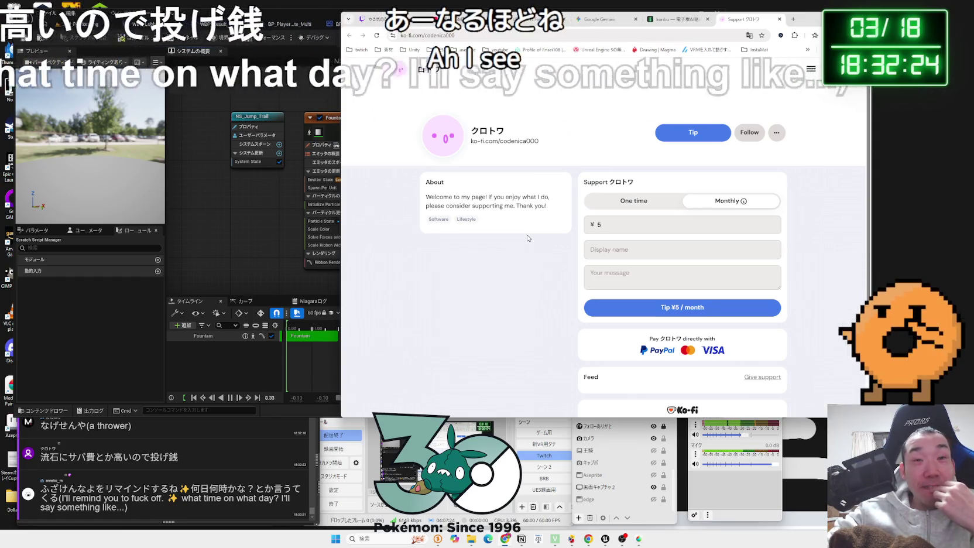
pyautogui.click(677, 19)
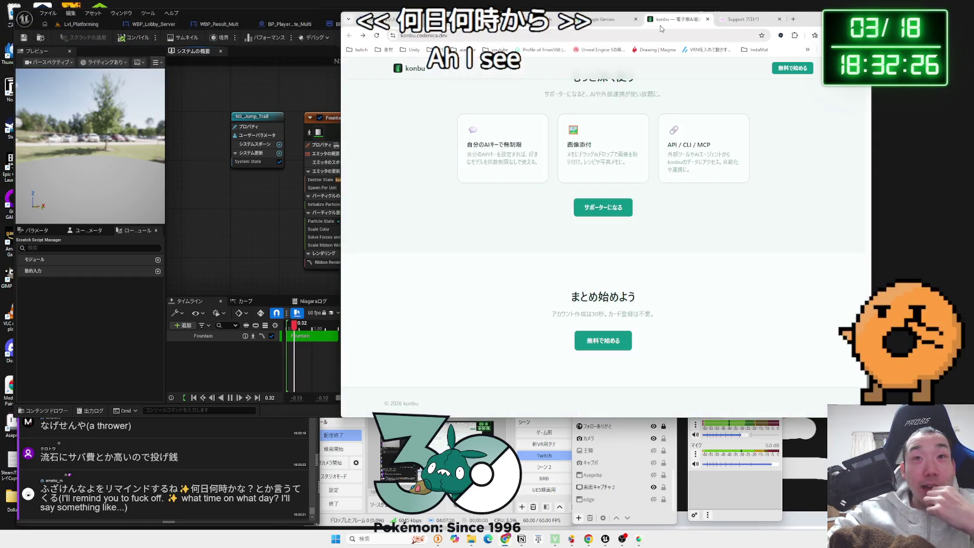
# Bring the comment viewer window forward and select a viewer's comment to read it
pyautogui.scroll(10, 658, 248)
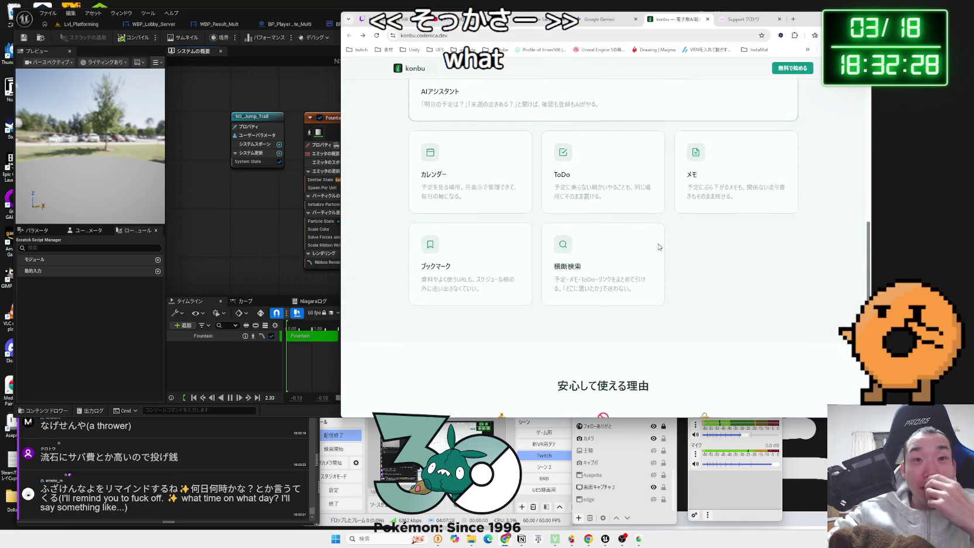
pyautogui.scroll(8, 659, 247)
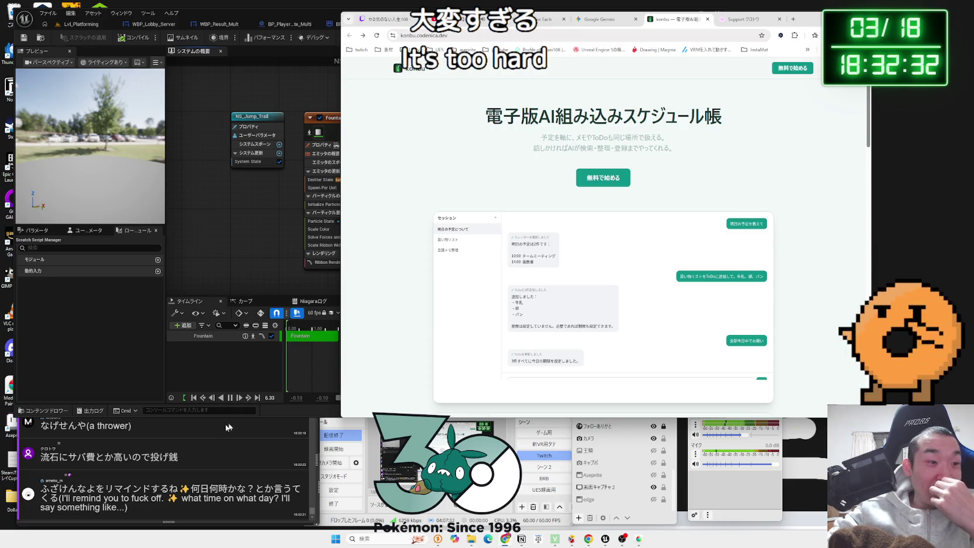
pyautogui.click(181, 466)
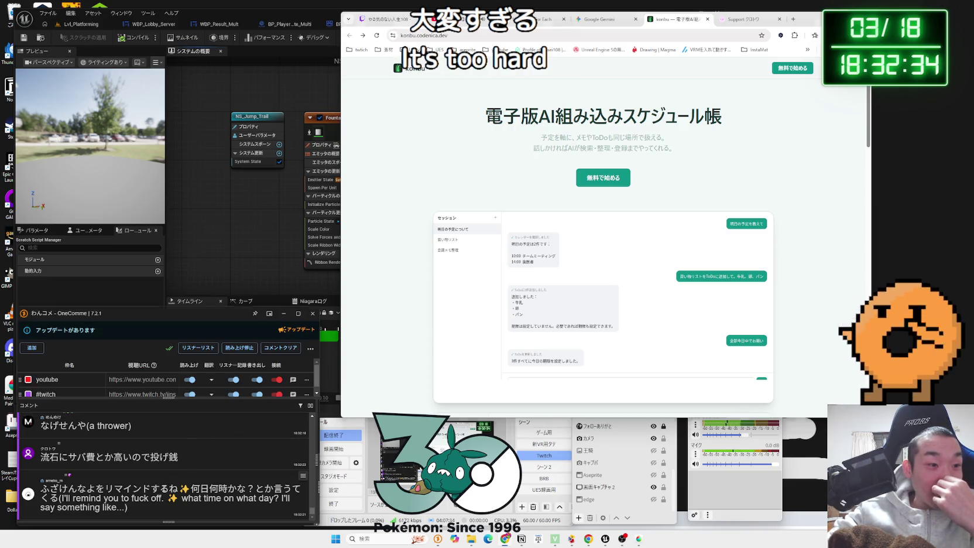
pyautogui.moveTo(159, 488); pyautogui.dragTo(258, 498)
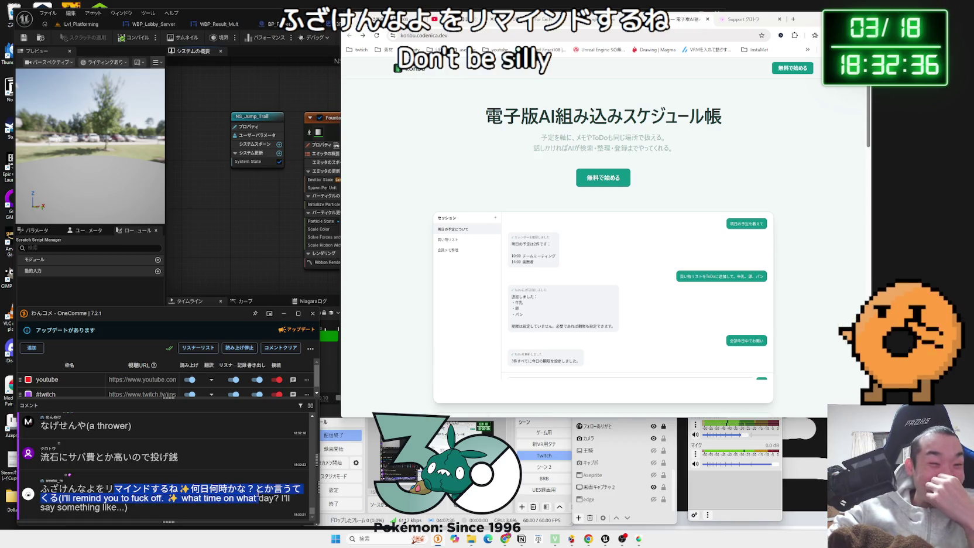
pyautogui.tripleClick(198, 504)
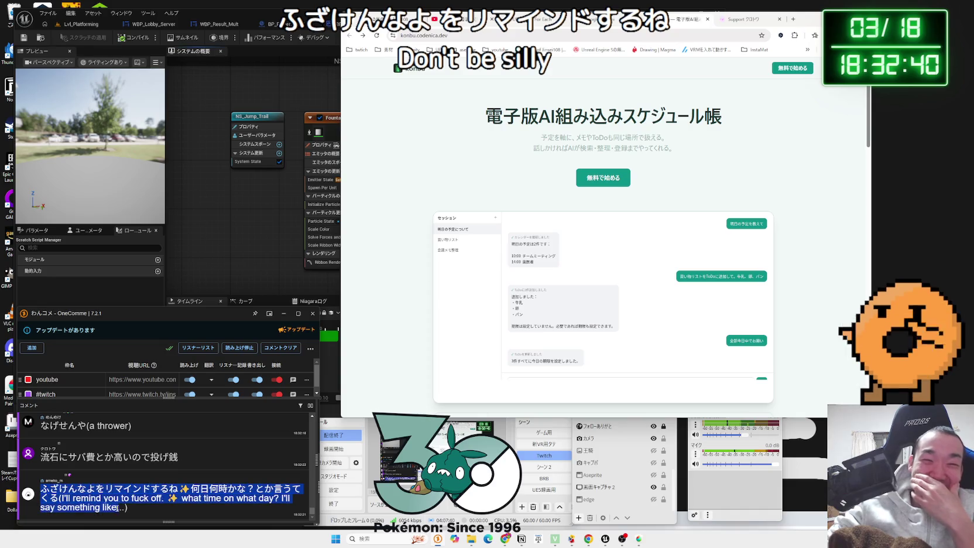
pyautogui.moveTo(125, 507); pyautogui.dragTo(62, 507)
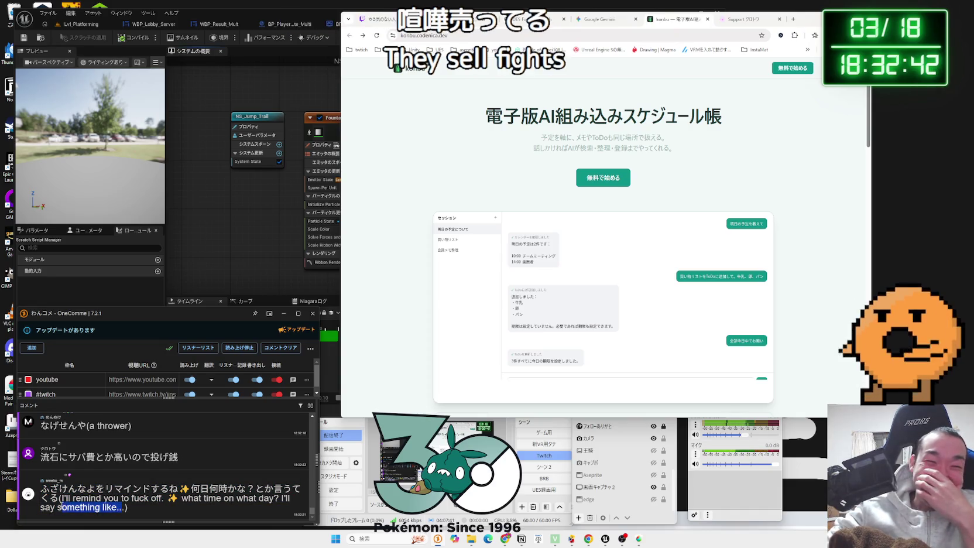
pyautogui.click(62, 501)
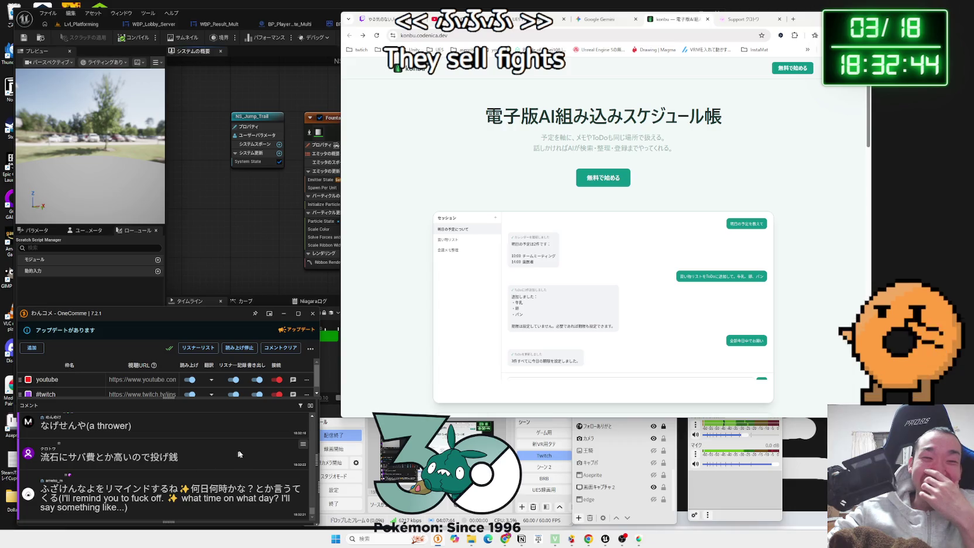
pyautogui.scroll(2, 235, 454)
pyautogui.scroll(-2, 223, 451)
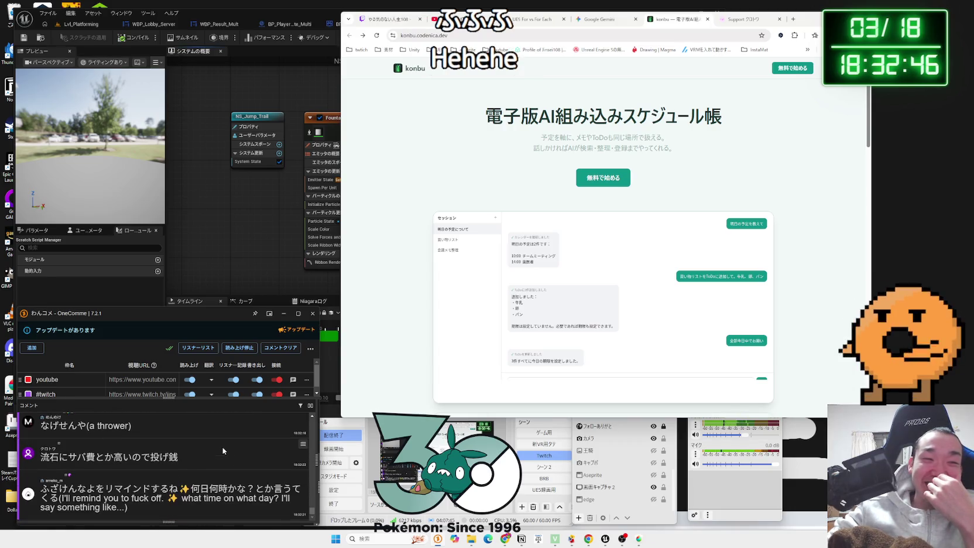
# Bookmark the konbu page in the Other bookmarks folder
pyautogui.click(416, 304)
pyautogui.scroll(-3, 416, 305)
pyautogui.scroll(-8, 415, 304)
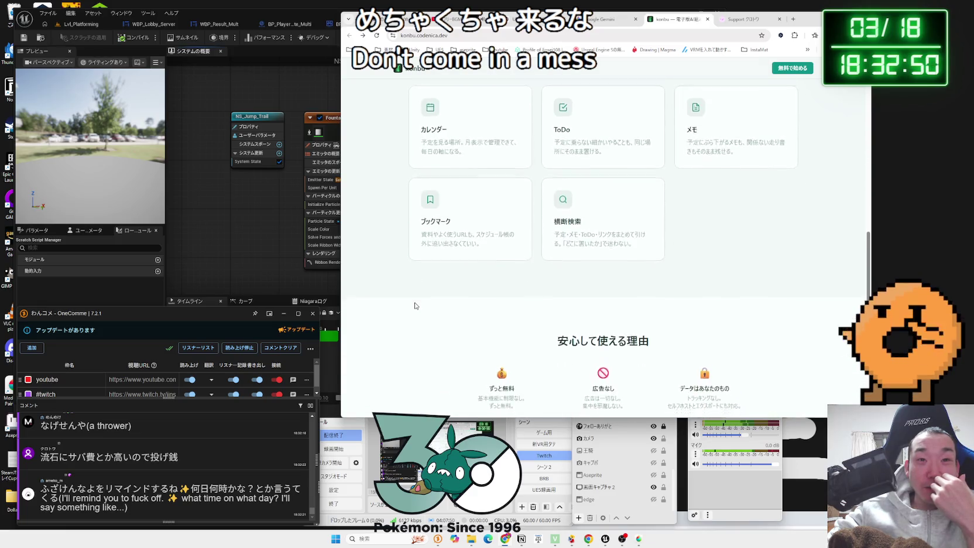
pyautogui.scroll(-6, 415, 306)
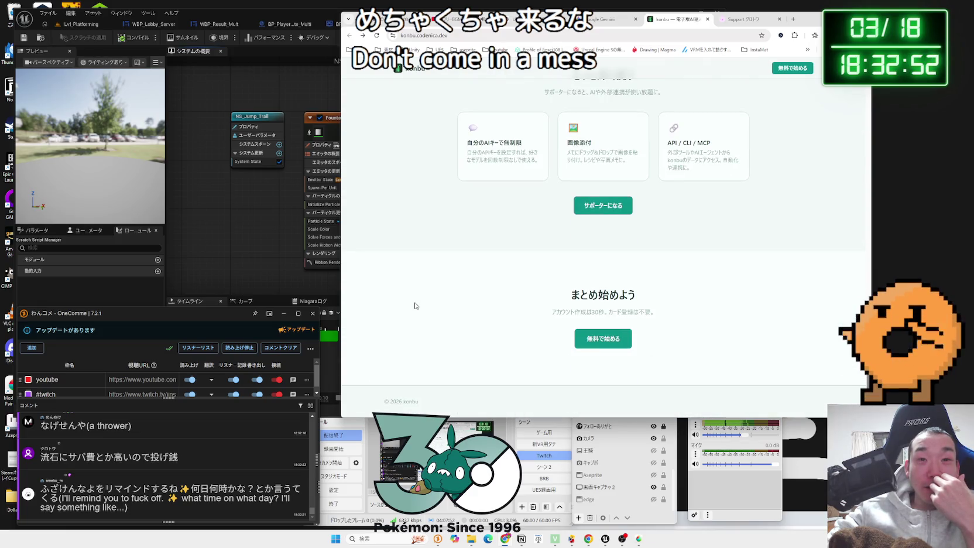
pyautogui.scroll(10, 457, 302)
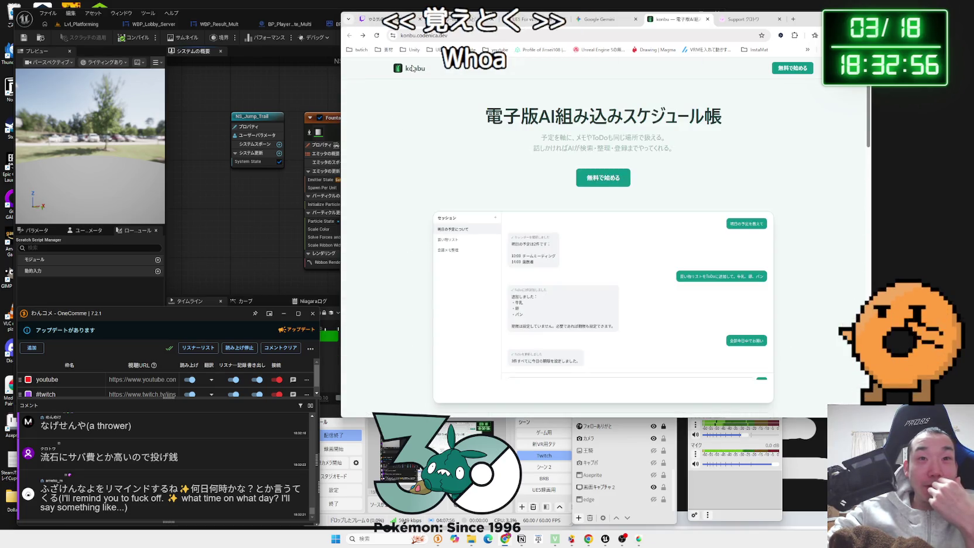
pyautogui.rightClick(786, 55)
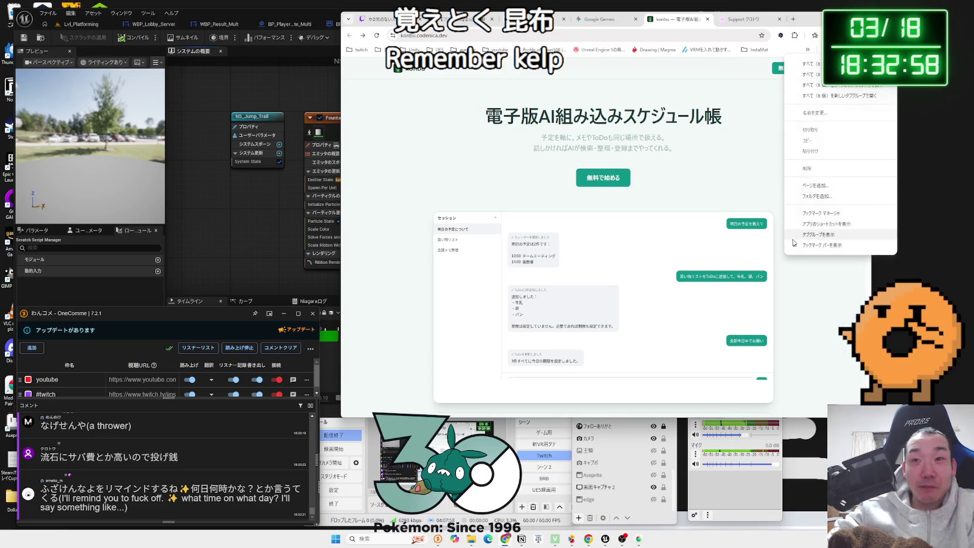
pyautogui.click(796, 186)
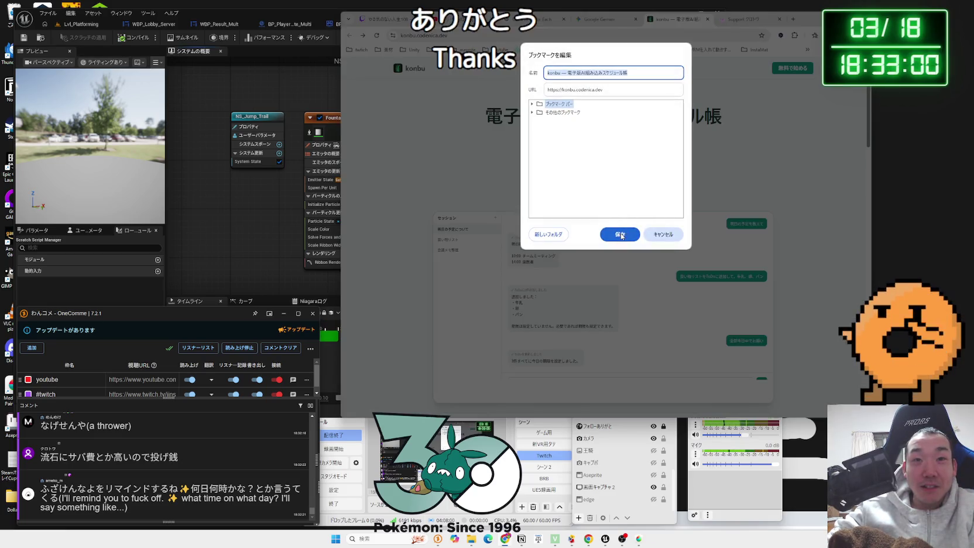
pyautogui.click(553, 112)
pyautogui.click(621, 237)
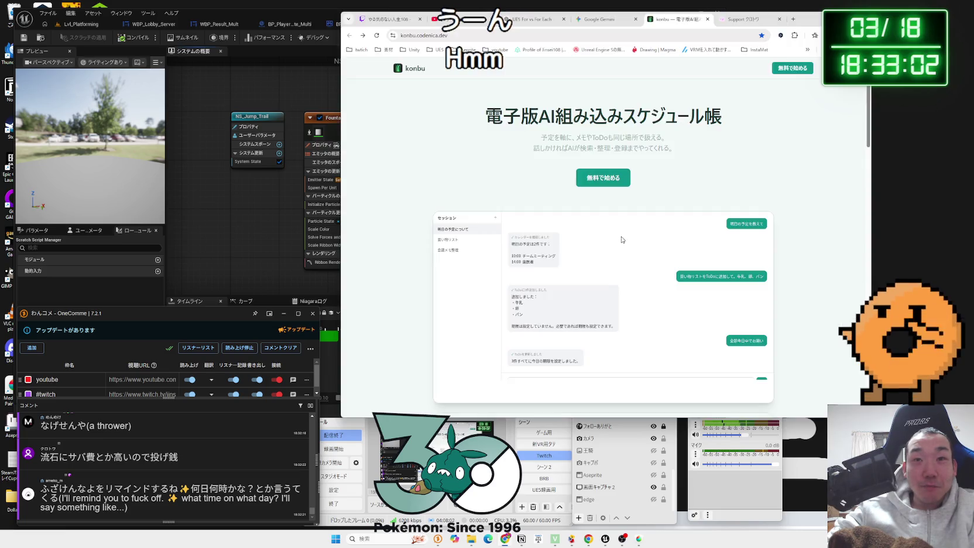
pyautogui.click(811, 50)
pyautogui.click(794, 159)
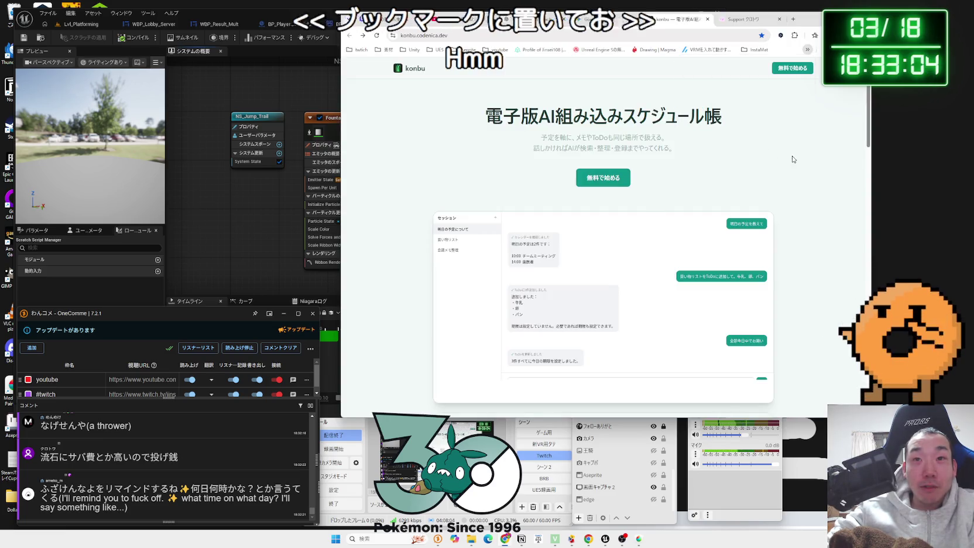
# Close the konbu and Ko-fi tabs, leaving the Gemini chat showing
pyautogui.scroll(-5, 857, 261)
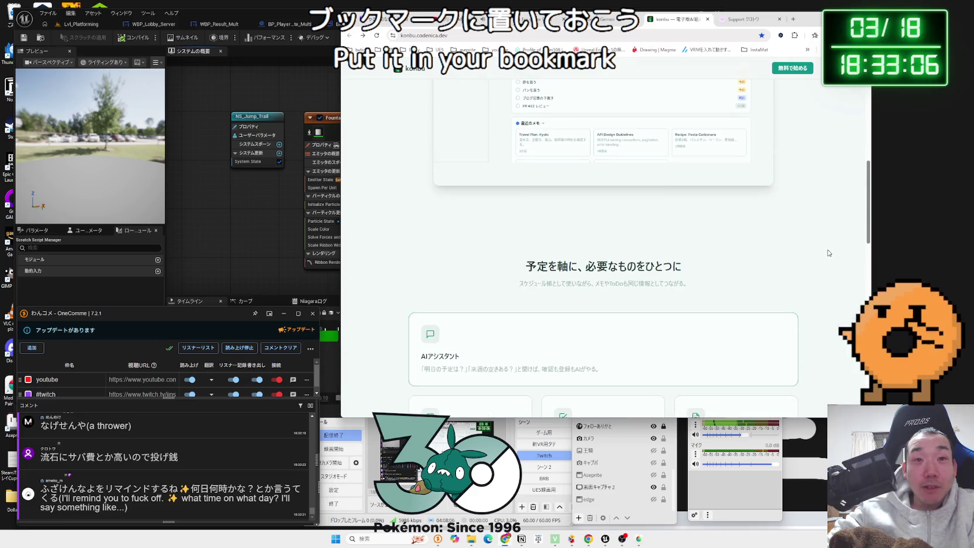
pyautogui.scroll(-3, 828, 253)
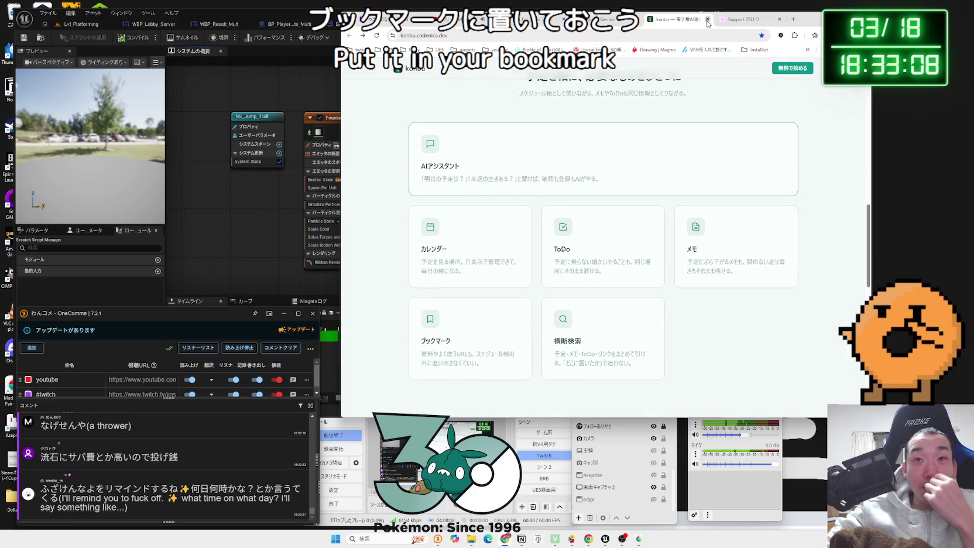
pyautogui.click(707, 19)
pyautogui.click(707, 20)
# Shift Chrome right to reveal the Niagara graph, skim Gemini's Fab format advice, then start a new tab
pyautogui.moveTo(741, 23)
pyautogui.mouseDown()
pyautogui.moveTo(868, 30)
pyautogui.moveTo(808, 29)
pyautogui.mouseUp()
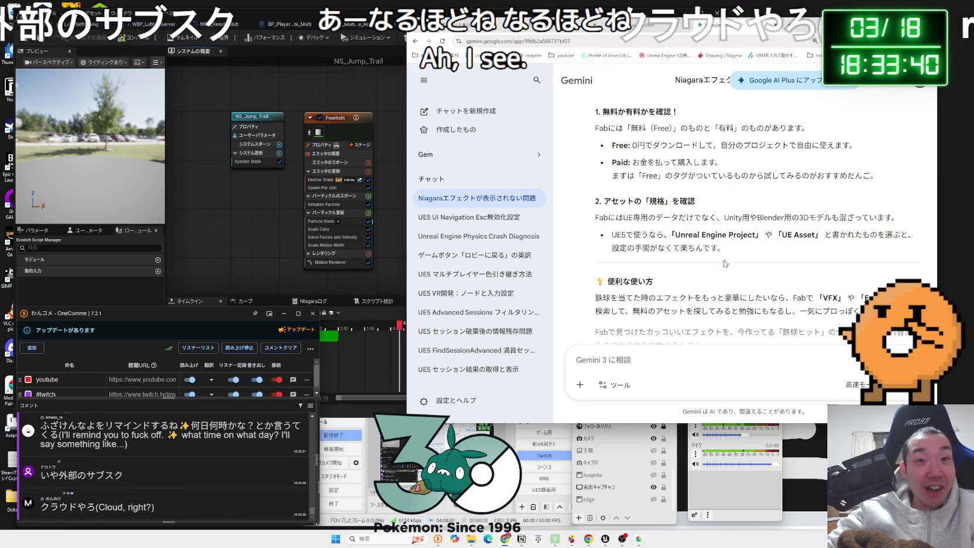
pyautogui.moveTo(726, 248); pyautogui.dragTo(617, 223)
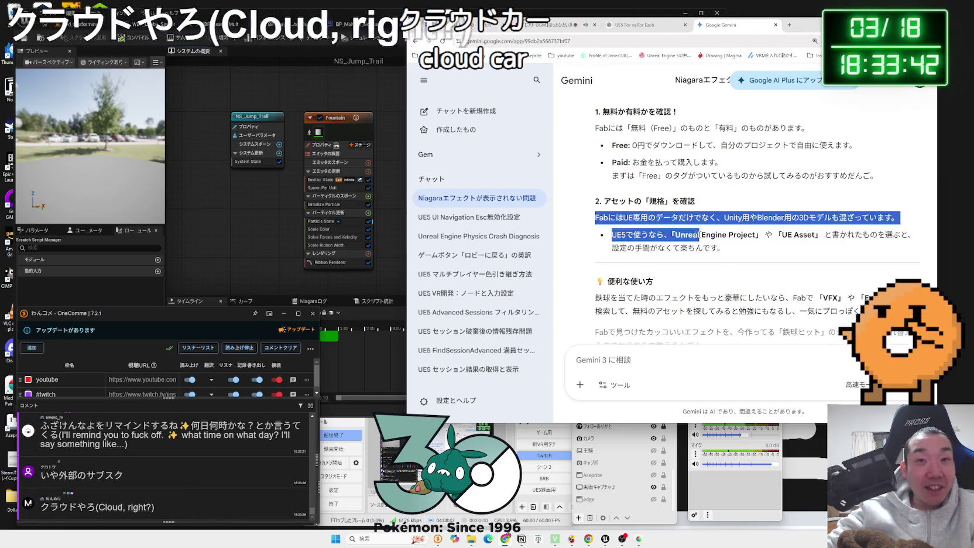
pyautogui.click(737, 246)
pyautogui.scroll(-1, 738, 246)
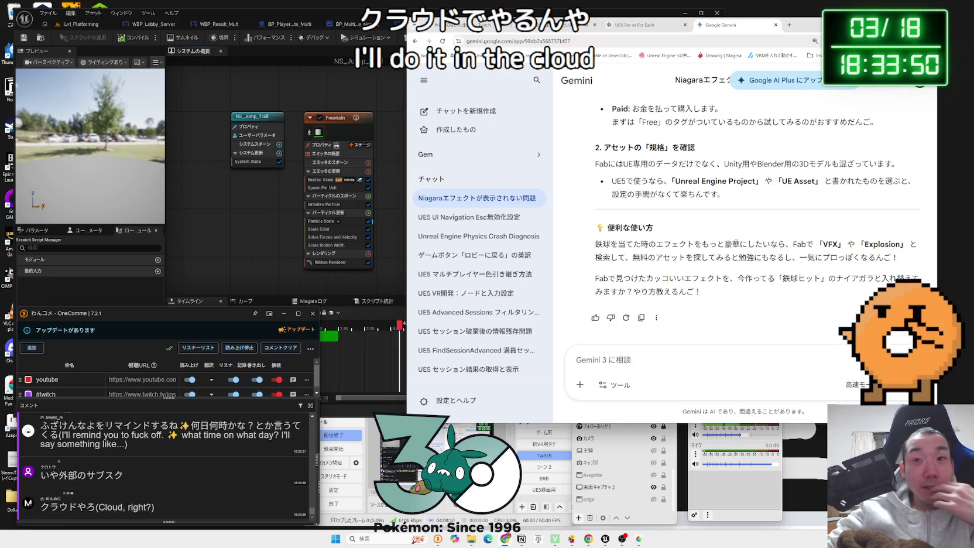
pyautogui.click(790, 26)
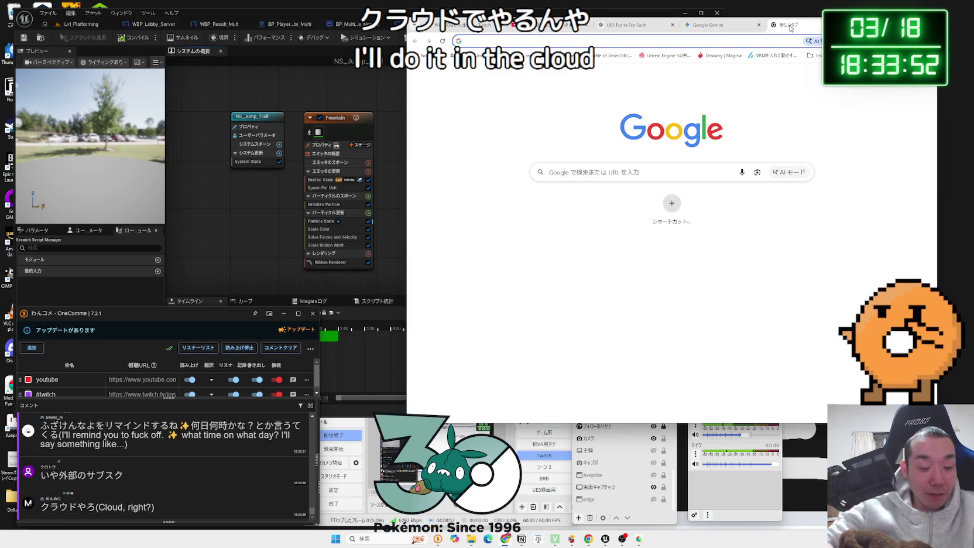
# Search Google for サーバー, then switch the Unreal editor to the Lvl_Platforming level
pyautogui.write('サーバー')
pyautogui.press('Return')
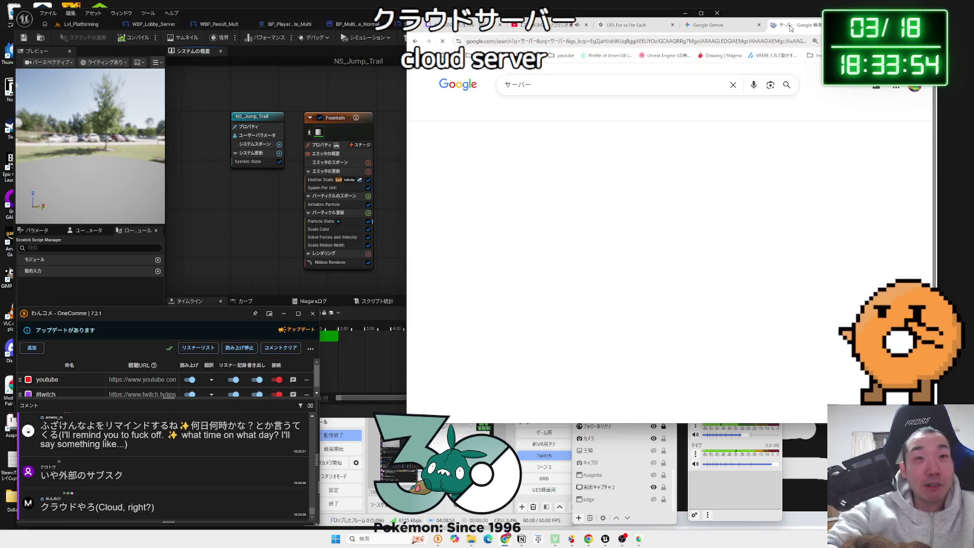
pyautogui.click(387, 159)
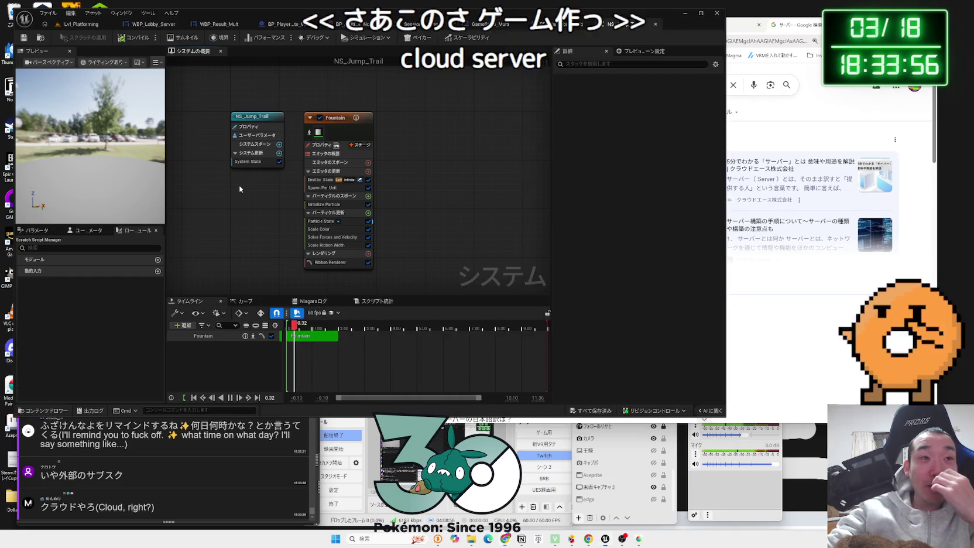
pyautogui.click(78, 25)
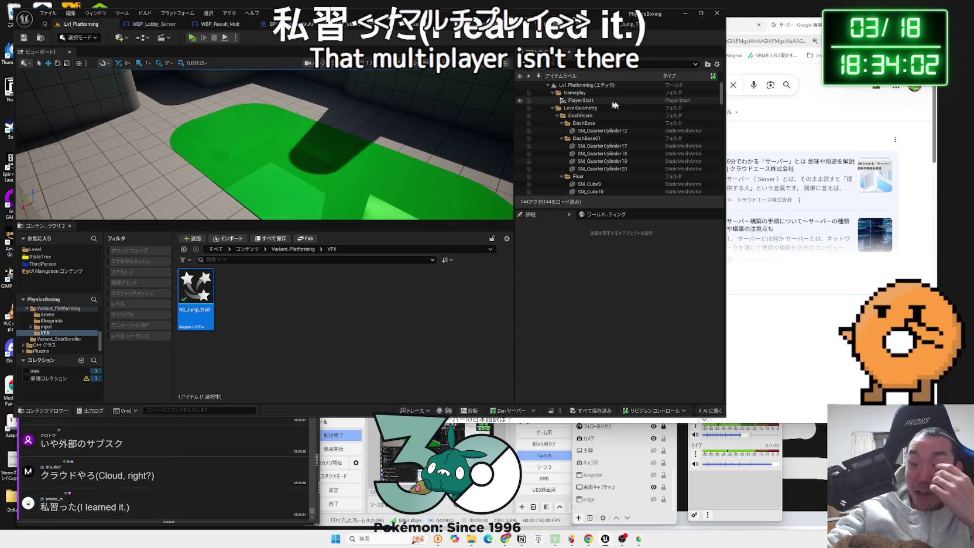
# Bring the サーバー results forward, read the AI overview's server definition, and trim the query
pyautogui.click(747, 129)
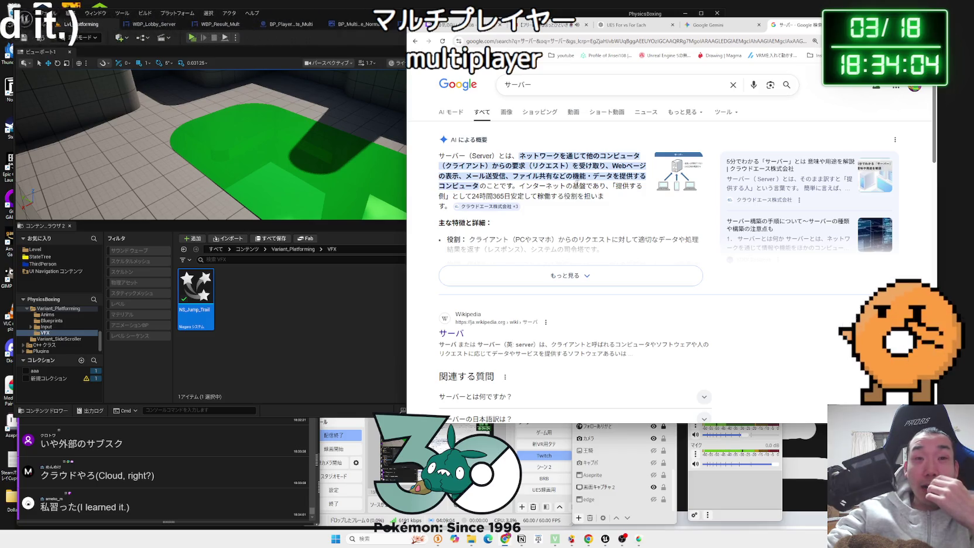
pyautogui.moveTo(608, 210)
pyautogui.mouseDown()
pyautogui.moveTo(441, 175)
pyautogui.moveTo(437, 161)
pyautogui.mouseUp()
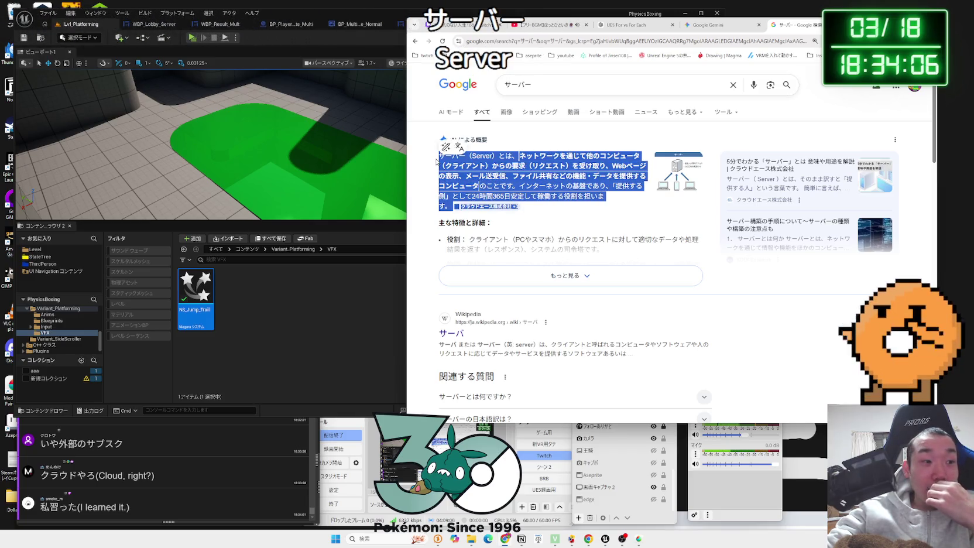
pyautogui.click(437, 163)
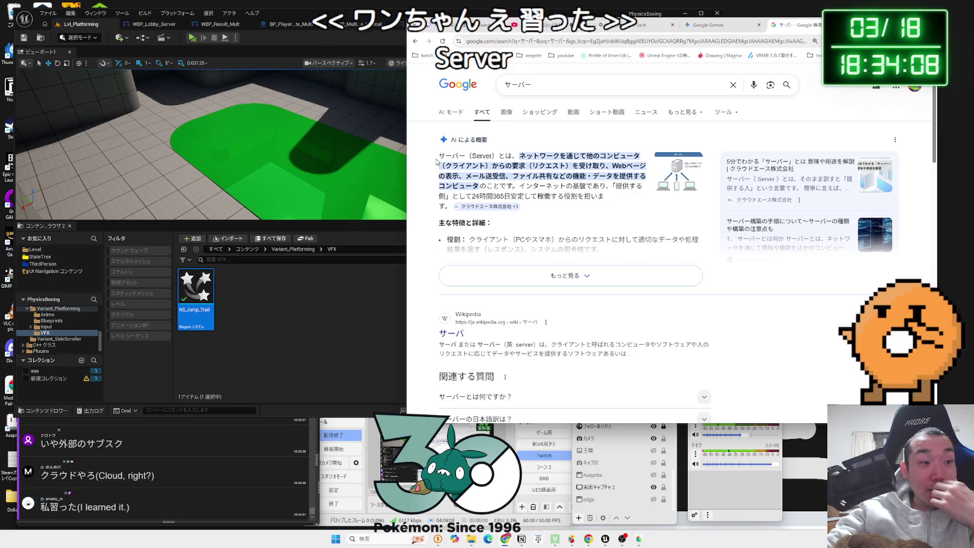
pyautogui.moveTo(436, 161)
pyautogui.mouseDown()
pyautogui.moveTo(527, 205)
pyautogui.moveTo(644, 172)
pyautogui.moveTo(433, 163)
pyautogui.moveTo(463, 206)
pyautogui.mouseUp()
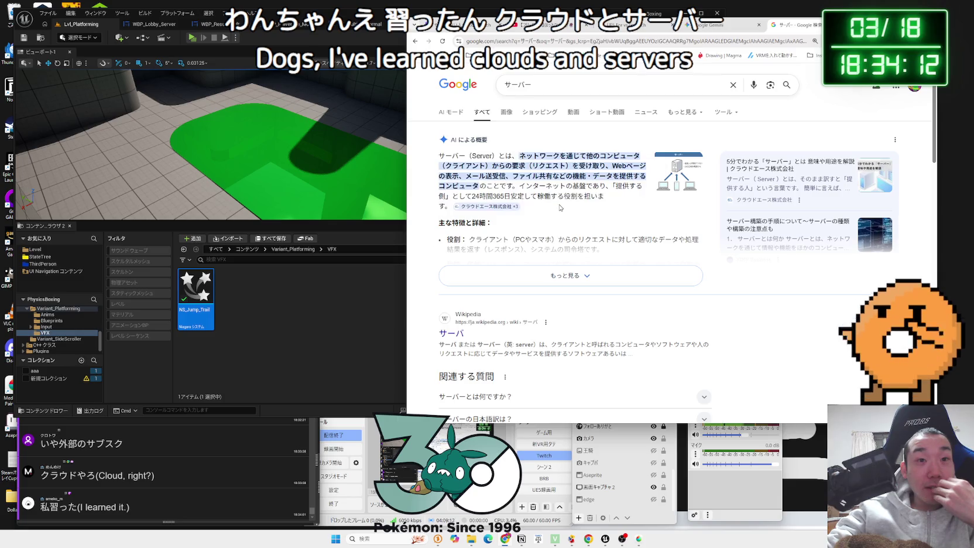
pyautogui.scroll(-5, 560, 207)
pyautogui.scroll(-3, 560, 207)
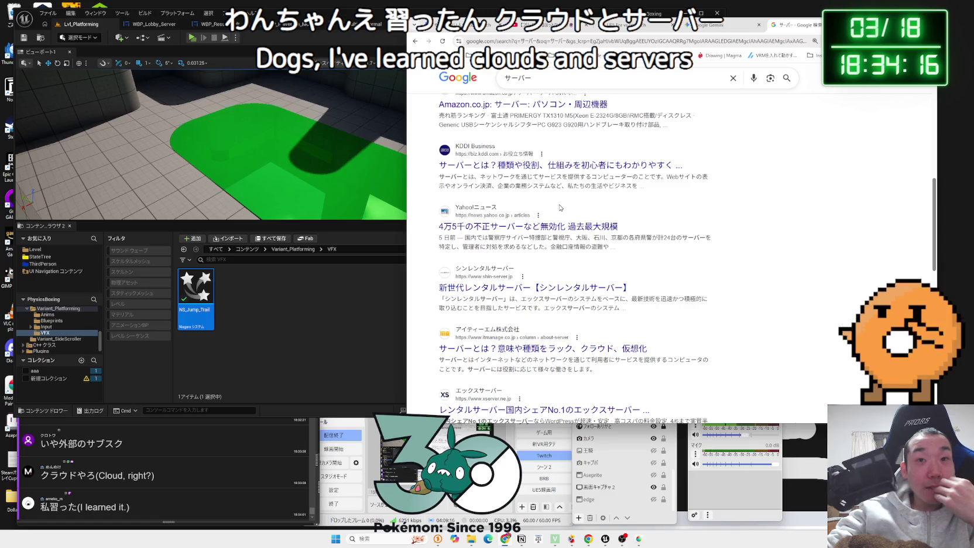
pyautogui.scroll(8, 560, 207)
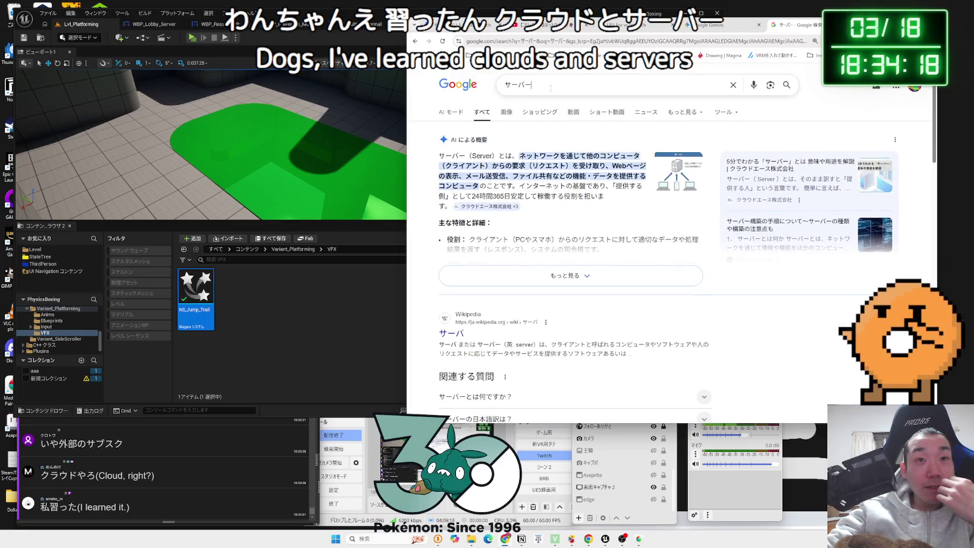
pyautogui.click(551, 88)
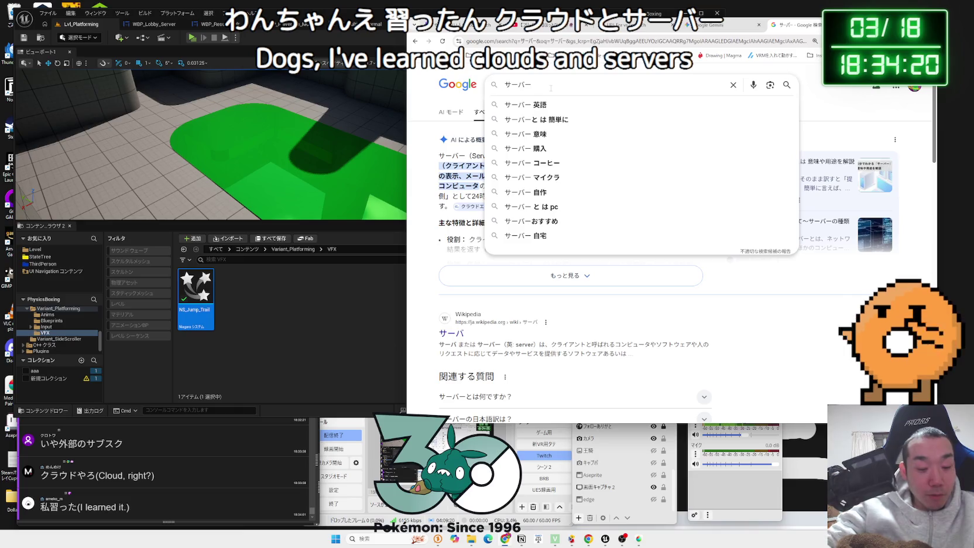
pyautogui.write('じ')
pyautogui.press('BackSpace')
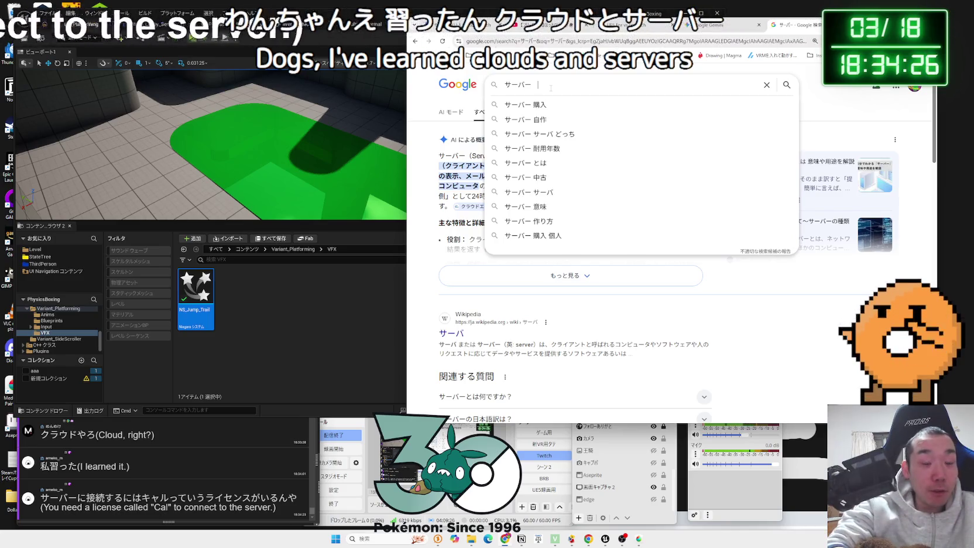
pyautogui.write('きゃる')
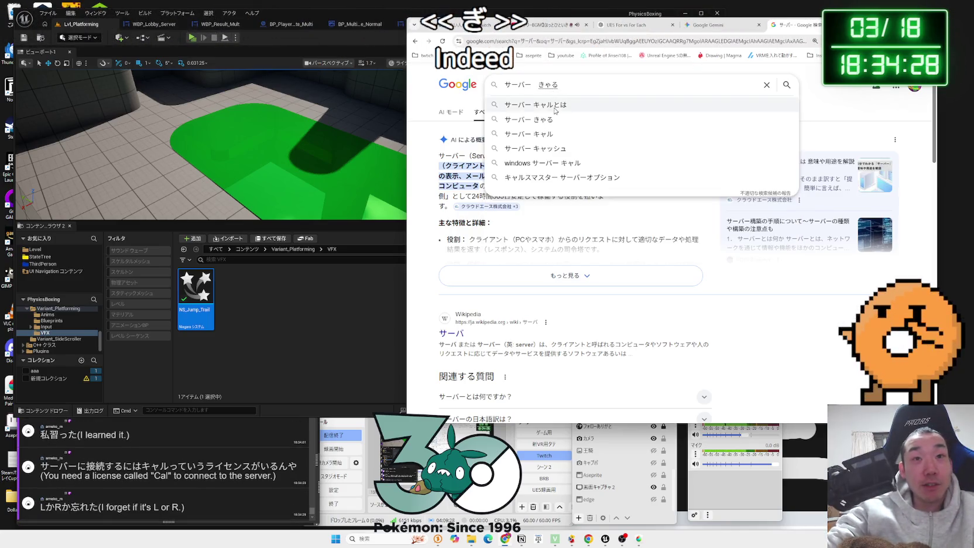
pyautogui.click(555, 107)
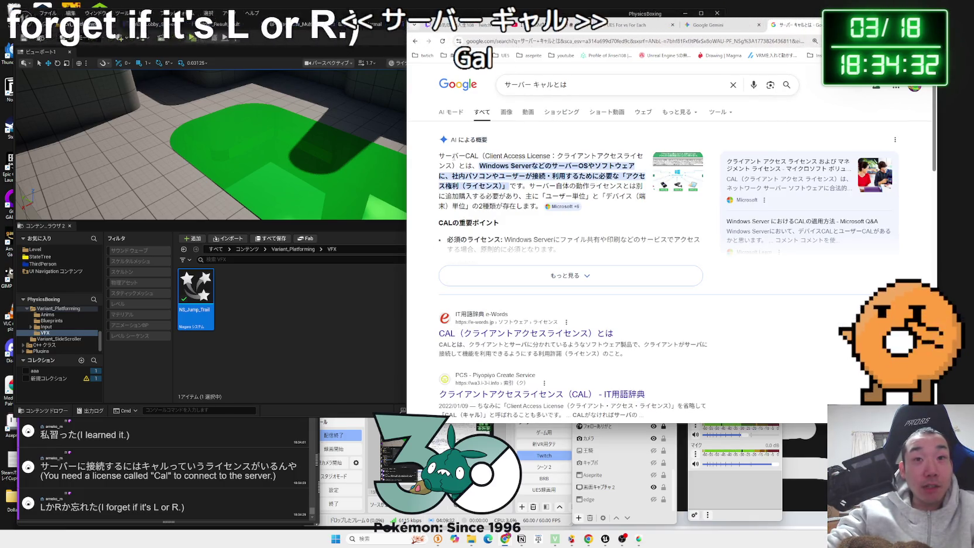
pyautogui.moveTo(459, 166); pyautogui.dragTo(575, 166)
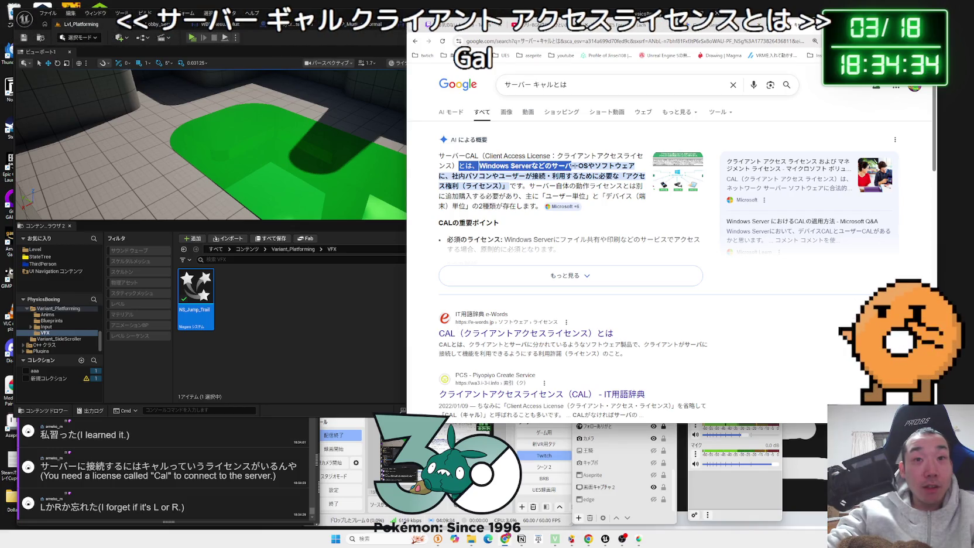
pyautogui.moveTo(507, 186); pyautogui.dragTo(479, 168)
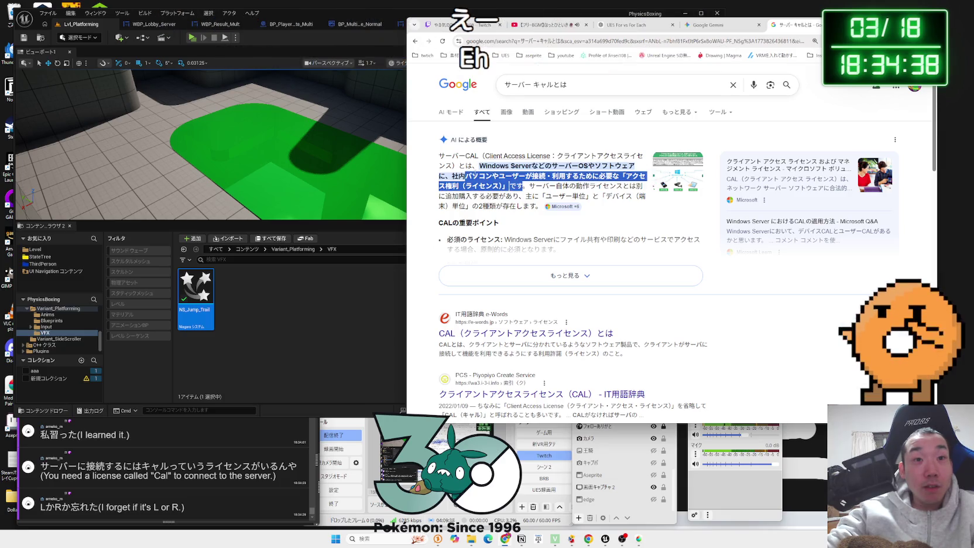
pyautogui.click(515, 275)
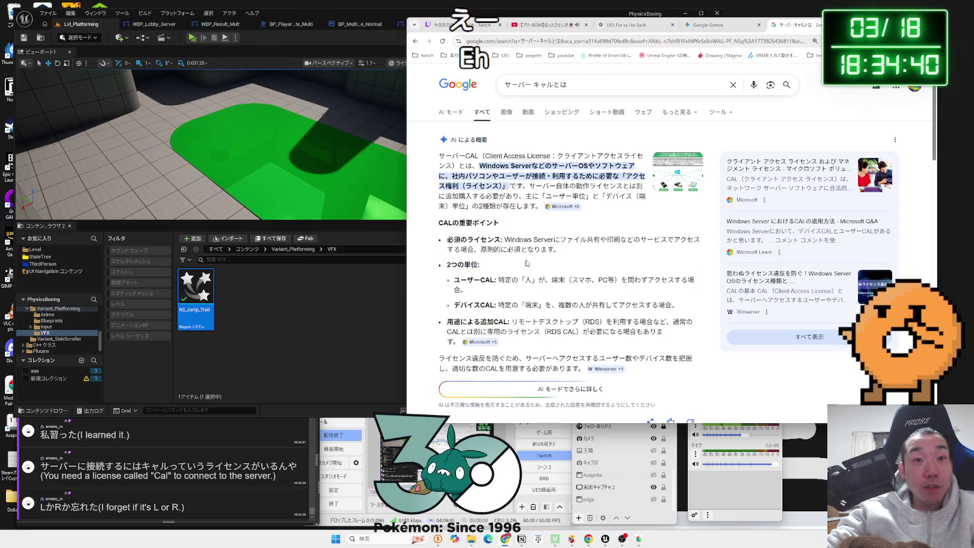
pyautogui.scroll(-1, 542, 246)
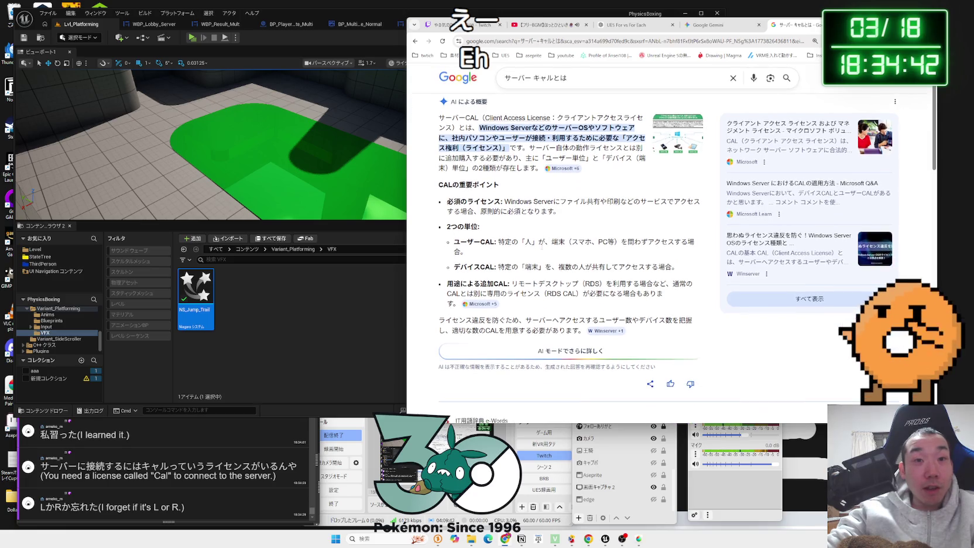
pyautogui.moveTo(508, 241); pyautogui.dragTo(618, 242)
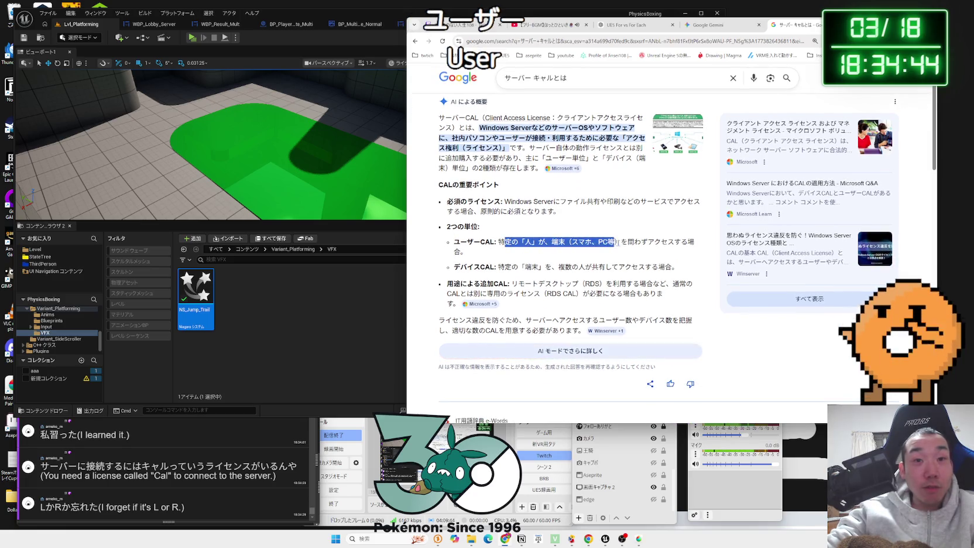
pyautogui.moveTo(691, 244); pyautogui.dragTo(702, 253)
pyautogui.moveTo(467, 252)
pyautogui.mouseDown()
pyautogui.moveTo(624, 242)
pyautogui.moveTo(499, 242)
pyautogui.mouseUp()
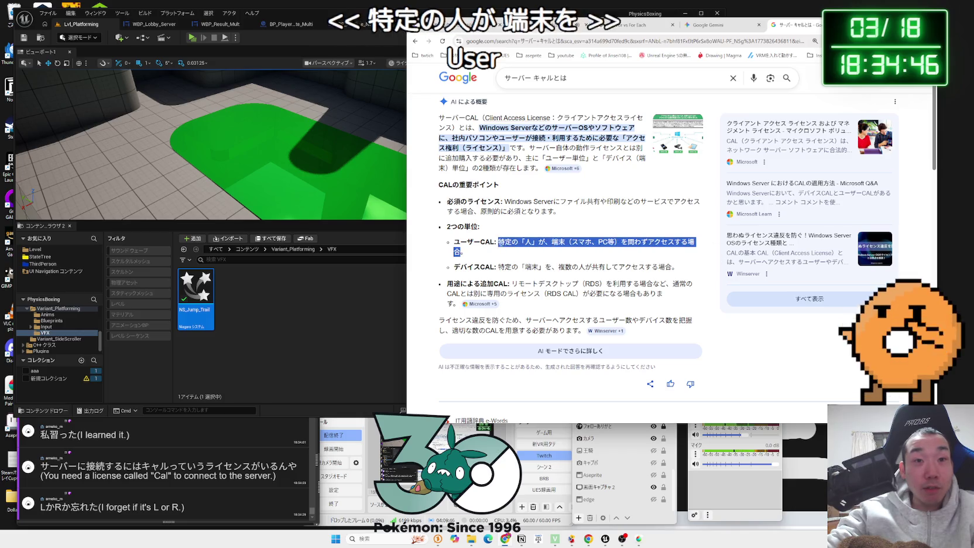
pyautogui.click(533, 253)
pyautogui.scroll(-3, 562, 249)
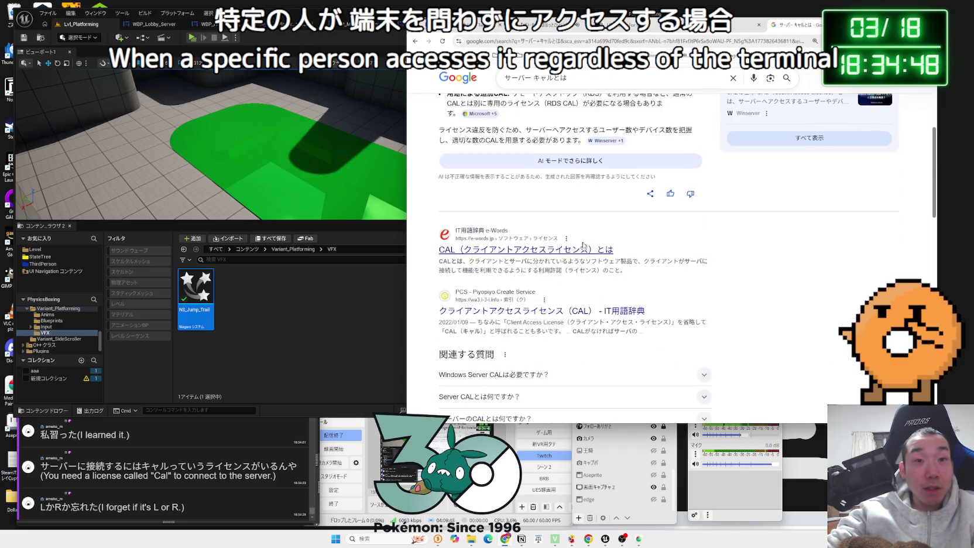
pyautogui.scroll(-2, 583, 245)
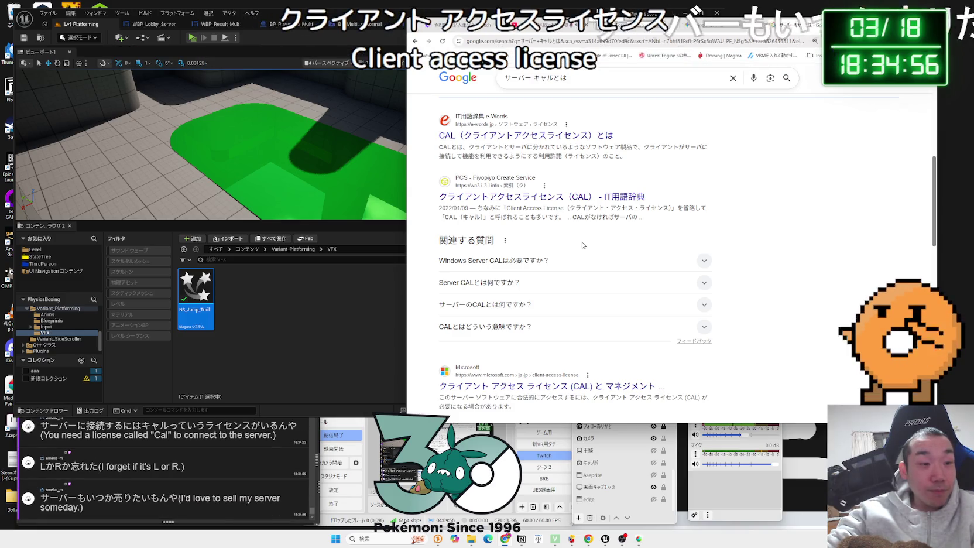
pyautogui.scroll(-8, 583, 244)
pyautogui.scroll(-5, 583, 245)
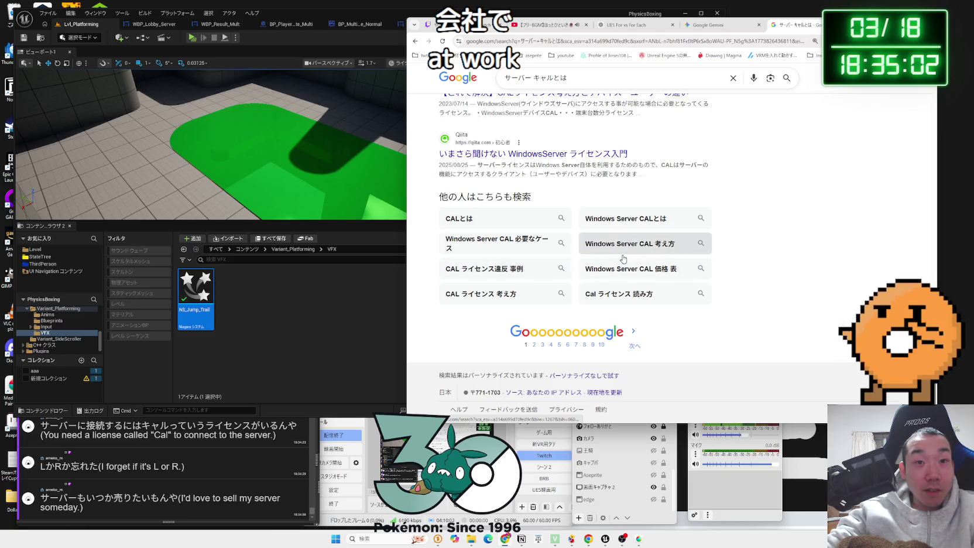
pyautogui.scroll(4, 546, 252)
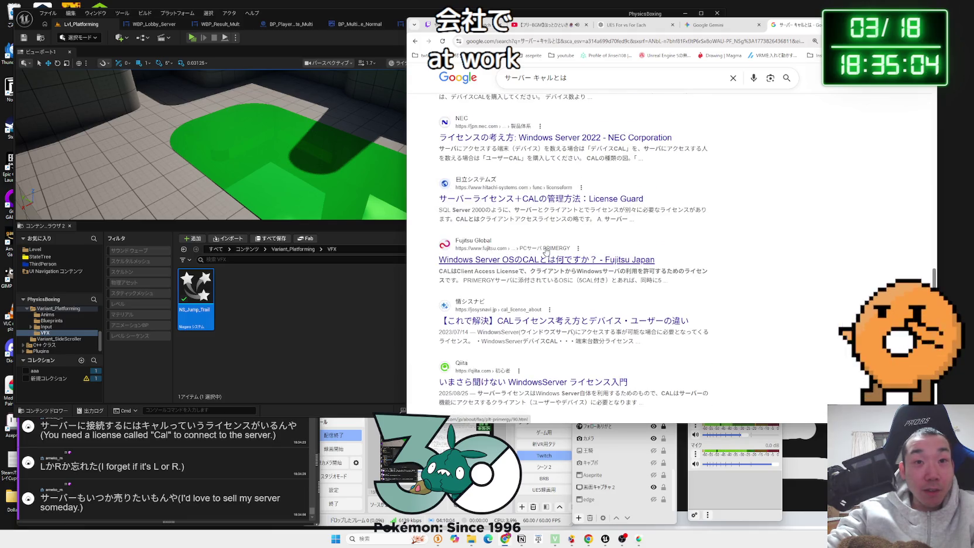
pyautogui.scroll(10, 545, 252)
pyautogui.hotkey('alt', 'Left')
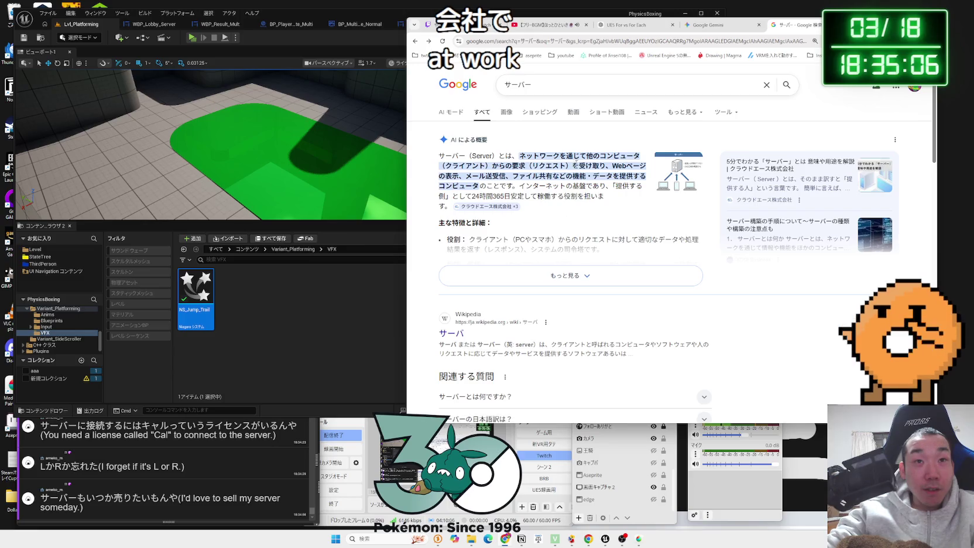
# Replace the query with 'steam サーバー 開発', search, and bring the Unreal editor forward
pyautogui.click(568, 82)
pyautogui.press('BackSpace')
pyautogui.press('BackSpace')
pyautogui.press('BackSpace')
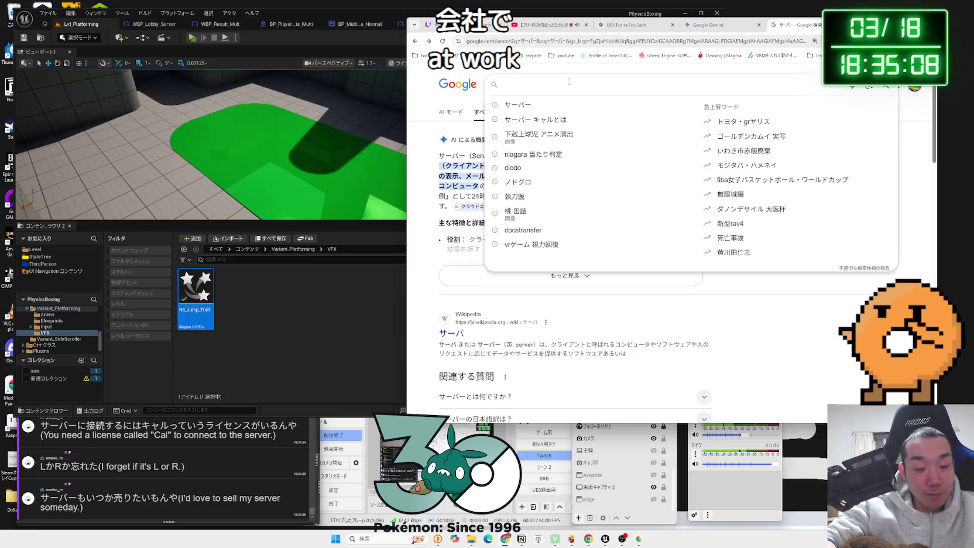
pyautogui.write('stea')
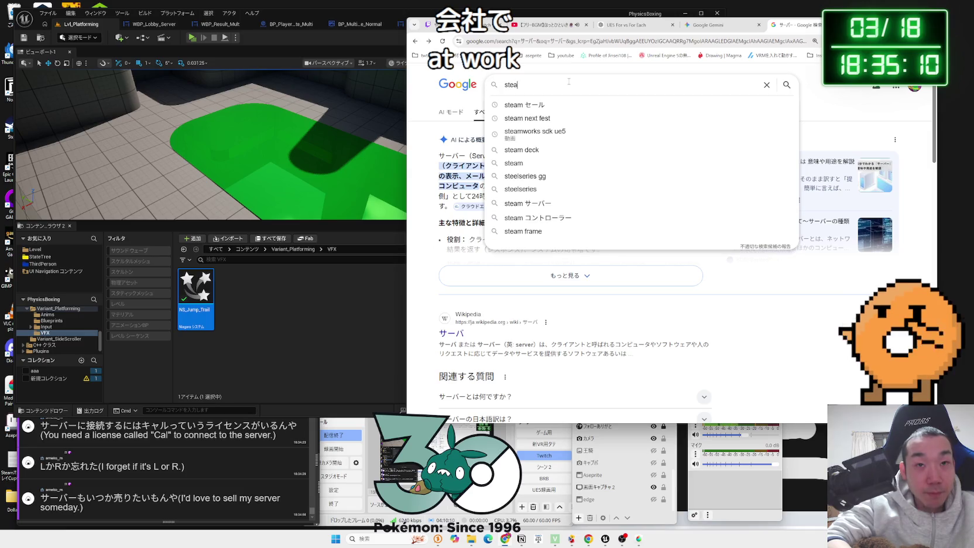
pyautogui.write('m サーバー ')
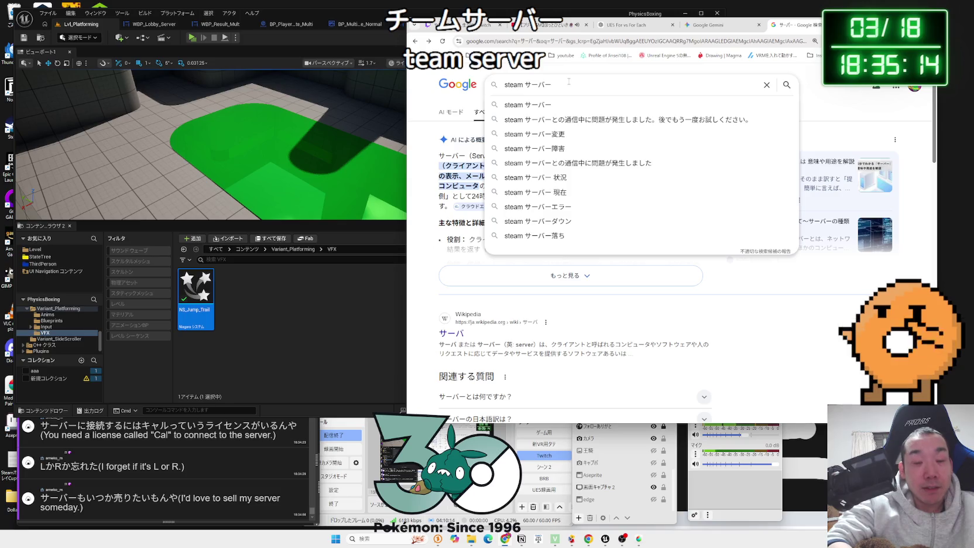
pyautogui.write('開発')
pyautogui.press('Return')
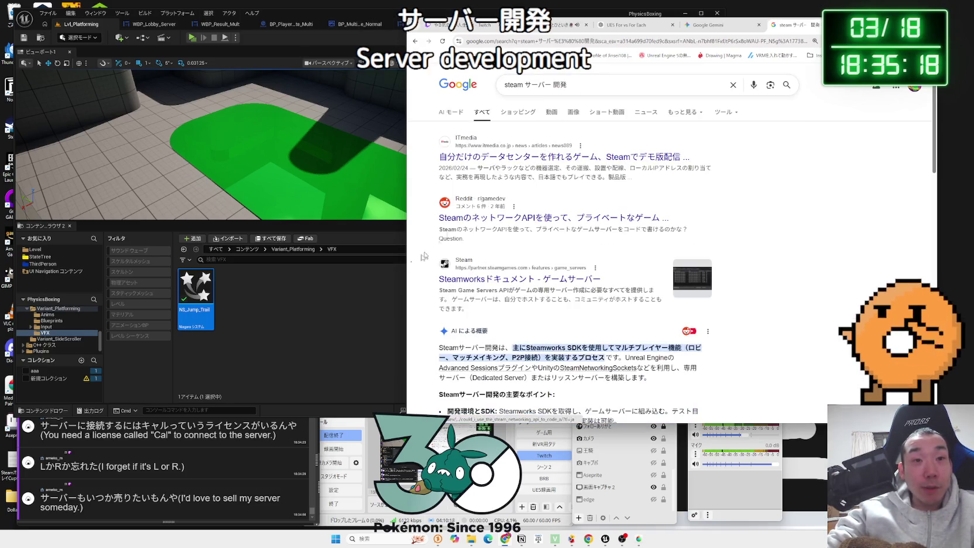
pyautogui.click(345, 298)
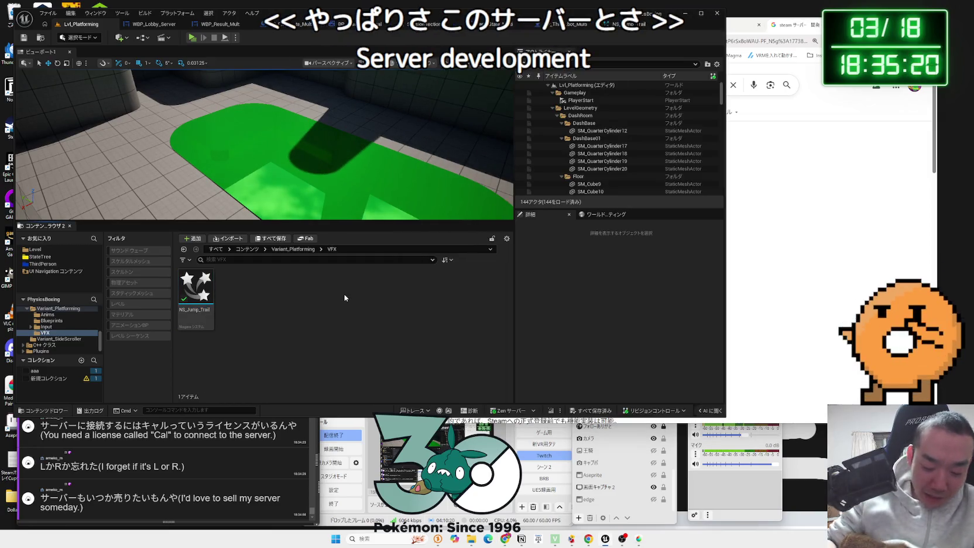
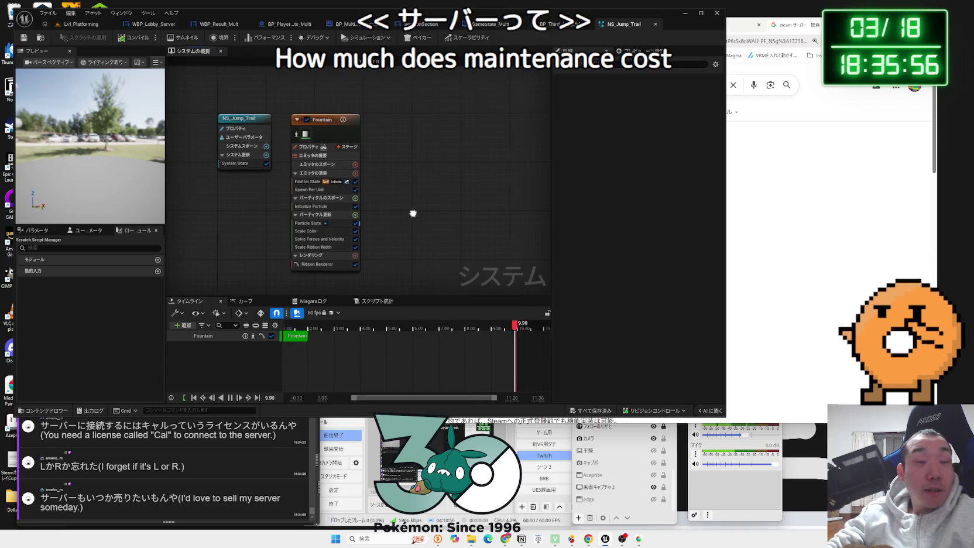
# Show the Fountain emitter's details in NS_Jump_Trail, then focus the browser's Steam server search box
pyautogui.click(324, 123)
pyautogui.click(393, 145)
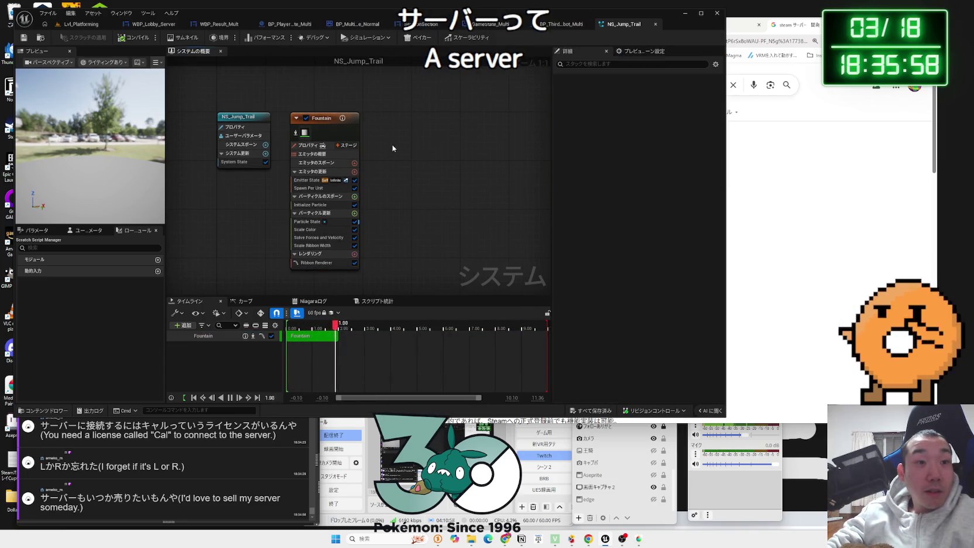
pyautogui.click(327, 123)
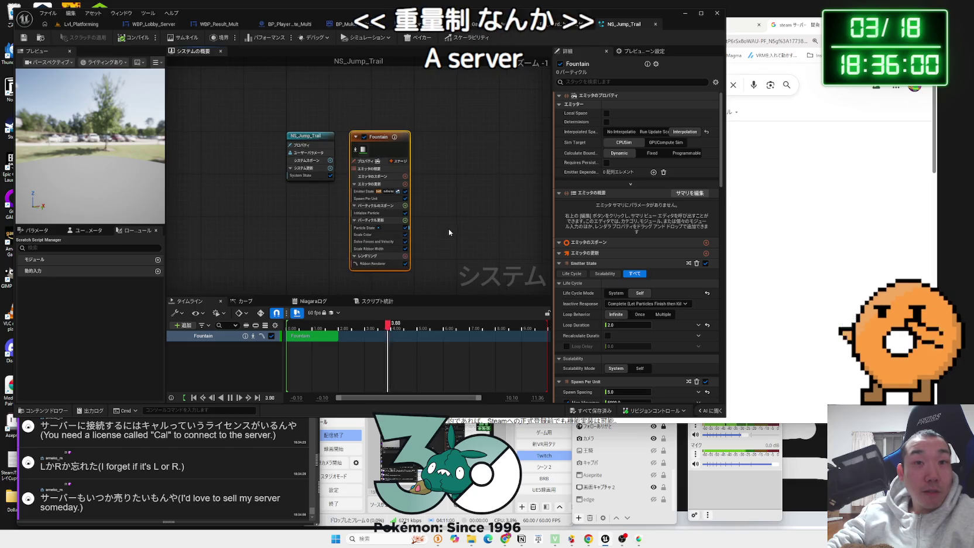
pyautogui.click(749, 205)
pyautogui.click(617, 84)
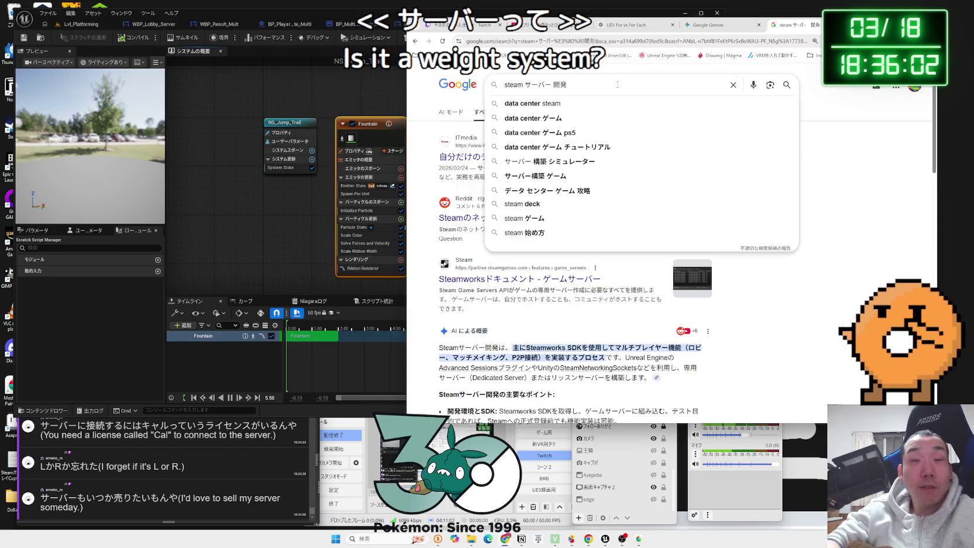
# Change the Google query to サーバー 従量制 and run the search
pyautogui.press('BackSpace')
pyautogui.write('a')
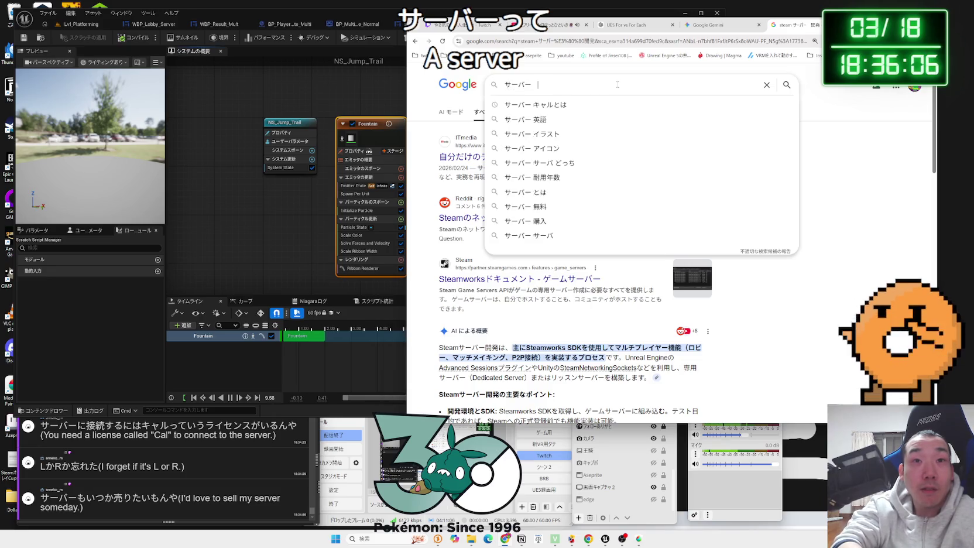
pyautogui.write('uuryousei')
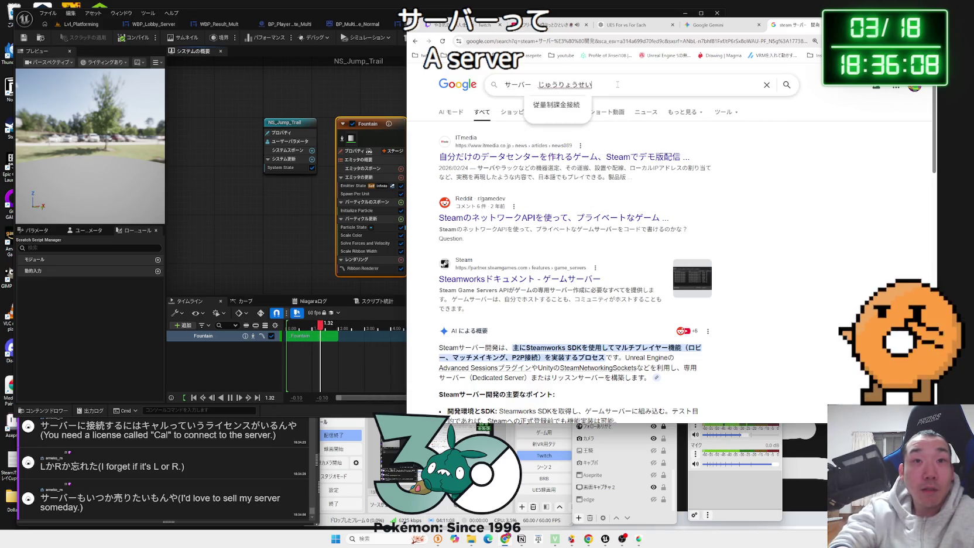
pyautogui.press('Return')
pyautogui.press('Return')
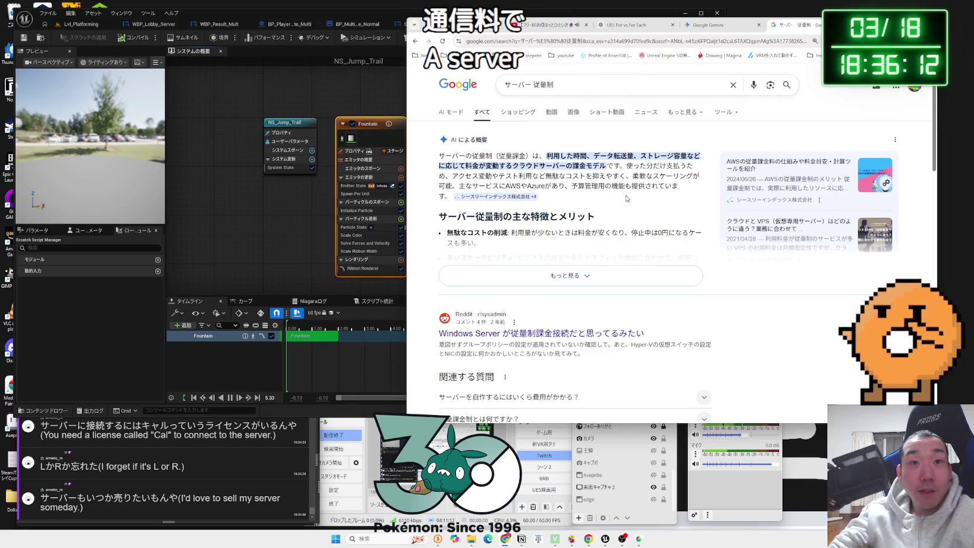
# Expand and read the AI overview on pay-as-you-go server pricing, then return to Unreal
pyautogui.moveTo(644, 186)
pyautogui.mouseDown()
pyautogui.moveTo(503, 156)
pyautogui.moveTo(639, 183)
pyautogui.moveTo(513, 157)
pyautogui.mouseUp()
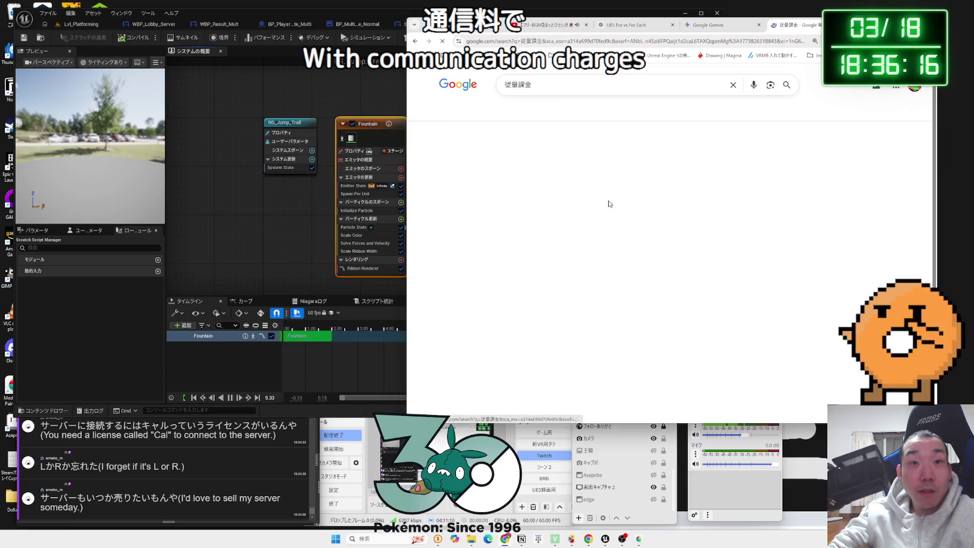
pyautogui.click(607, 199)
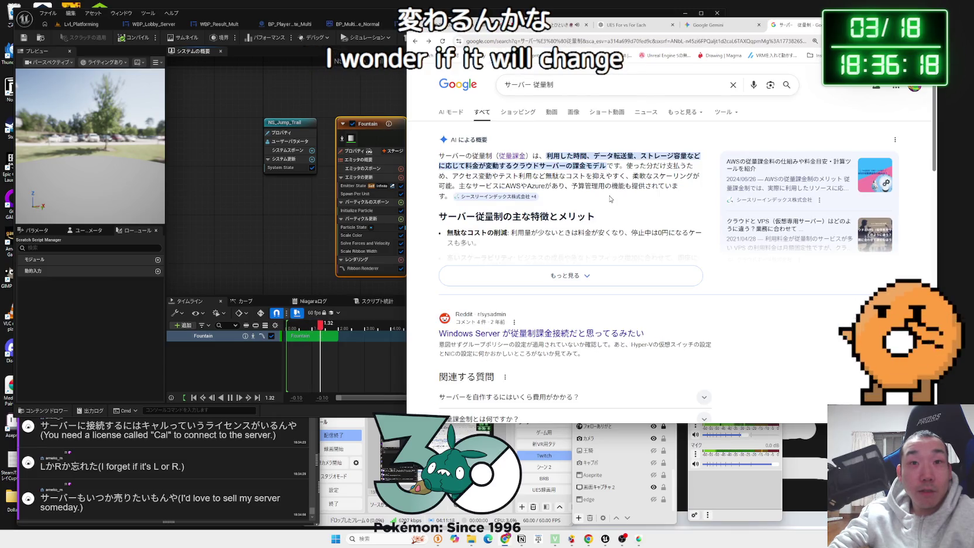
pyautogui.scroll(-2, 594, 233)
pyautogui.scroll(-3, 593, 233)
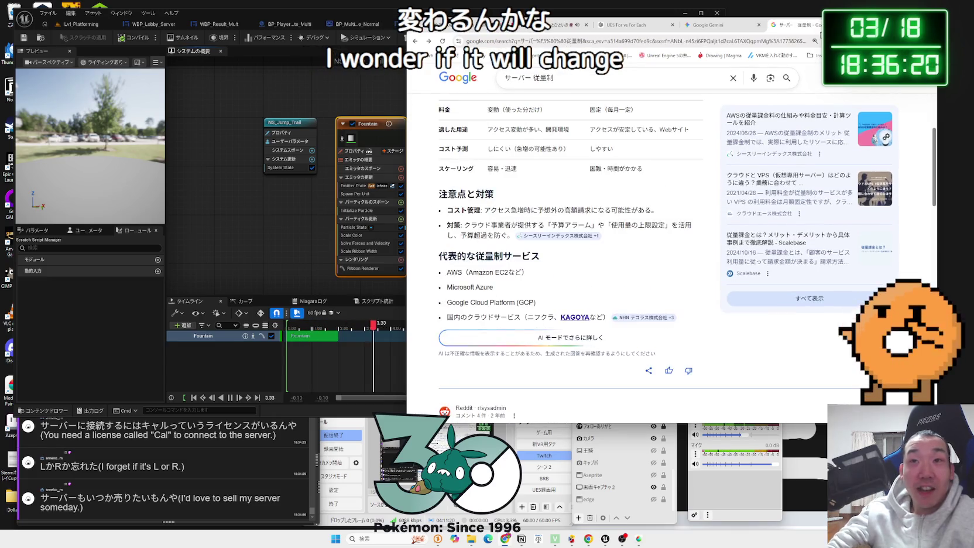
pyautogui.click(709, 25)
pyautogui.click(336, 133)
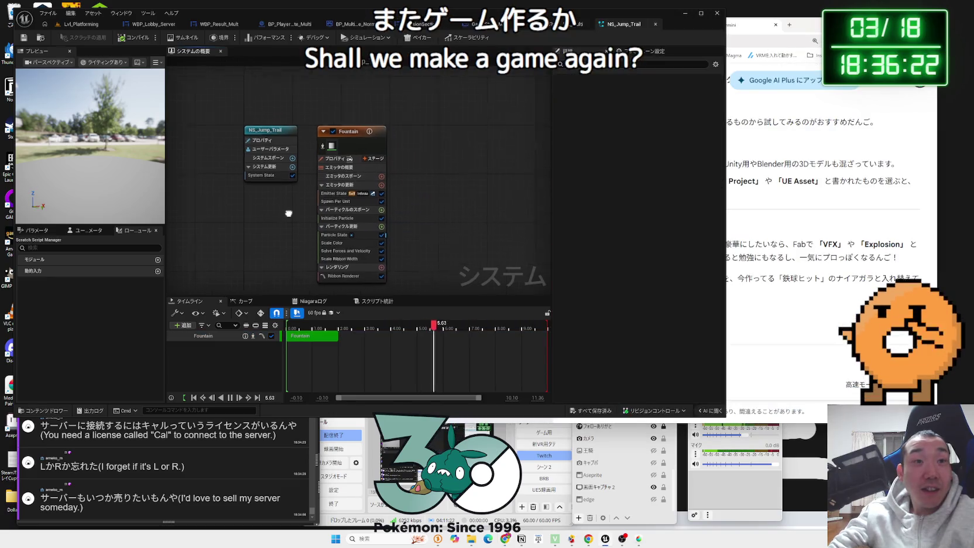
# Move through the open asset tabs to reach the Lvl_Platforming level
pyautogui.moveTo(414, 142); pyautogui.dragTo(428, 109)
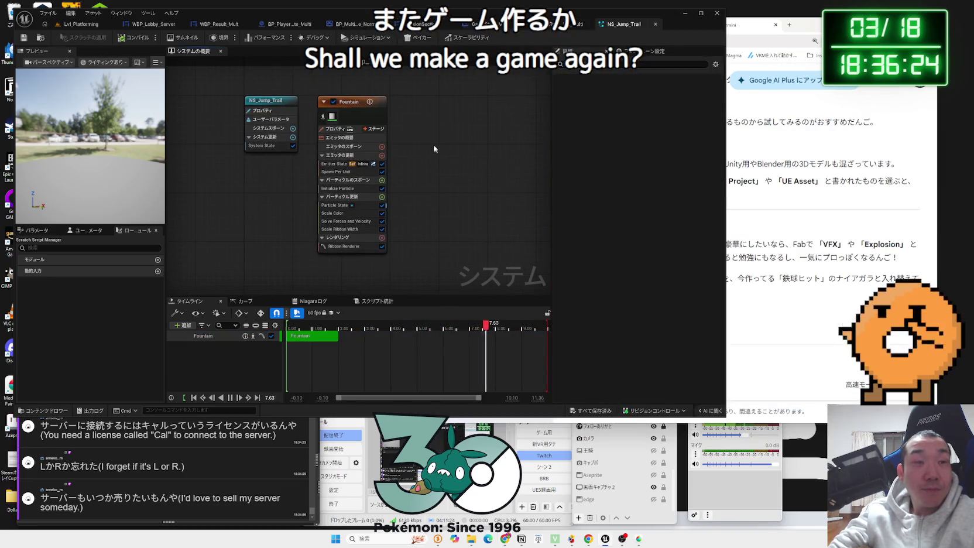
pyautogui.click(579, 24)
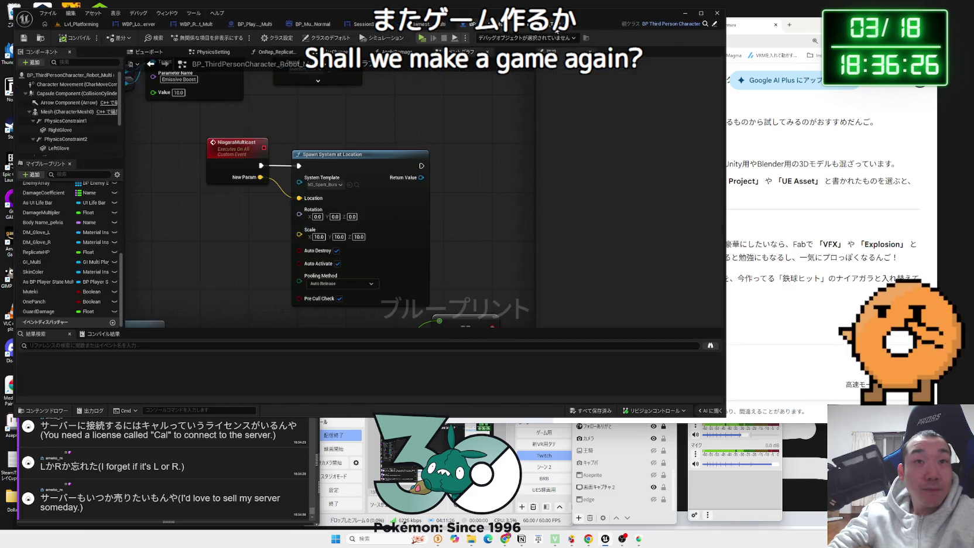
pyautogui.click(363, 24)
pyautogui.click(252, 24)
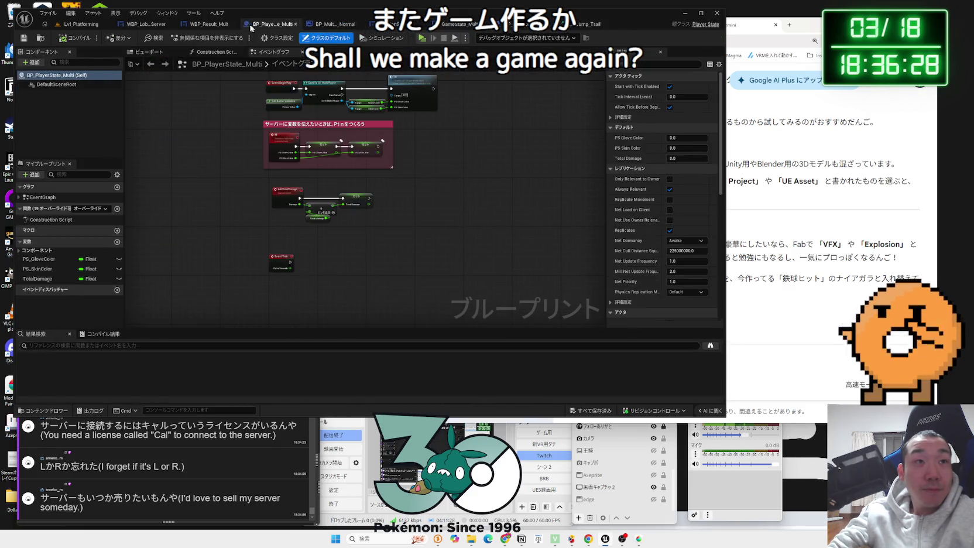
pyautogui.click(196, 24)
pyautogui.click(81, 24)
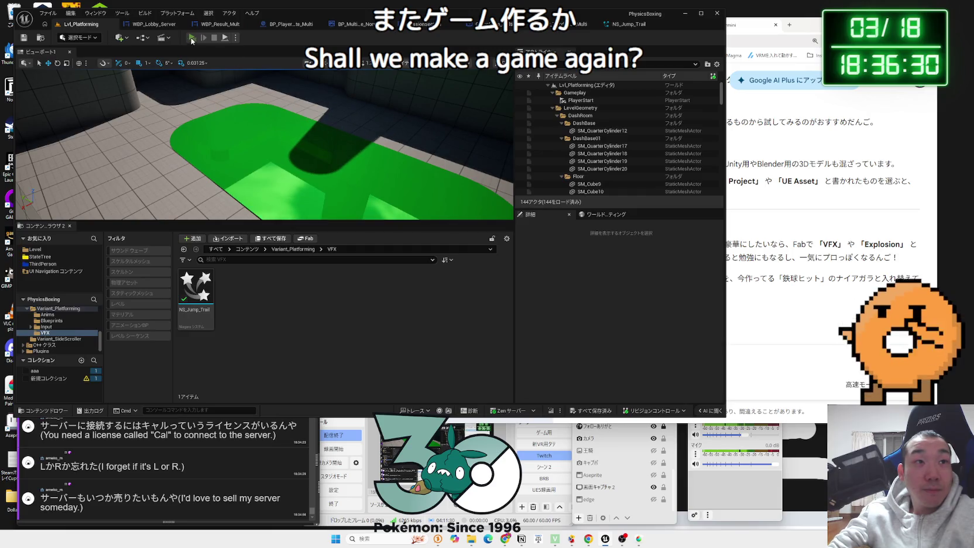
# Play-test the level, jumping to watch the green trails, then open BP_ThirdPersonCharacter_Robot_Multi
pyautogui.click(192, 38)
pyautogui.press('space')
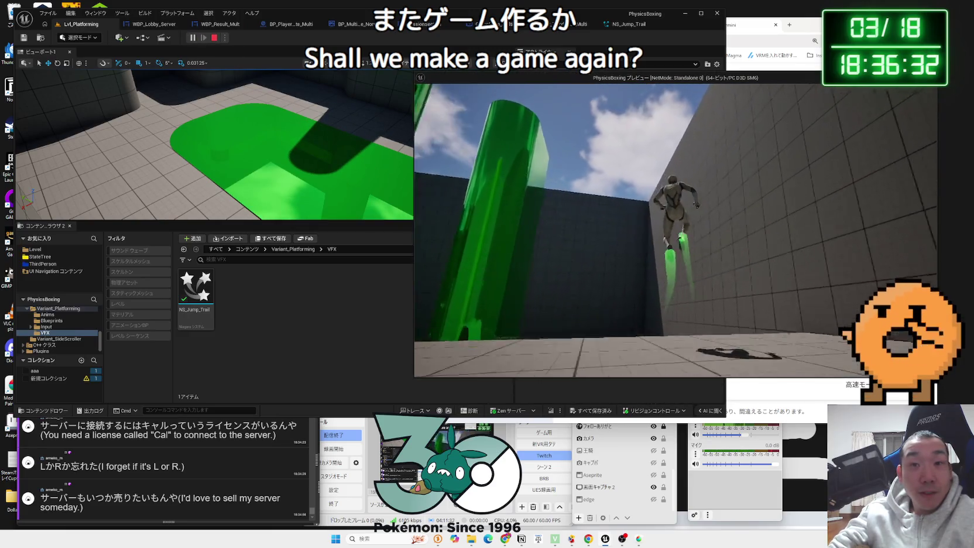
pyautogui.press('Escape')
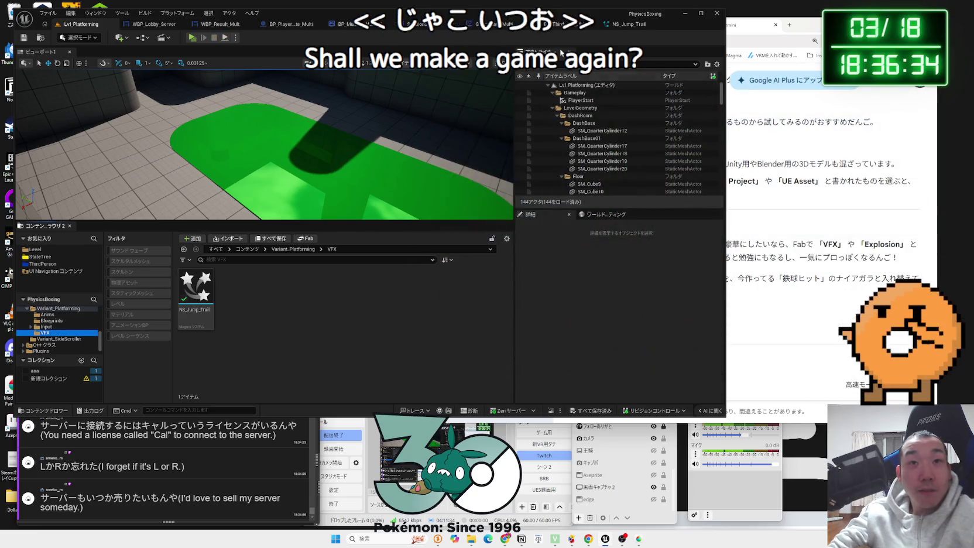
pyautogui.click(556, 24)
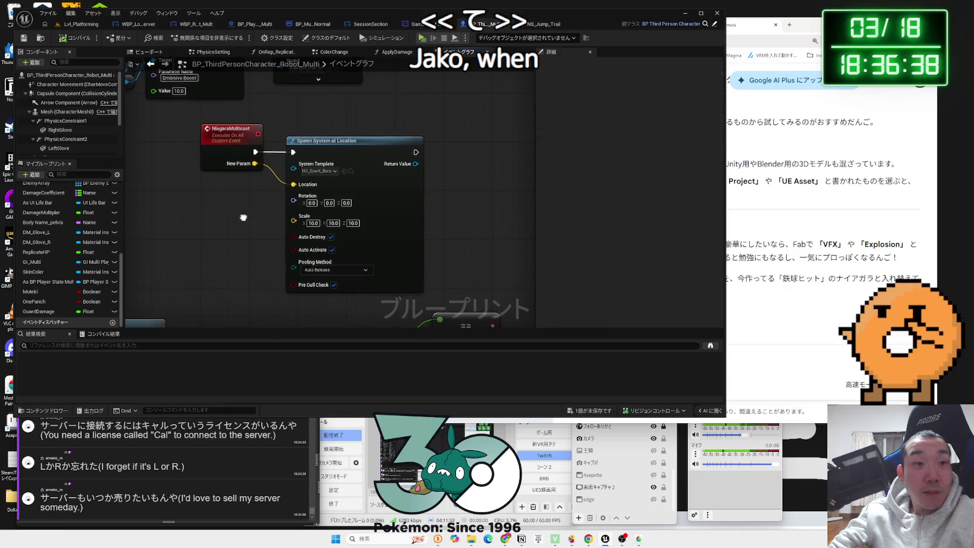
# Move the NiagaraMulticast event and Spawn System nodes down as a pair
pyautogui.scroll(-2, 331, 181)
pyautogui.scroll(-3, 294, 164)
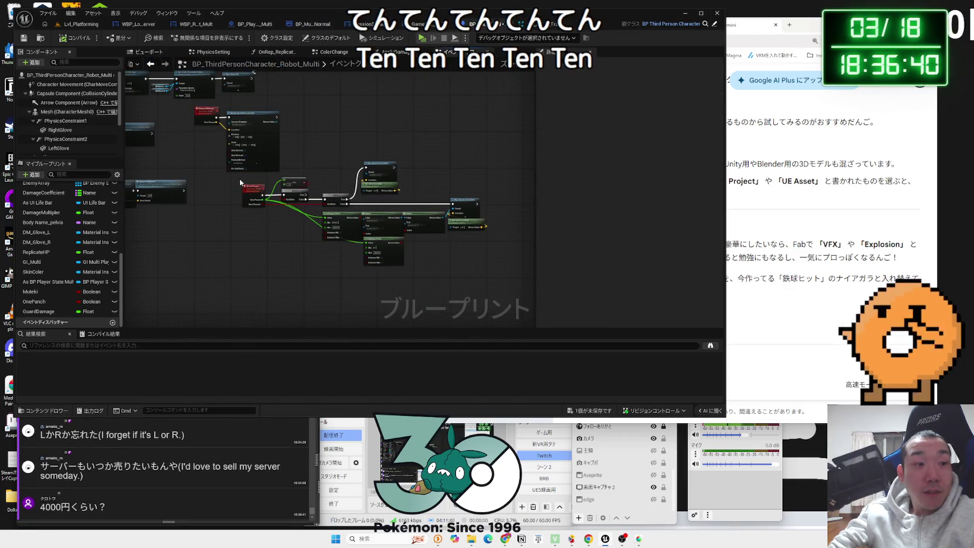
pyautogui.moveTo(241, 178); pyautogui.dragTo(478, 254)
pyautogui.moveTo(440, 226); pyautogui.dragTo(402, 238)
pyautogui.moveTo(326, 173); pyautogui.dragTo(368, 213)
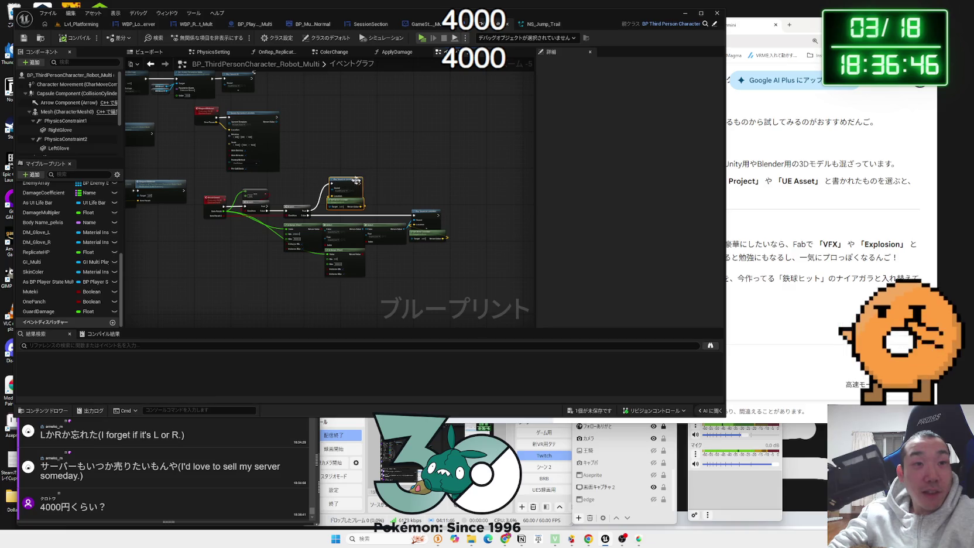
pyautogui.scroll(4, 413, 201)
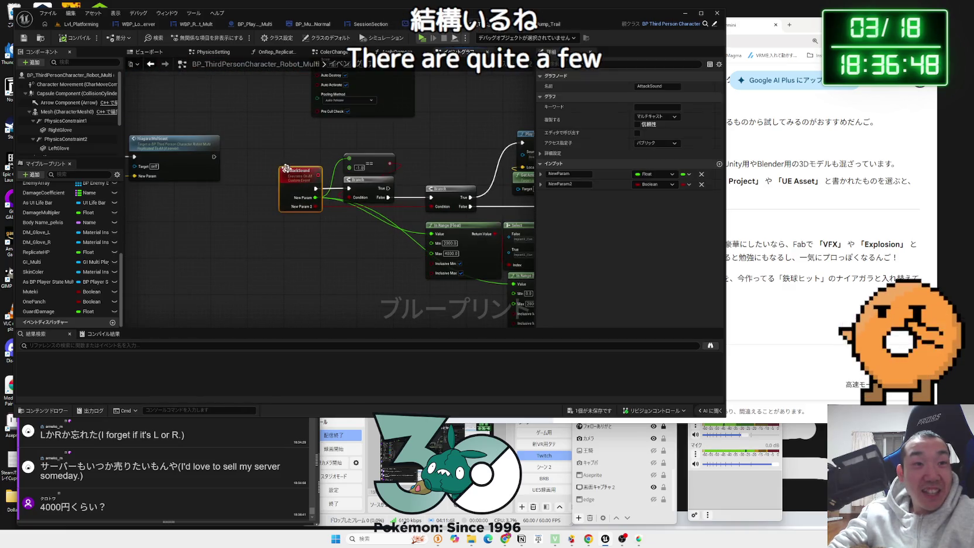
pyautogui.scroll(-2, 339, 236)
pyautogui.click(335, 138)
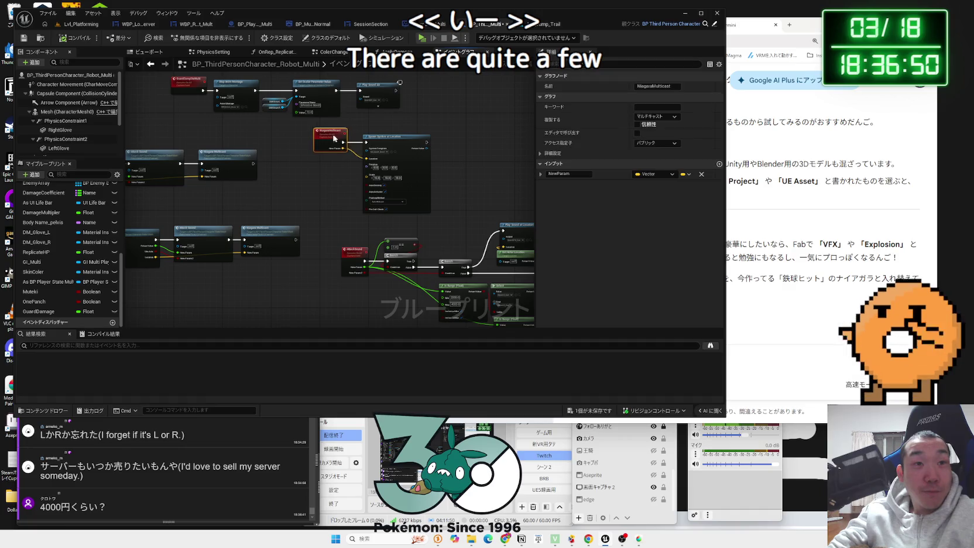
pyautogui.moveTo(374, 196); pyautogui.dragTo(375, 193)
pyautogui.moveTo(385, 145)
pyautogui.mouseDown()
pyautogui.moveTo(389, 157)
pyautogui.moveTo(387, 143)
pyautogui.mouseUp()
pyautogui.click(333, 181)
# Save all unsaved assets from the status bar
pyautogui.scroll(4, 332, 181)
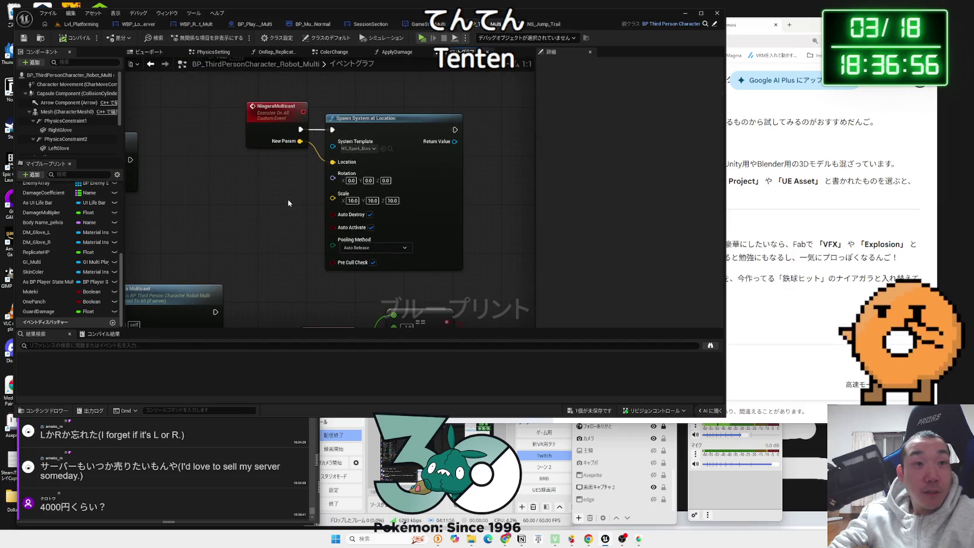
pyautogui.click(587, 412)
pyautogui.click(539, 357)
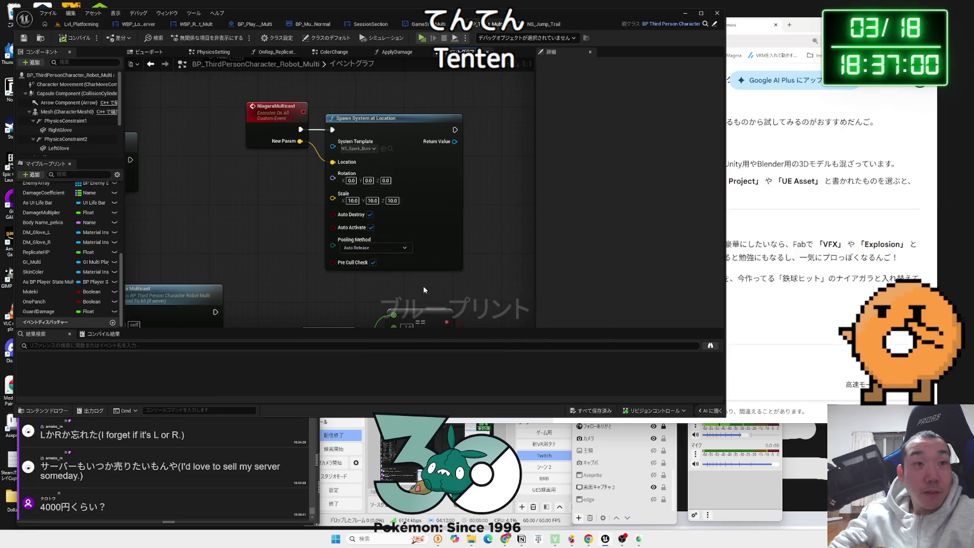
pyautogui.scroll(-3, 280, 176)
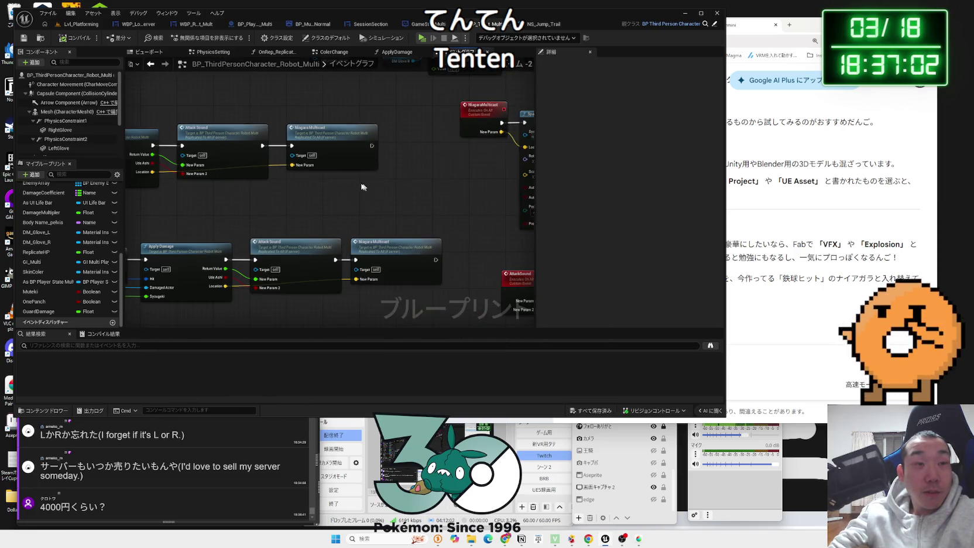
# Nudge the Attack Sound and Niagara Multicast nodes into tidier positions
pyautogui.moveTo(397, 137); pyautogui.dragTo(405, 136)
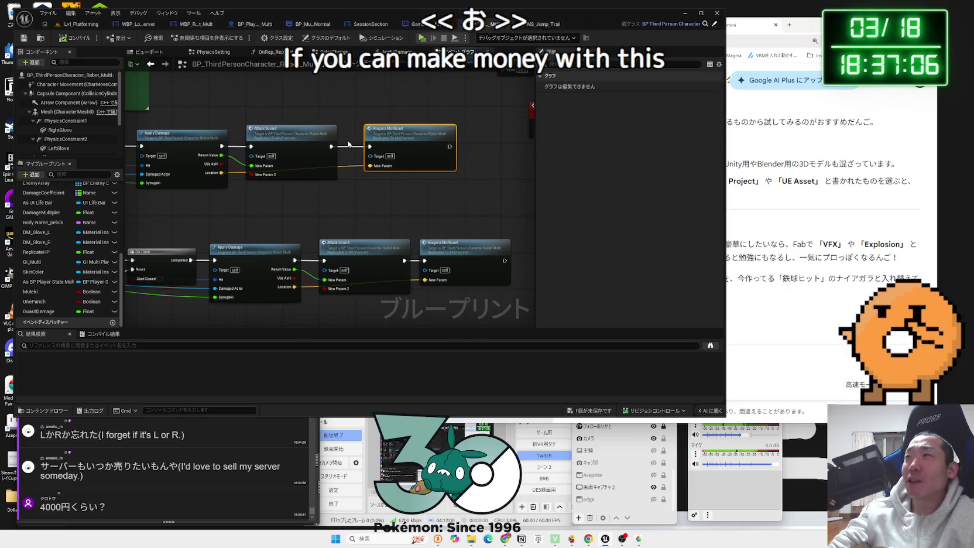
pyautogui.click(301, 135)
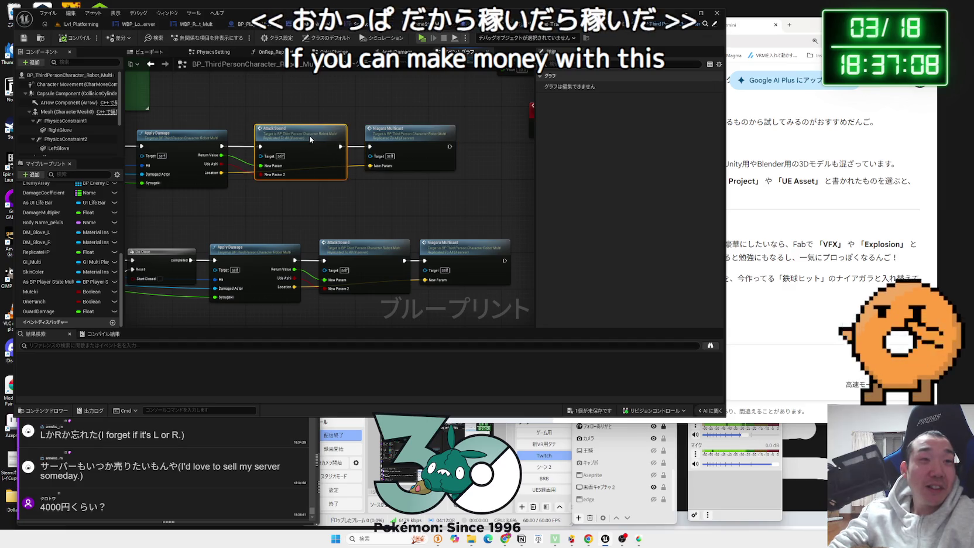
pyautogui.moveTo(301, 135)
pyautogui.mouseDown()
pyautogui.moveTo(299, 126)
pyautogui.moveTo(305, 139)
pyautogui.mouseUp()
pyautogui.moveTo(378, 130); pyautogui.dragTo(367, 140)
pyautogui.moveTo(334, 190)
pyautogui.mouseDown()
pyautogui.moveTo(429, 192)
pyautogui.moveTo(410, 175)
pyautogui.moveTo(258, 151)
pyautogui.moveTo(293, 189)
pyautogui.moveTo(364, 194)
pyautogui.mouseUp()
pyautogui.moveTo(293, 142)
pyautogui.mouseDown()
pyautogui.moveTo(311, 145)
pyautogui.moveTo(302, 147)
pyautogui.mouseUp()
pyautogui.click(270, 166)
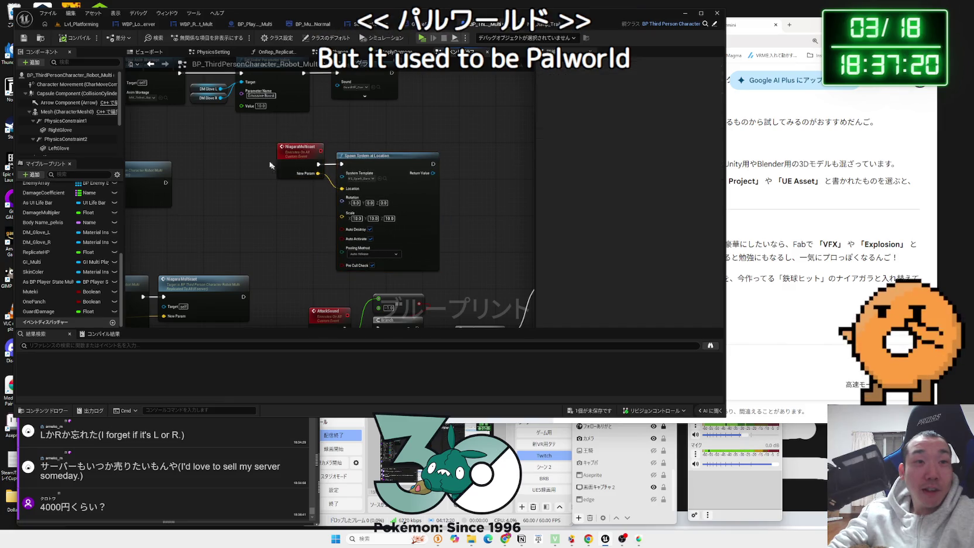
pyautogui.moveTo(359, 186); pyautogui.dragTo(385, 156)
pyautogui.click(575, 170)
pyautogui.click(814, 41)
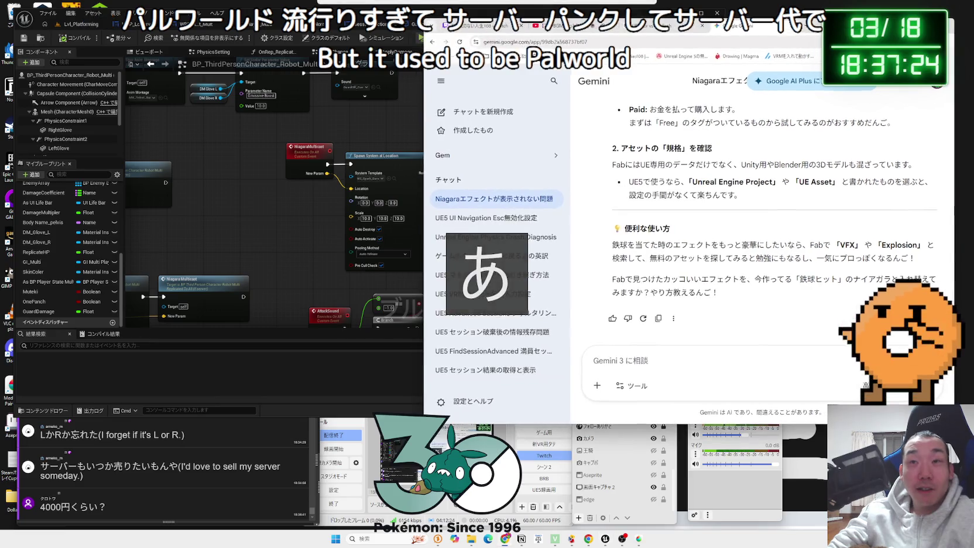
# Search Google in a new tab for パルワールド サーバー大
pyautogui.click(806, 27)
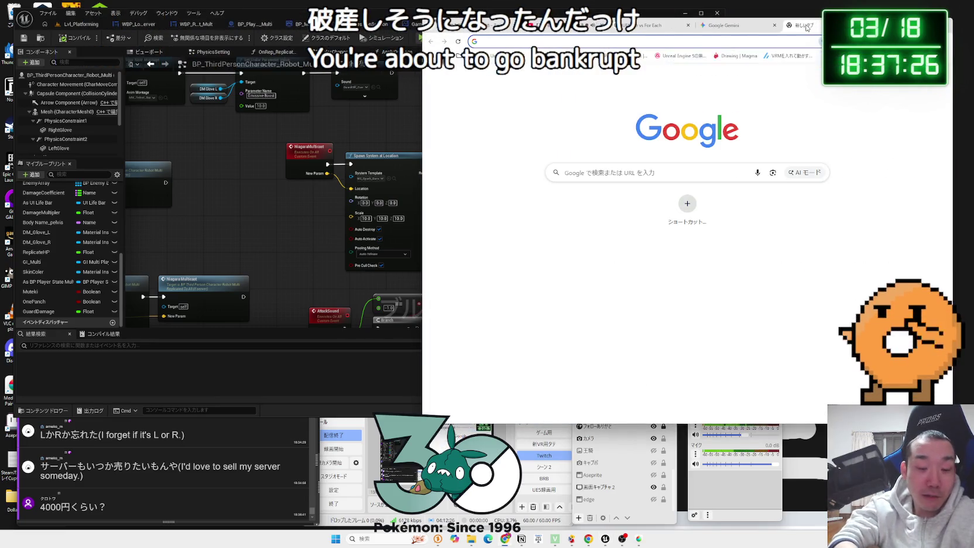
pyautogui.write('ぱるわー')
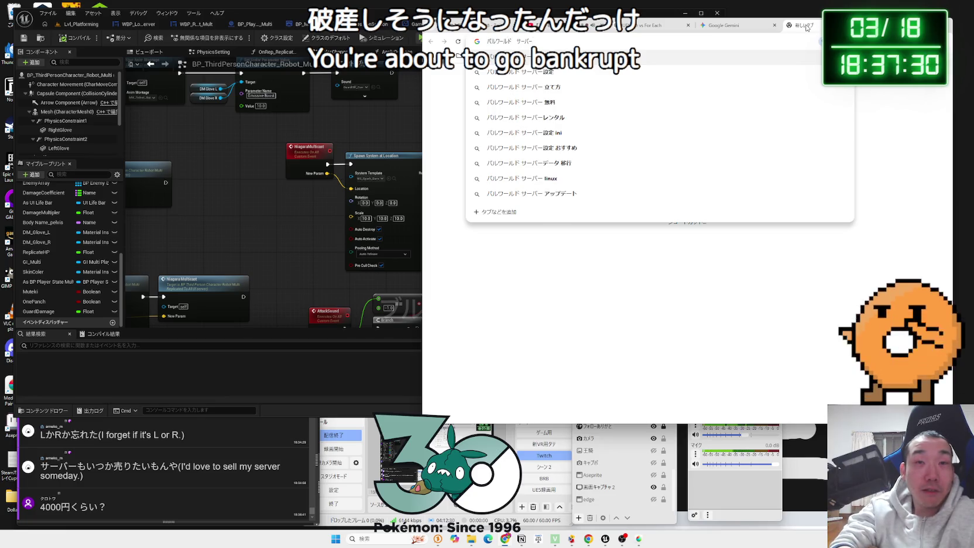
pyautogui.write('大')
pyautogui.press('Return')
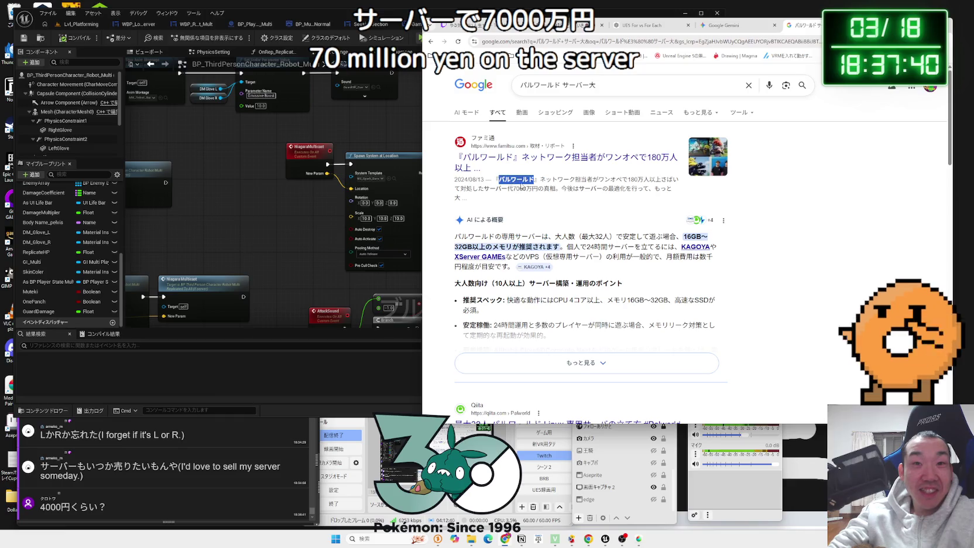
# Read the Famitsu server-cost snippet, scroll to the end of the results, and return to Unreal
pyautogui.moveTo(586, 179)
pyautogui.mouseDown()
pyautogui.moveTo(673, 189)
pyautogui.moveTo(563, 189)
pyautogui.mouseUp()
pyautogui.tripleClick(560, 188)
pyautogui.click(560, 190)
pyautogui.scroll(-2, 559, 191)
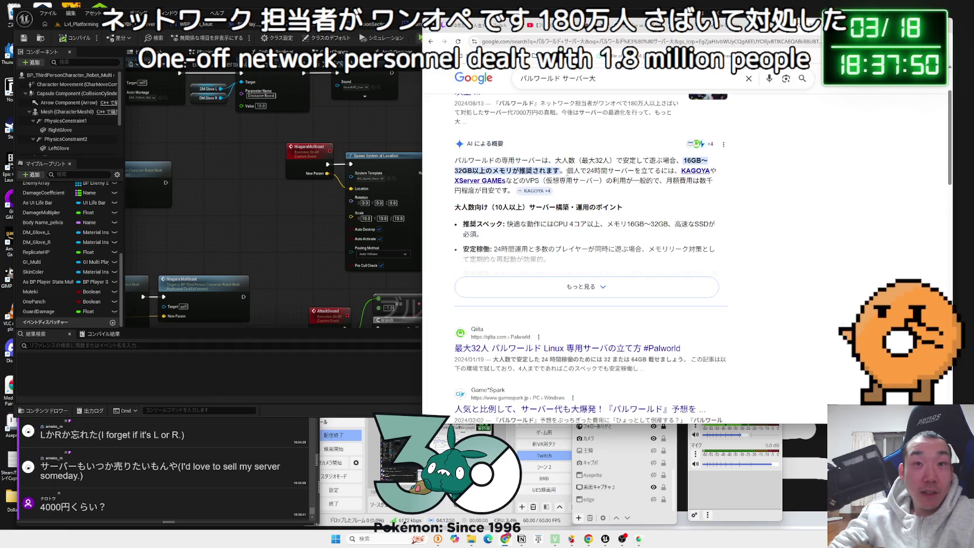
pyautogui.scroll(-10, 636, 191)
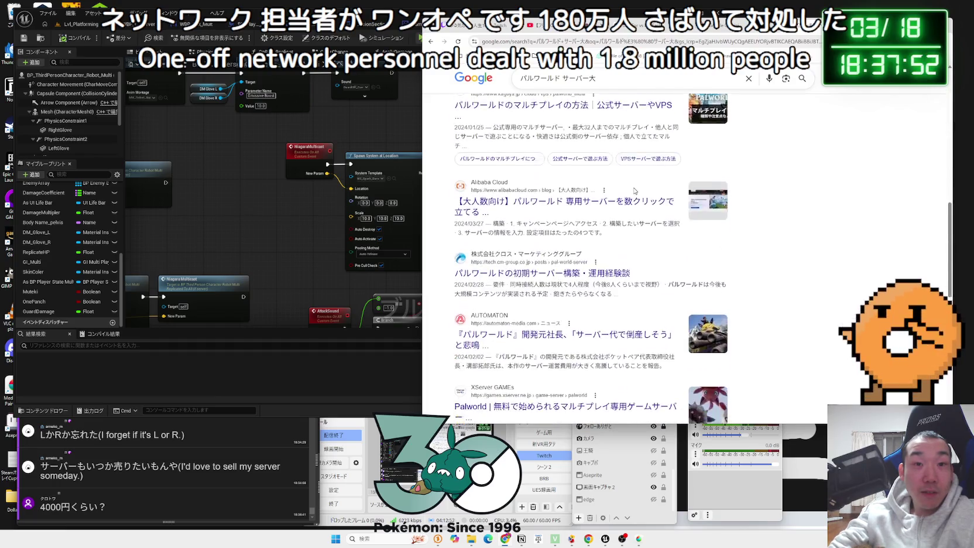
pyautogui.scroll(-8, 635, 184)
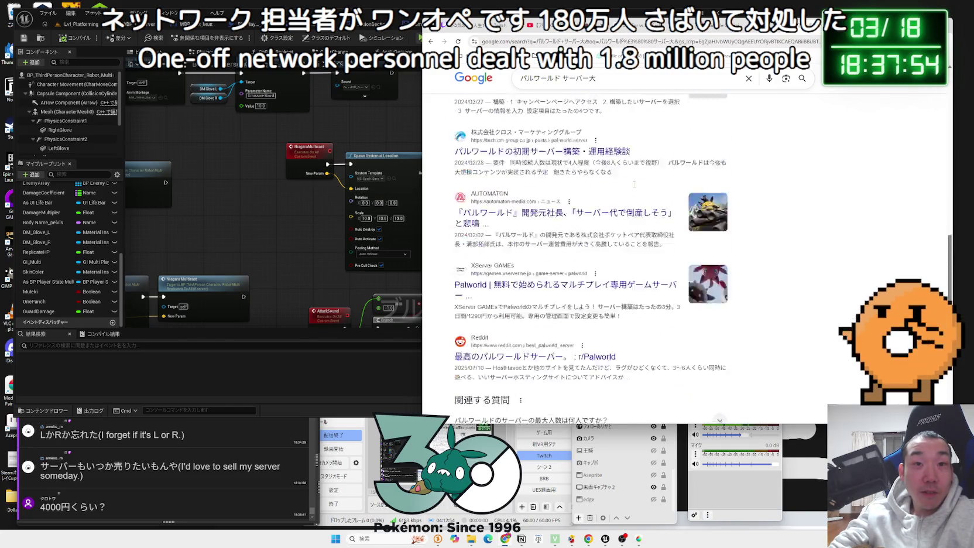
pyautogui.scroll(3, 635, 184)
pyautogui.scroll(-4, 634, 185)
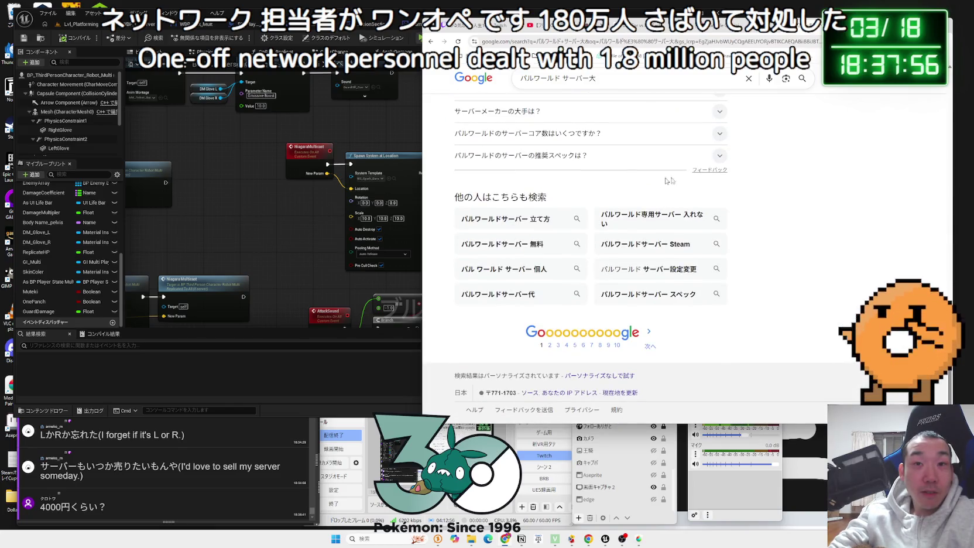
pyautogui.hotkey('alt', 'Tab')
pyautogui.hotkey('alt', 'Tab')
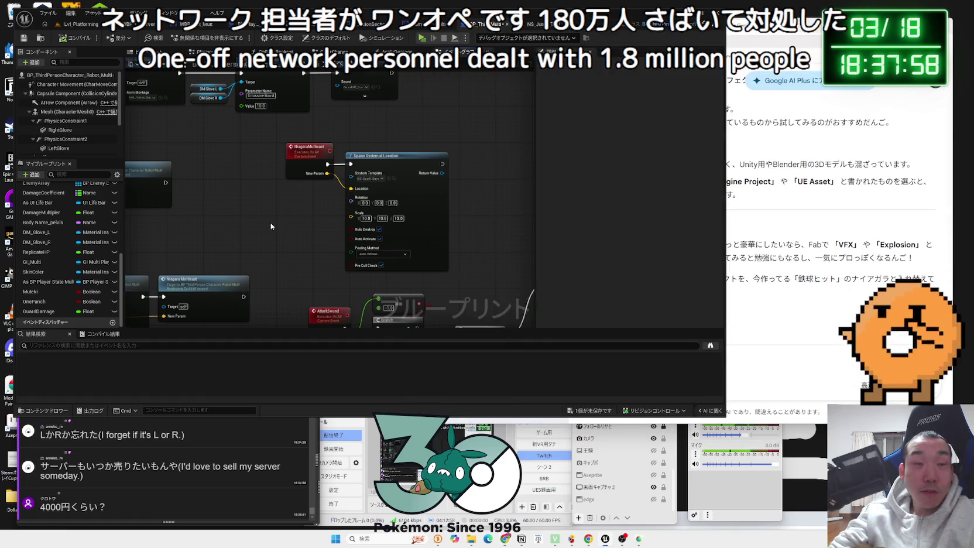
# Rearrange the Spawn System and Niagara Multicast nodes and jump to the NiagaraMulticast custom event
pyautogui.moveTo(374, 158); pyautogui.dragTo(433, 157)
pyautogui.moveTo(258, 196); pyautogui.dragTo(530, 173)
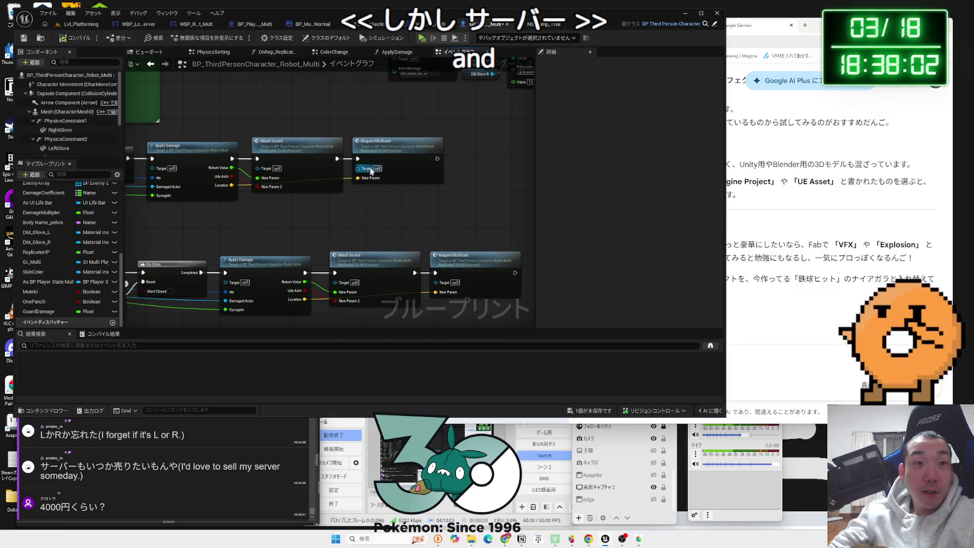
pyautogui.moveTo(377, 158); pyautogui.dragTo(408, 158)
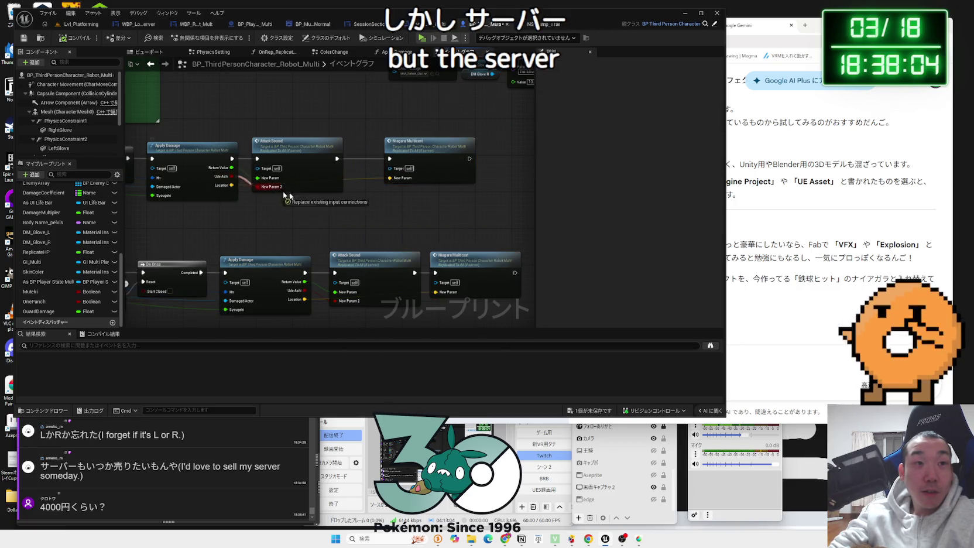
pyautogui.moveTo(370, 205); pyautogui.dragTo(370, 205)
pyautogui.click(397, 173)
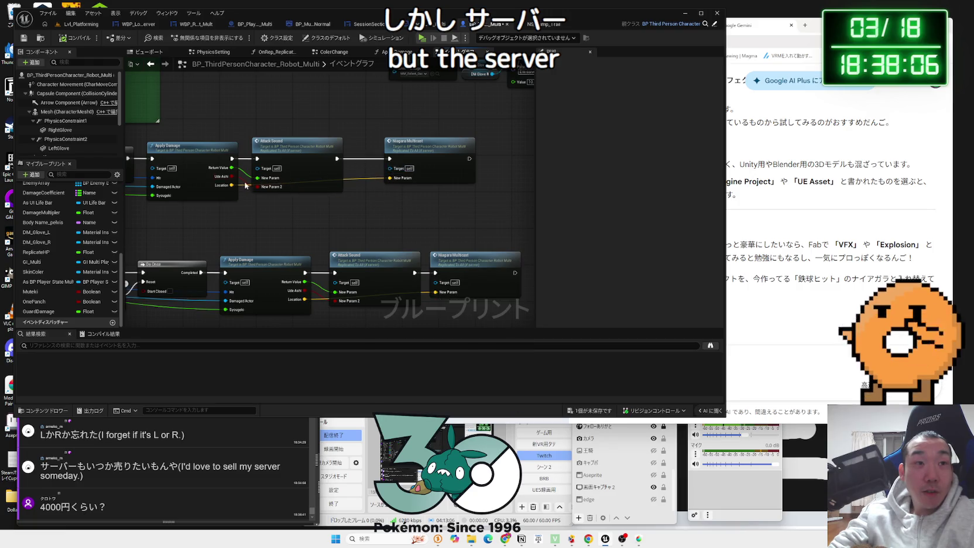
pyautogui.doubleClick(428, 164)
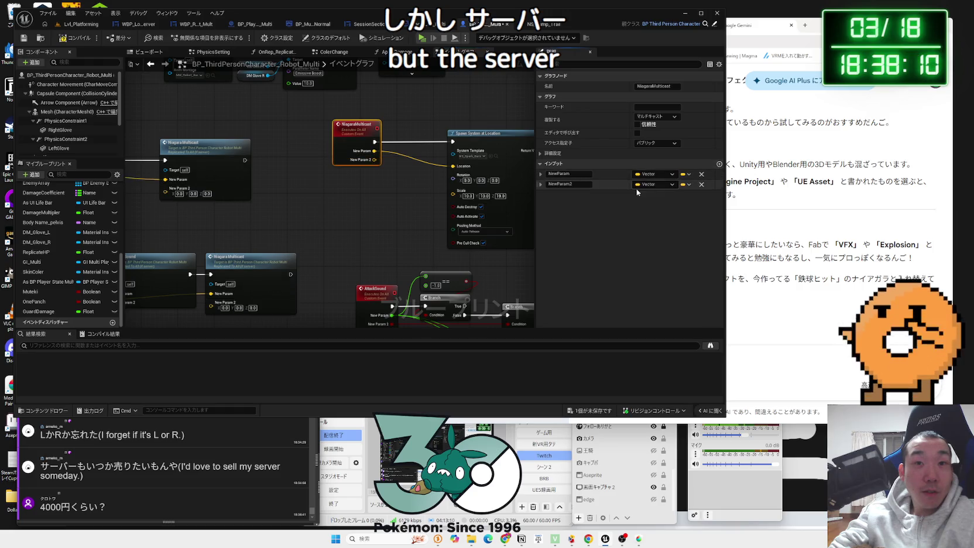
pyautogui.moveTo(306, 195); pyautogui.dragTo(426, 196)
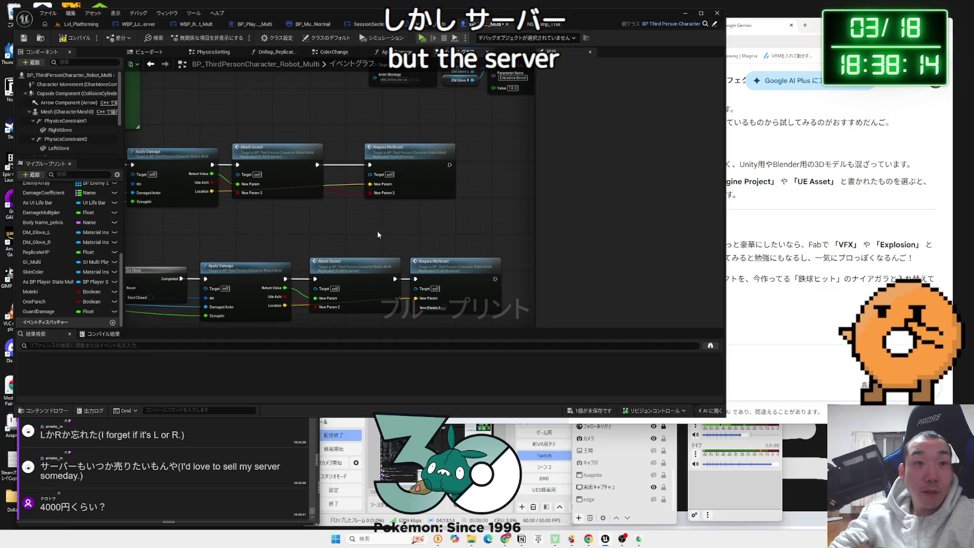
pyautogui.moveTo(378, 234); pyautogui.dragTo(343, 175)
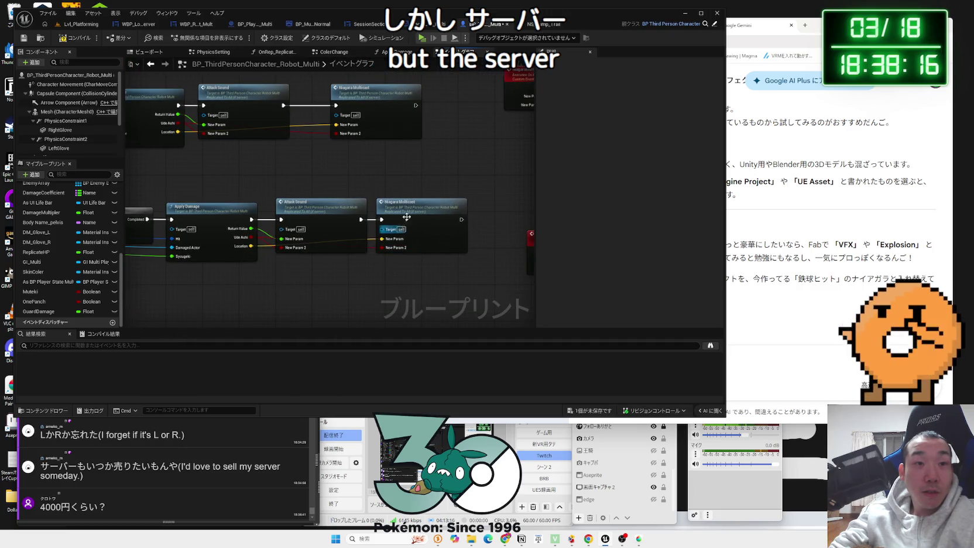
pyautogui.moveTo(466, 162)
pyautogui.mouseDown()
pyautogui.moveTo(318, 198)
pyautogui.moveTo(328, 177)
pyautogui.mouseUp()
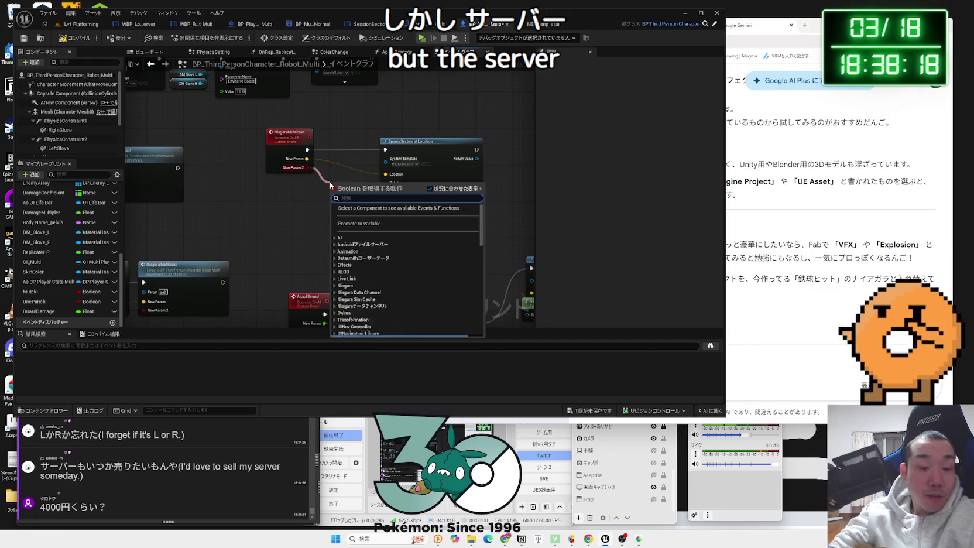
# Insert a Branch node on the execution wire before Spawn System at Location
pyautogui.write('branch')
pyautogui.press('Return')
pyautogui.scroll(2, 344, 179)
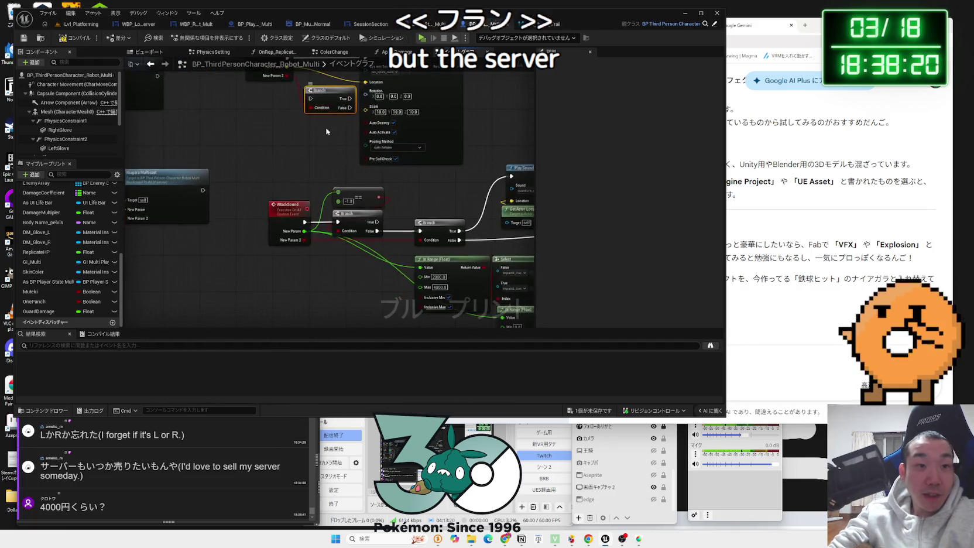
pyautogui.click(343, 125)
pyautogui.scroll(2, 343, 125)
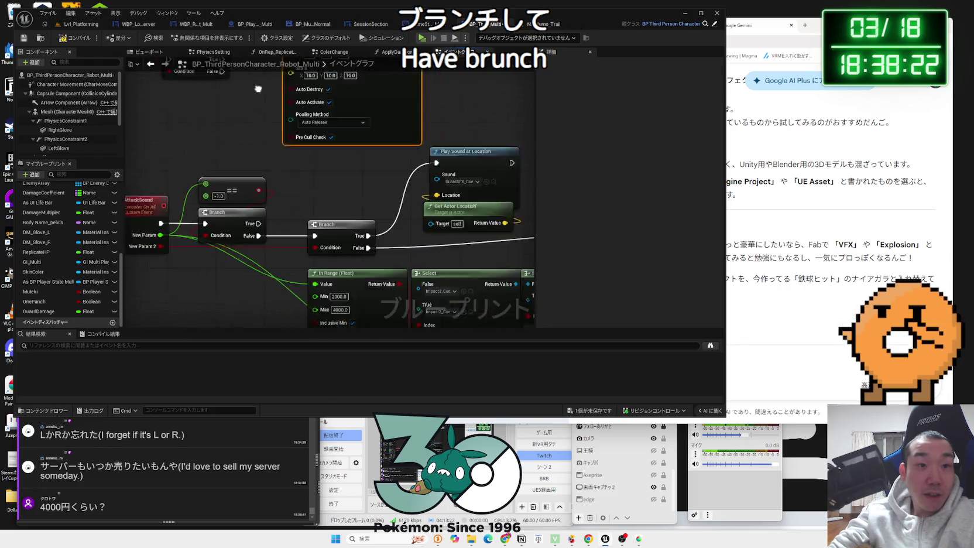
pyautogui.moveTo(246, 153); pyautogui.dragTo(200, 99)
pyautogui.scroll(-2, 191, 167)
pyautogui.moveTo(191, 167); pyautogui.dragTo(184, 117)
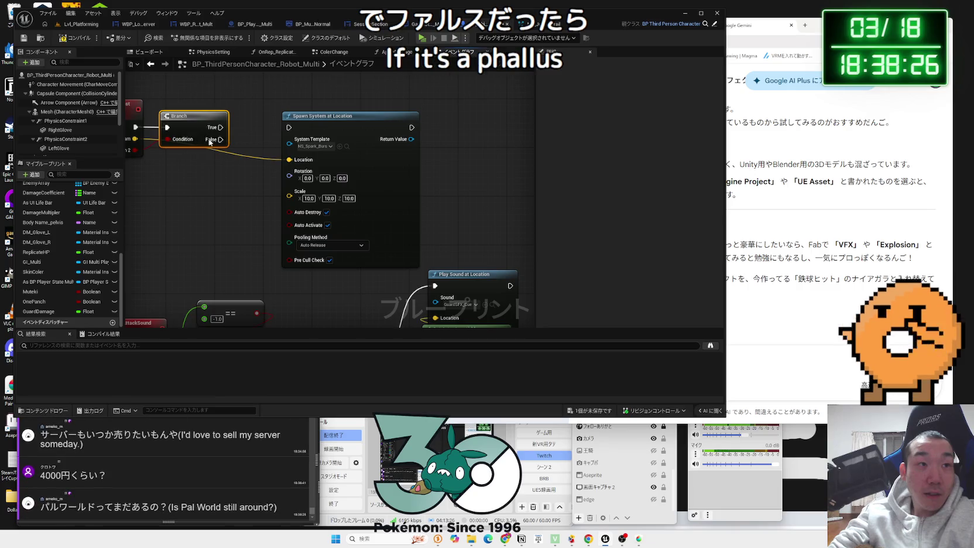
pyautogui.moveTo(307, 116); pyautogui.dragTo(277, 119)
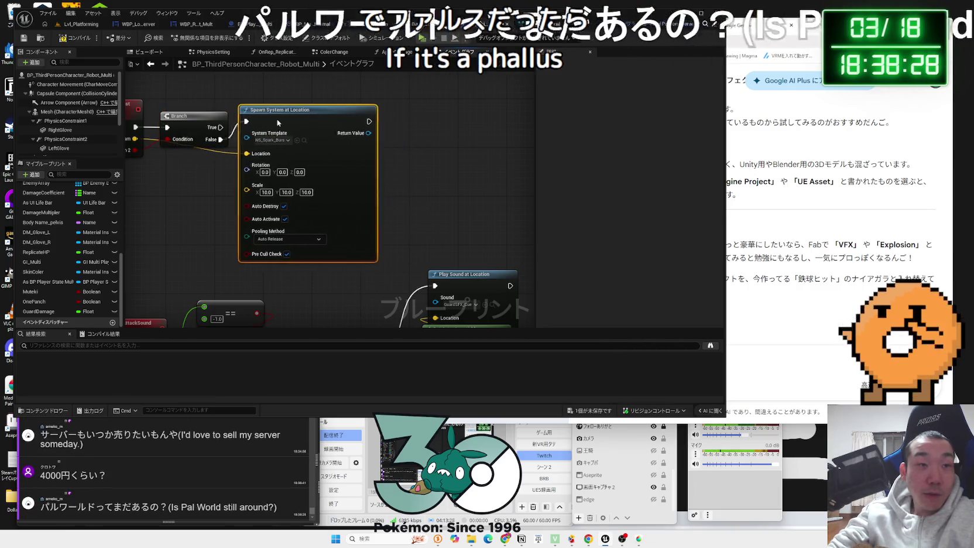
pyautogui.scroll(-3, 249, 110)
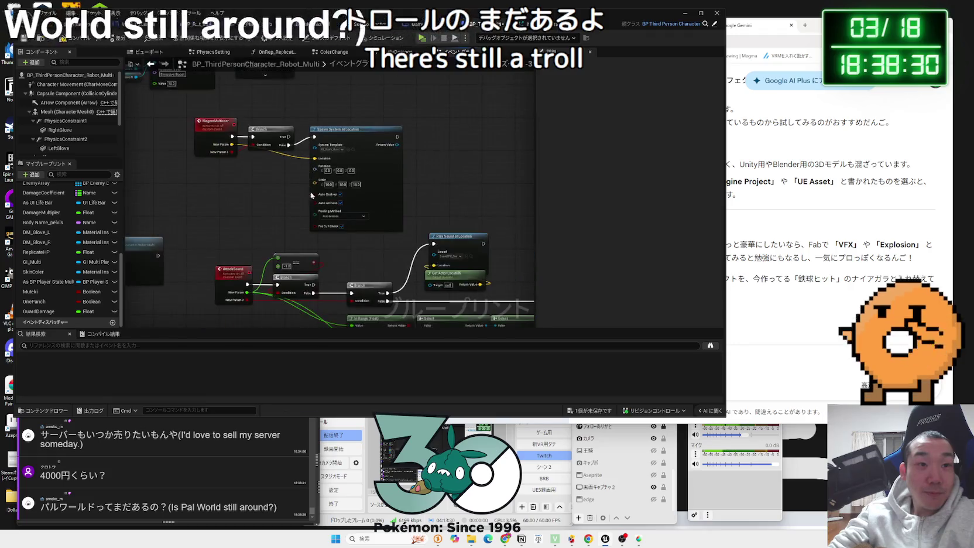
pyautogui.moveTo(327, 173); pyautogui.dragTo(271, 173)
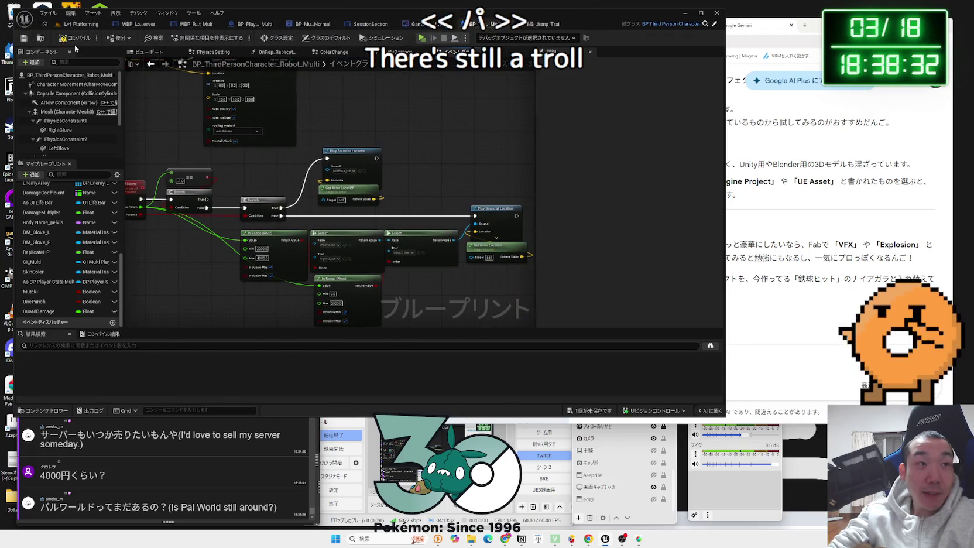
pyautogui.click(803, 27)
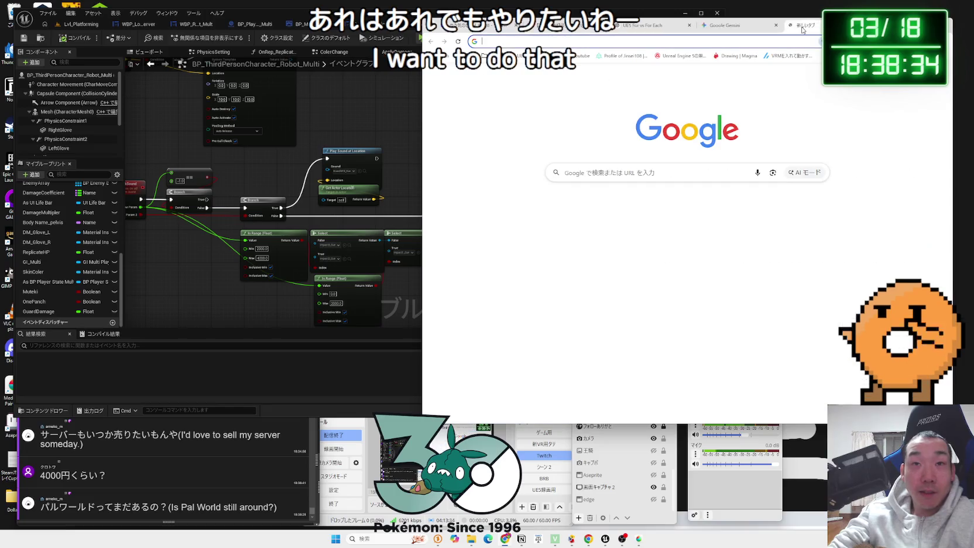
# Search パルワールド, read the Game*Spark Ver.1.0 article, and go back to the results
pyautogui.write('ぱるわーる')
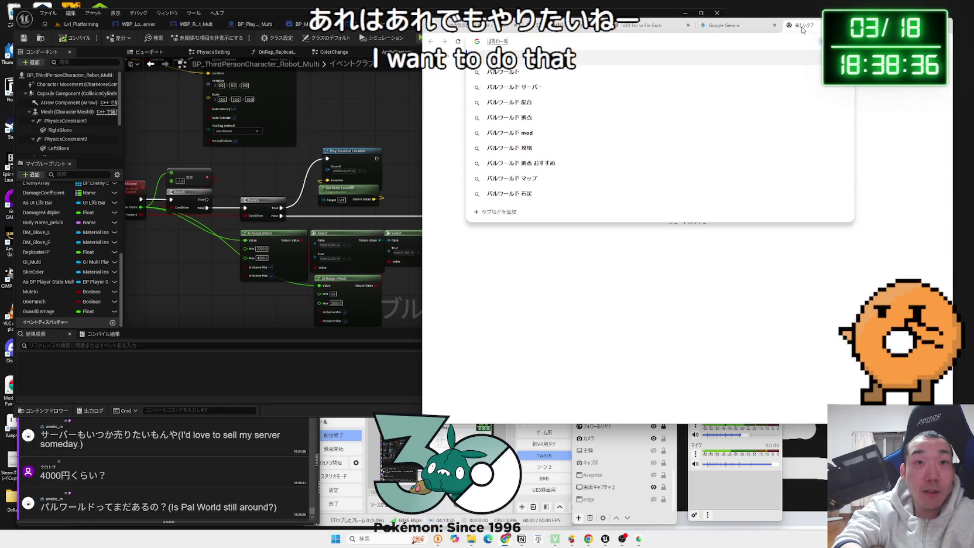
pyautogui.press('Return')
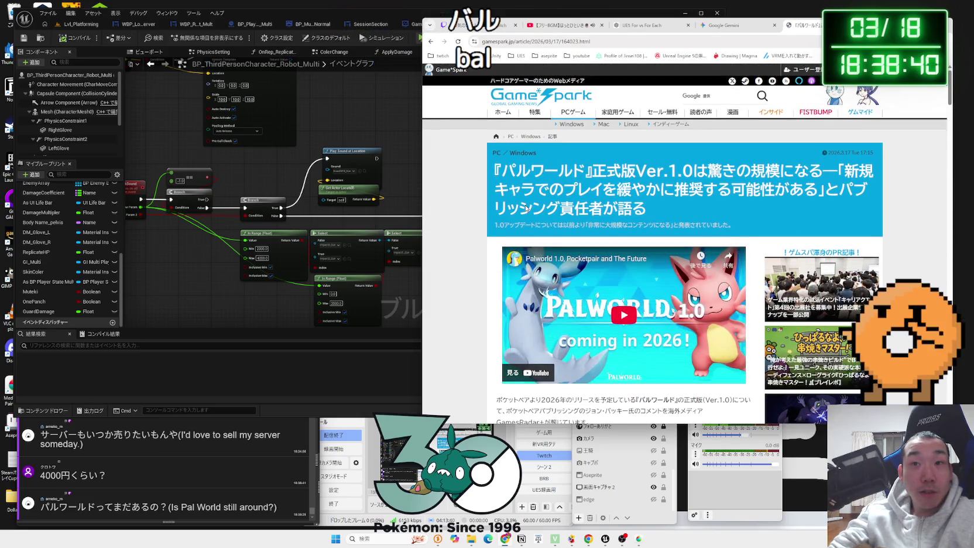
pyautogui.scroll(-3, 526, 208)
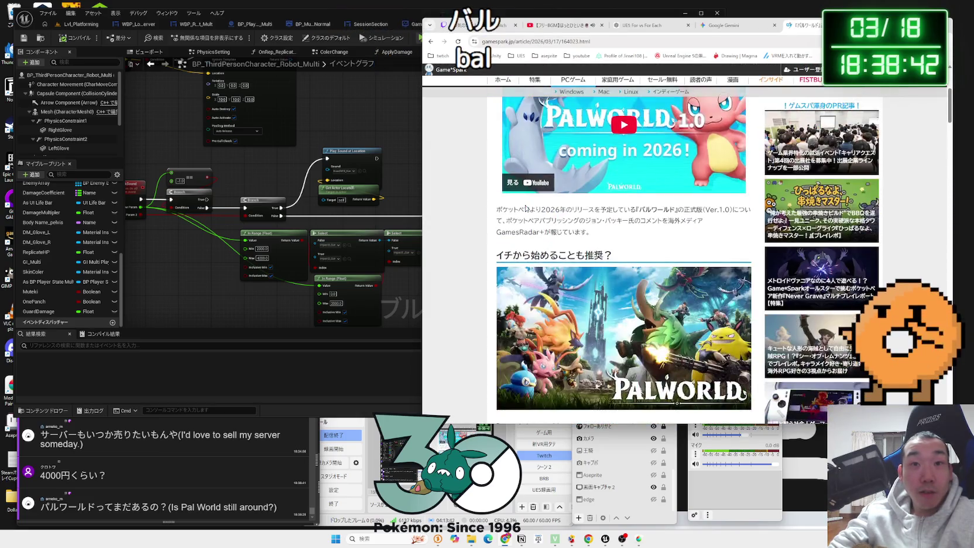
pyautogui.scroll(-6, 602, 235)
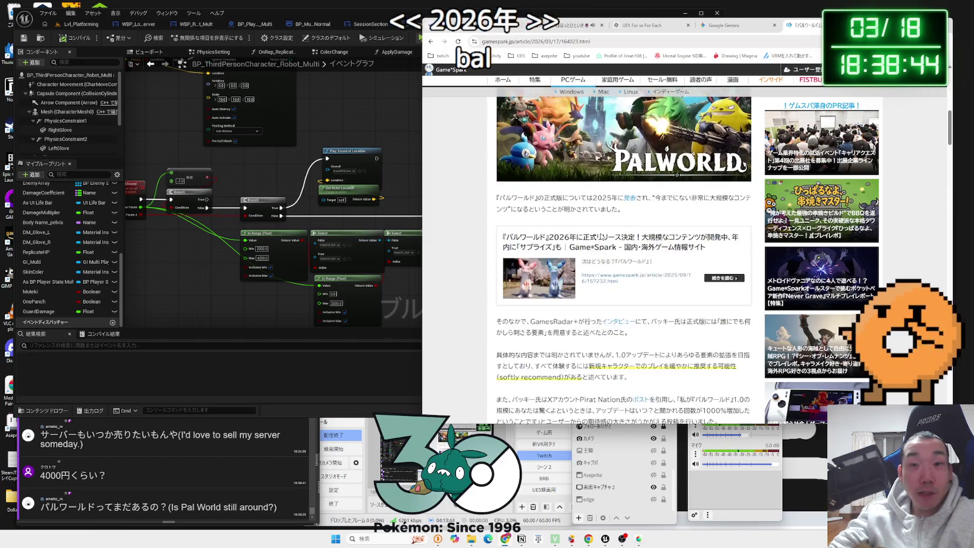
pyautogui.scroll(-3, 601, 236)
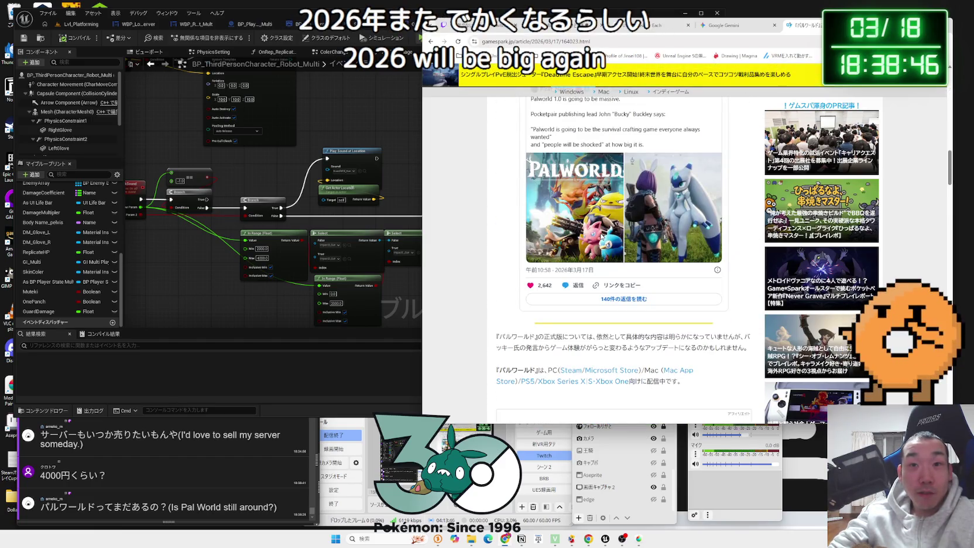
pyautogui.scroll(-10, 602, 236)
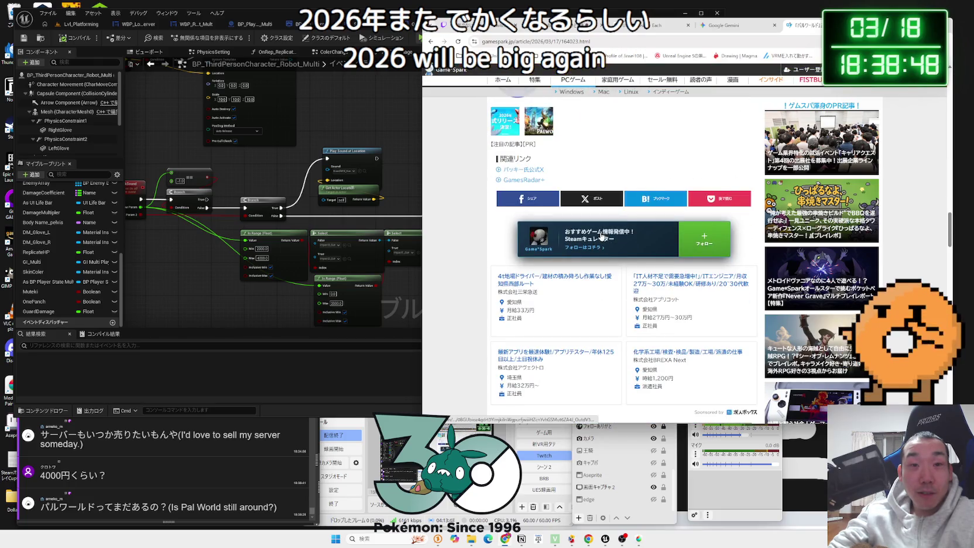
pyautogui.hotkey('alt', 'Left')
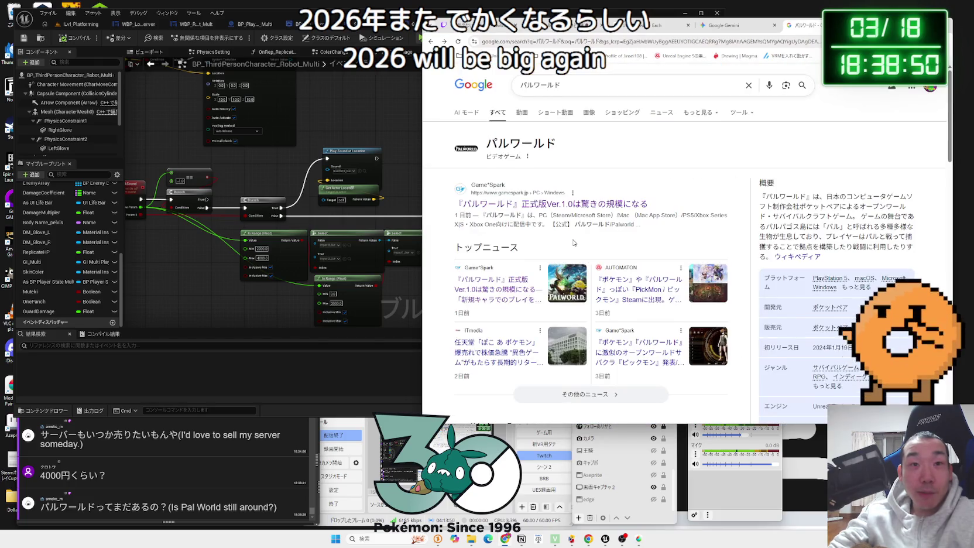
pyautogui.scroll(-2, 574, 242)
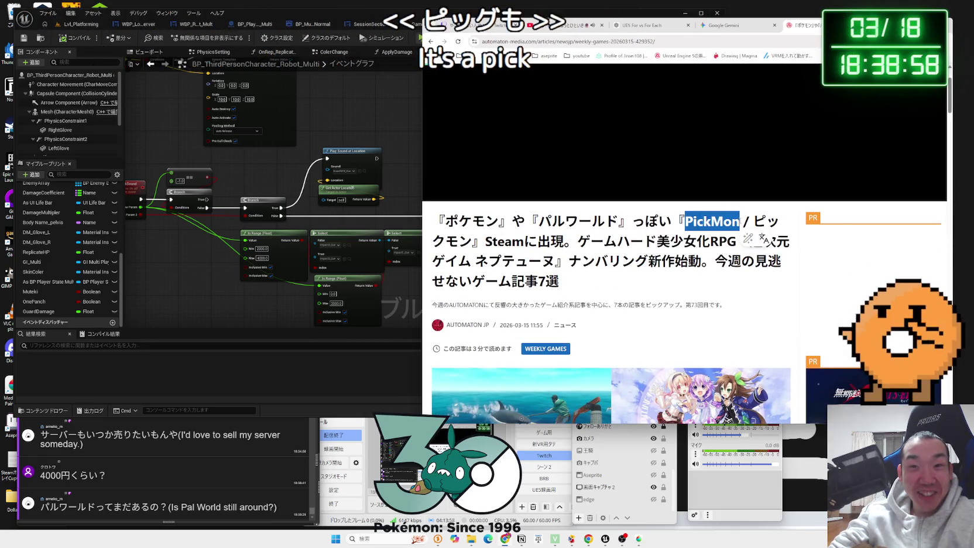
# Search Google images for PickMon and open its Steam store page
pyautogui.rightClick(732, 223)
pyautogui.click(762, 252)
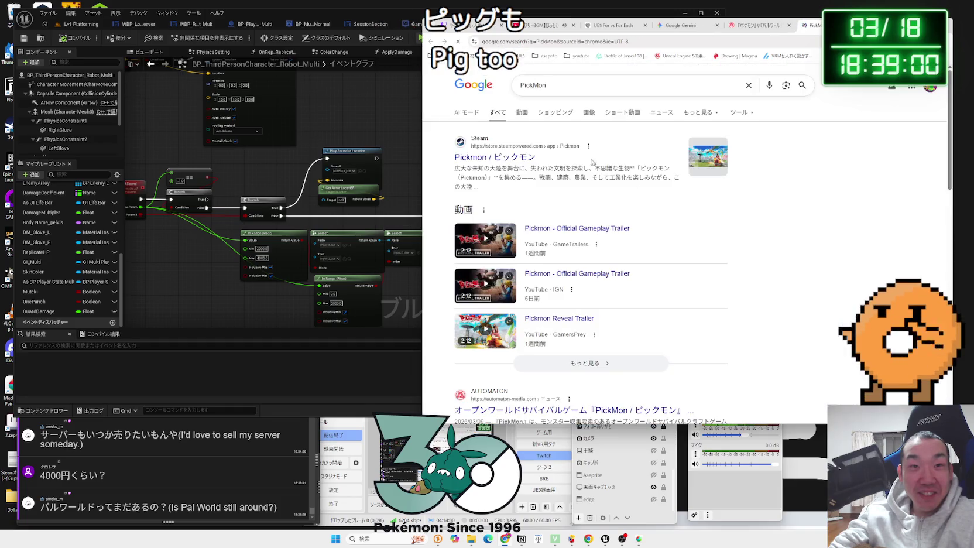
pyautogui.click(587, 113)
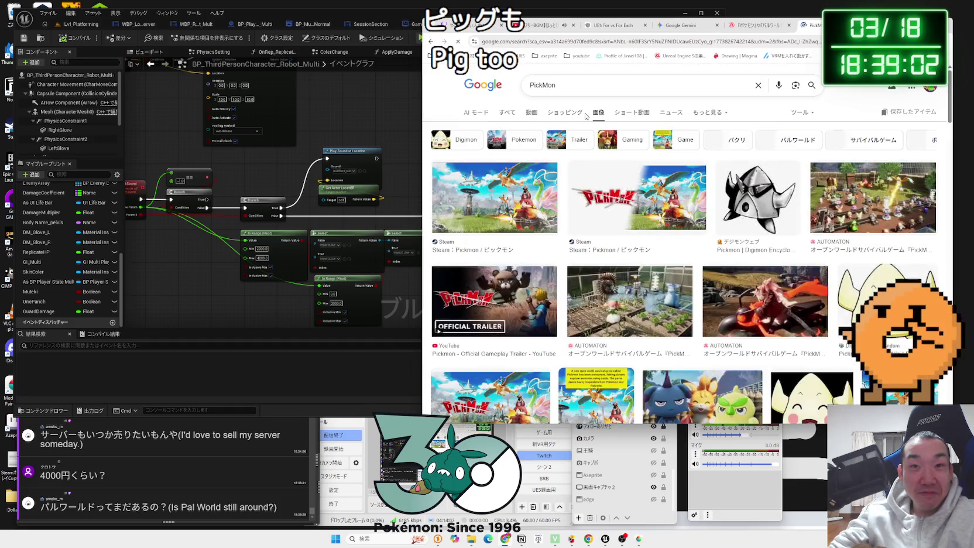
pyautogui.click(601, 188)
pyautogui.click(811, 243)
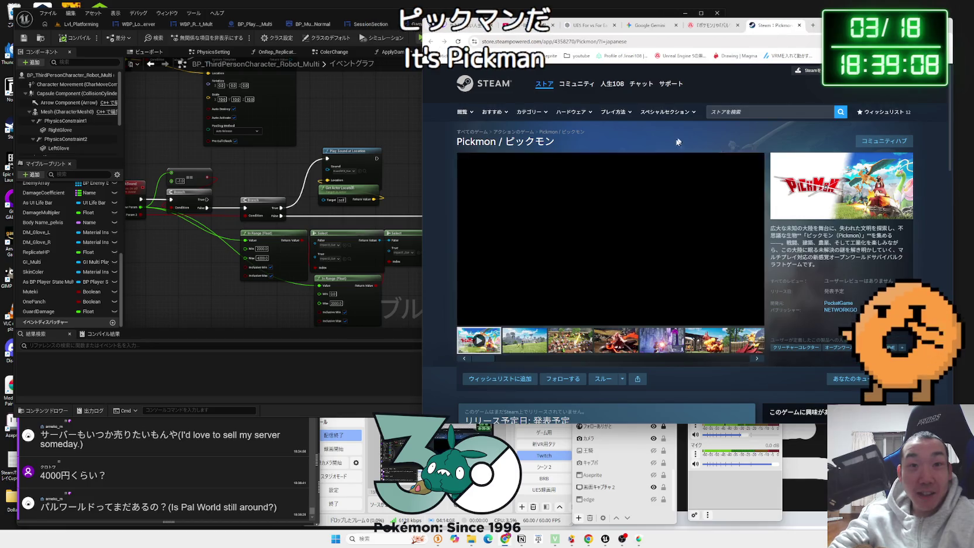
# Browse the Pickmon screenshot gallery and return to the first image
pyautogui.click(524, 343)
pyautogui.click(569, 342)
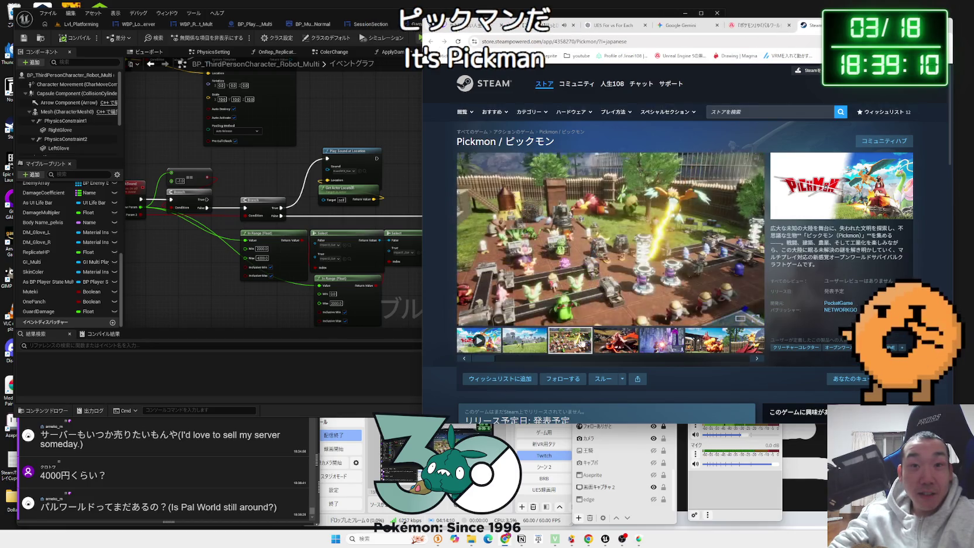
pyautogui.click(616, 342)
pyautogui.click(665, 344)
pyautogui.click(710, 343)
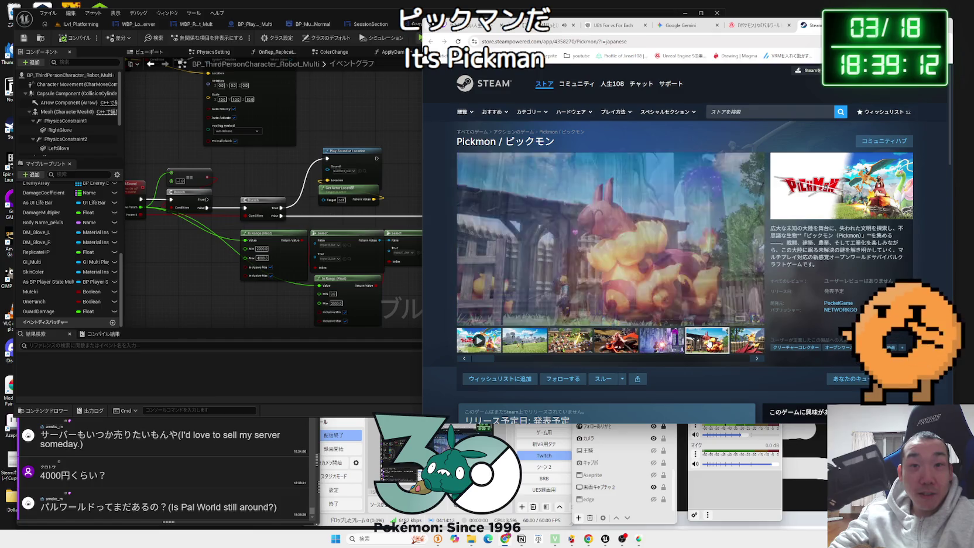
pyautogui.click(746, 340)
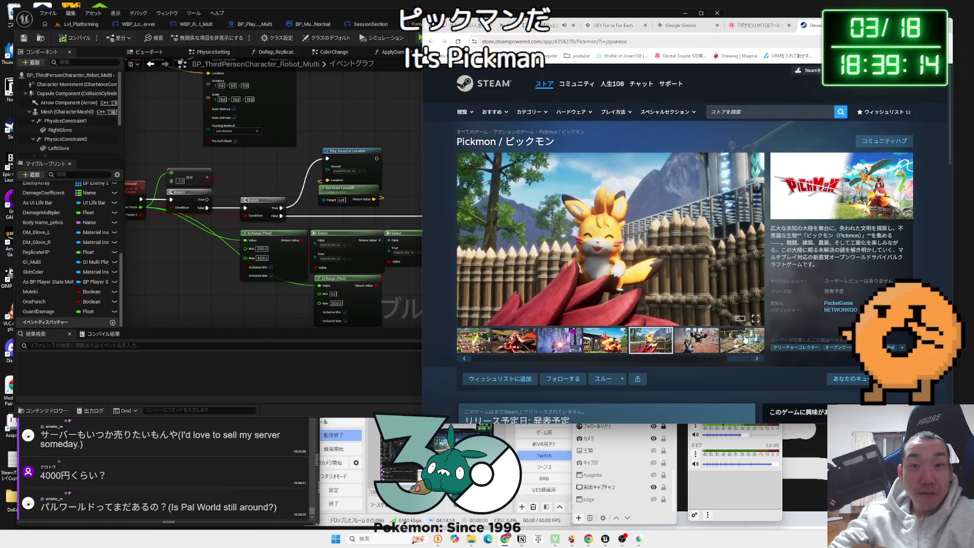
pyautogui.click(693, 342)
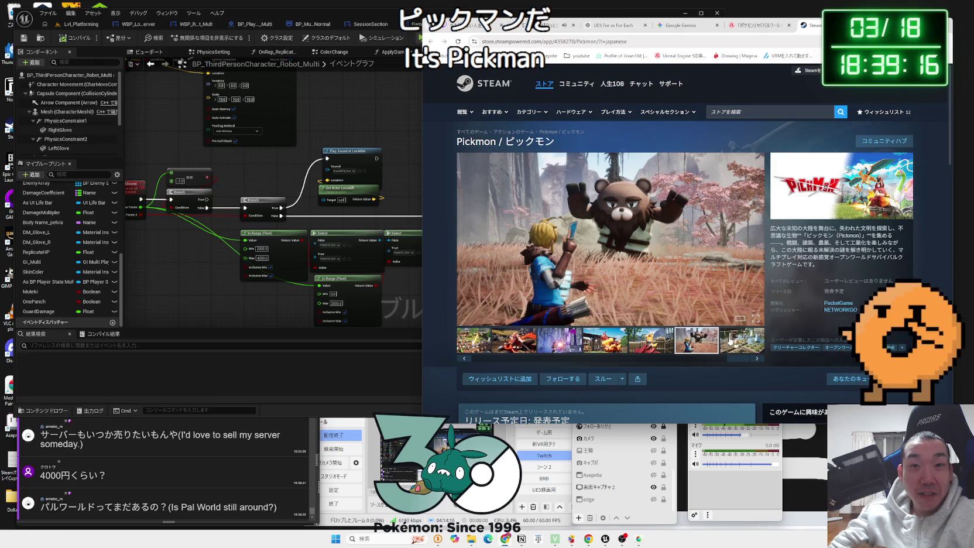
pyautogui.click(730, 342)
pyautogui.click(678, 341)
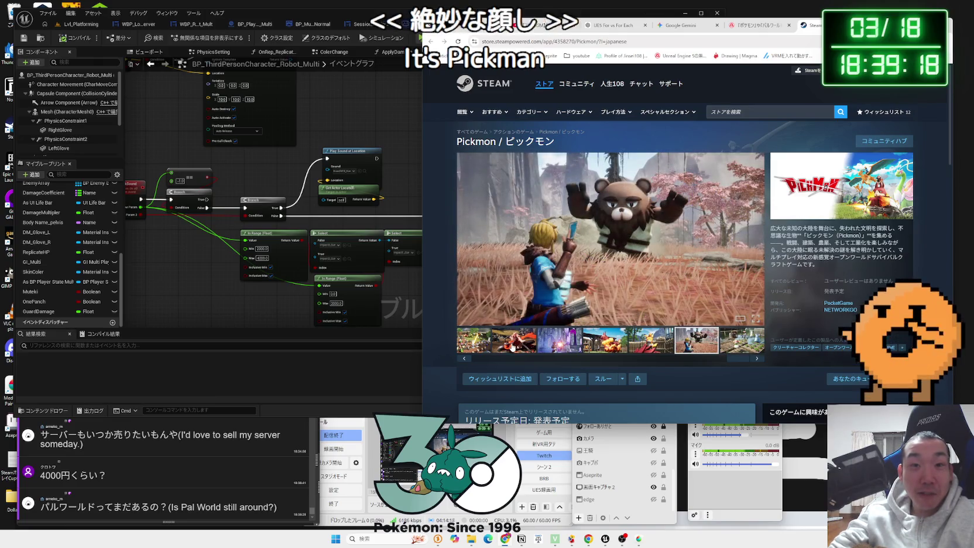
pyautogui.click(512, 346)
pyautogui.click(486, 348)
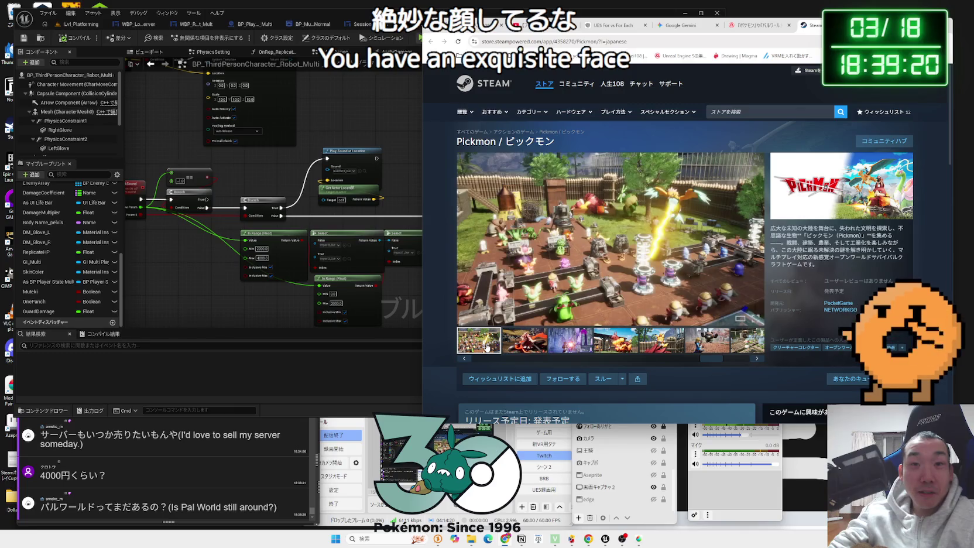
# Expand and read the full Pickmon description, then return to the Unreal blueprint
pyautogui.scroll(-10, 485, 343)
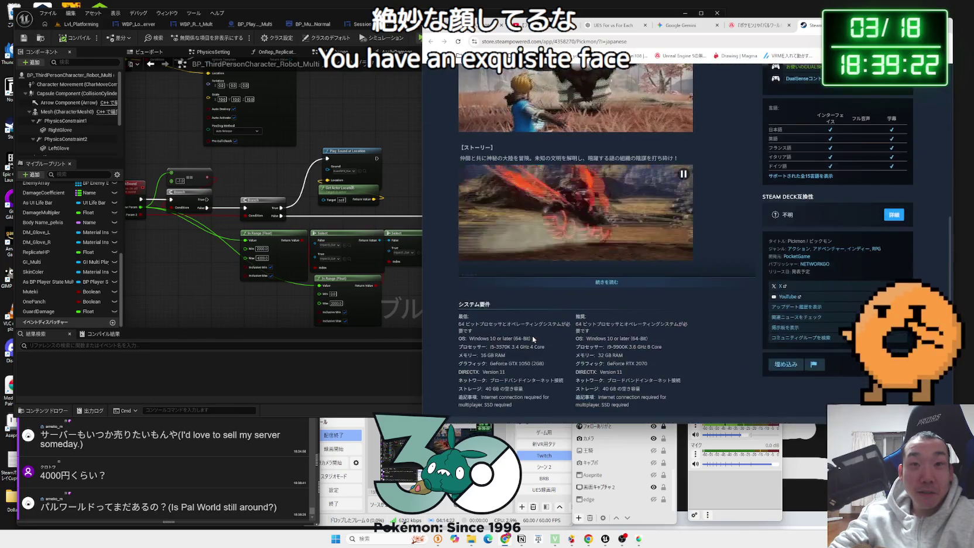
pyautogui.click(603, 282)
pyautogui.scroll(-3, 597, 288)
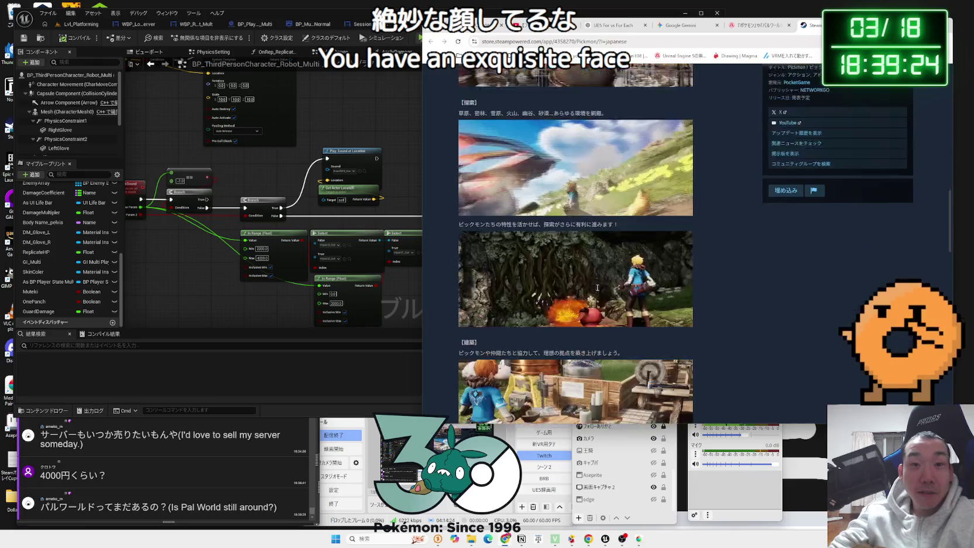
pyautogui.scroll(-1, 615, 282)
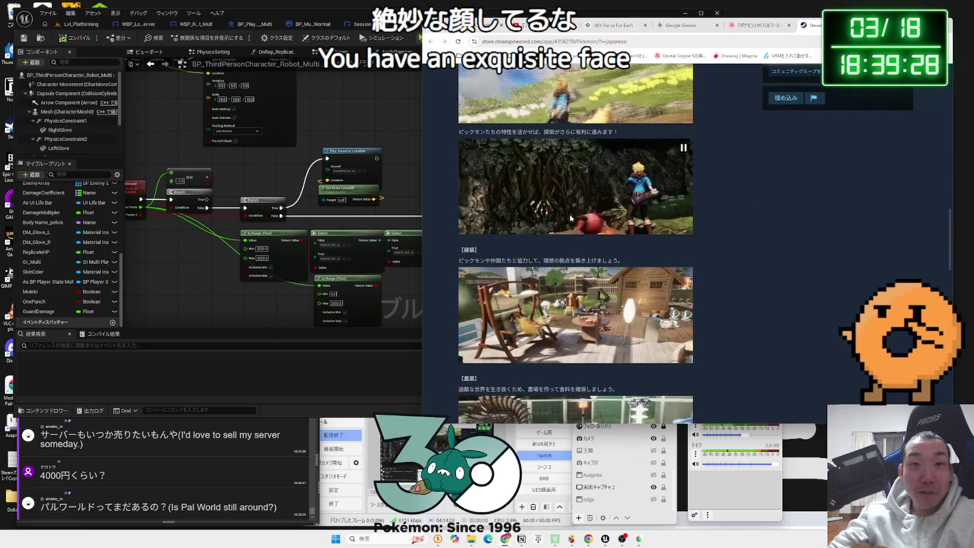
pyautogui.scroll(2, 569, 215)
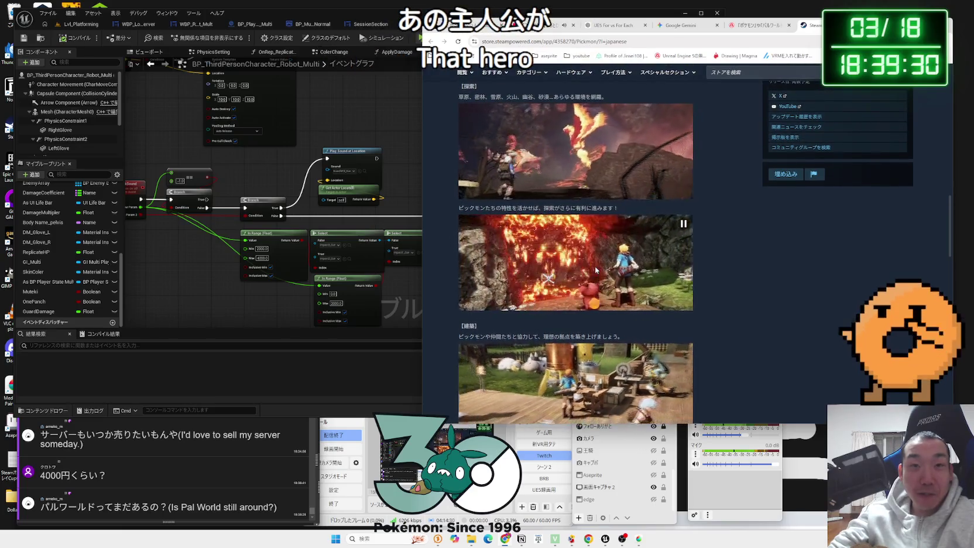
pyautogui.scroll(-5, 596, 270)
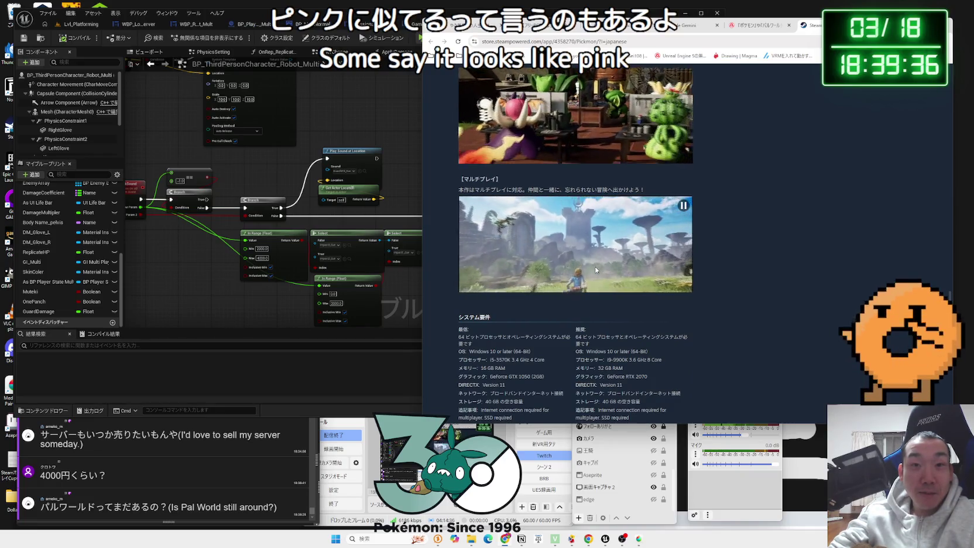
pyautogui.scroll(-5, 595, 268)
pyautogui.scroll(3, 595, 268)
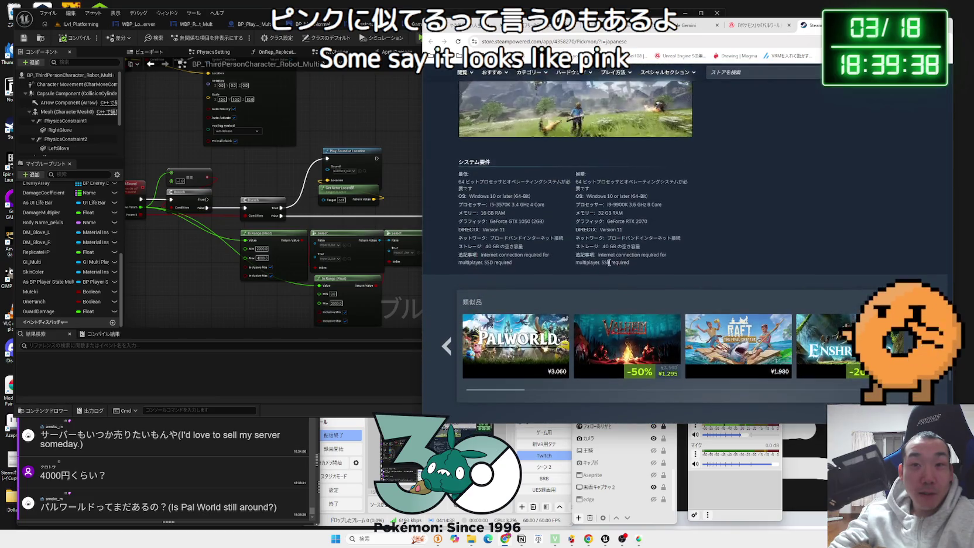
pyautogui.hotkey('ctrl', 'shift', 'Tab')
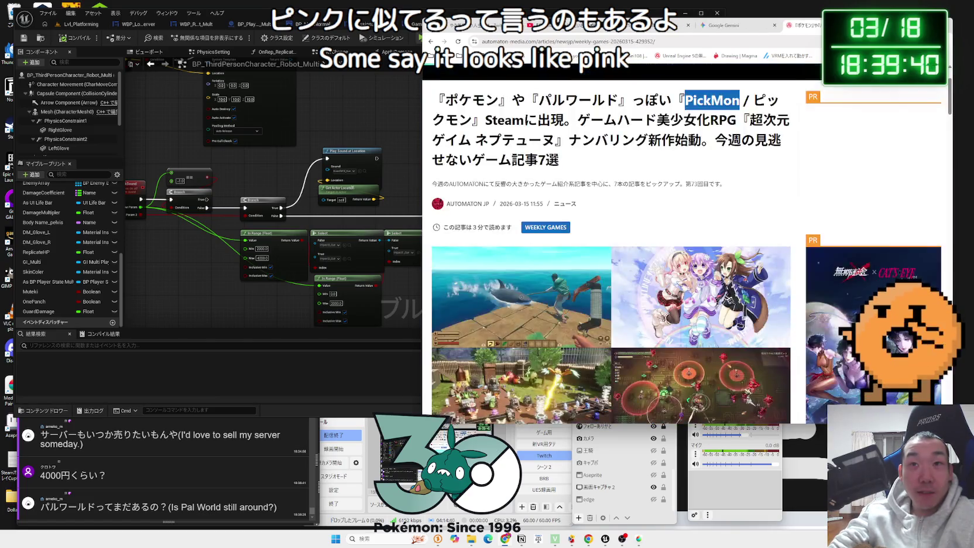
pyautogui.hotkey('ctrl', 'shift', 'Tab')
pyautogui.click(314, 189)
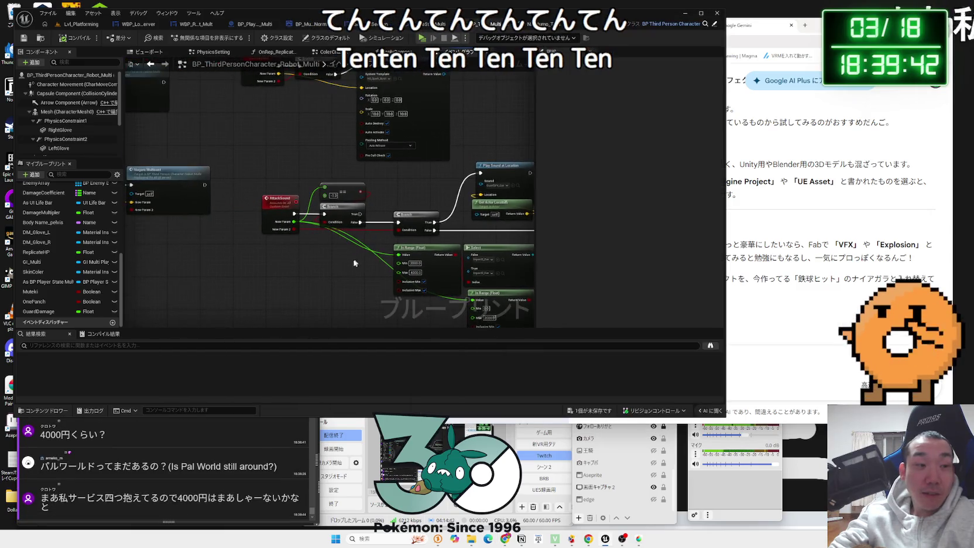
# Shift the lower node group in the event graph and save the character blueprint
pyautogui.scroll(4, 287, 274)
pyautogui.scroll(2, 287, 273)
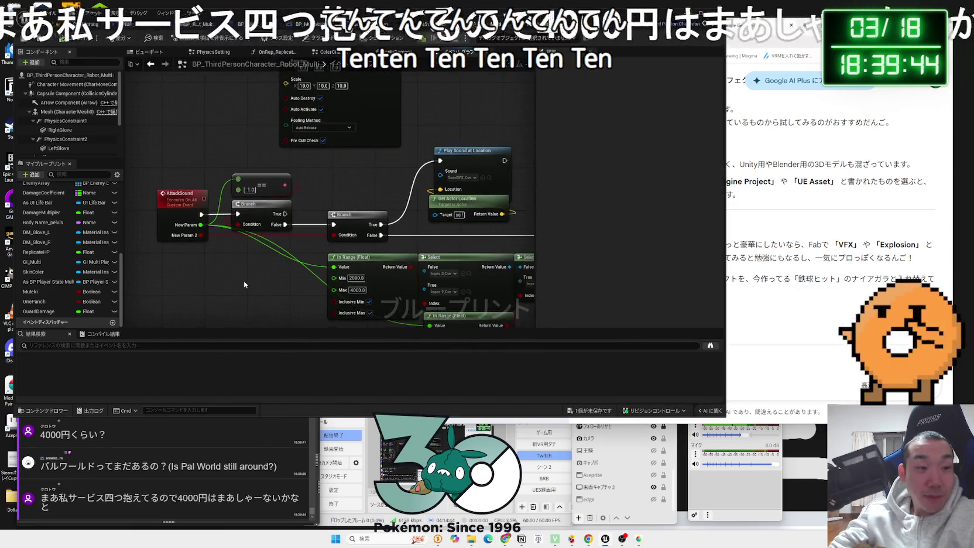
pyautogui.scroll(-5, 277, 271)
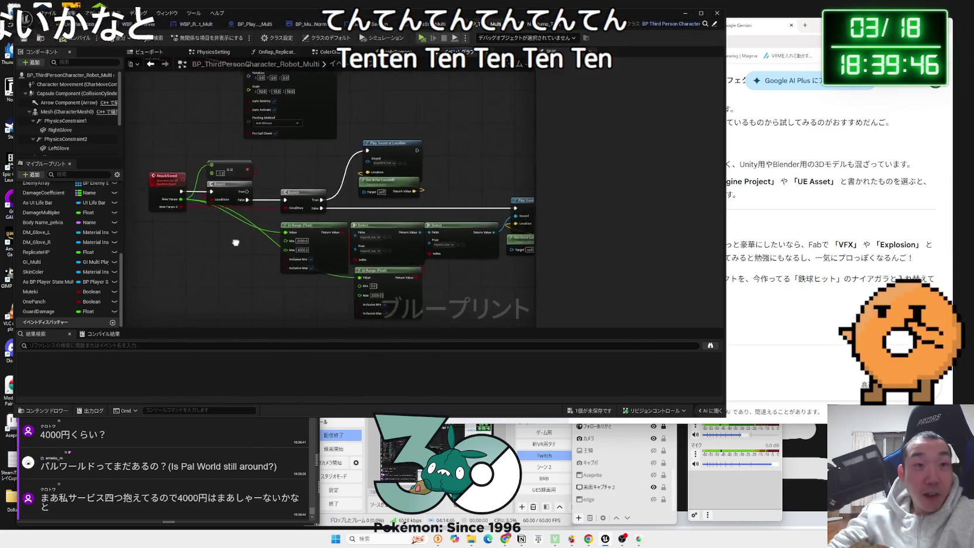
pyautogui.moveTo(276, 230); pyautogui.dragTo(285, 203)
pyautogui.scroll(3, 285, 203)
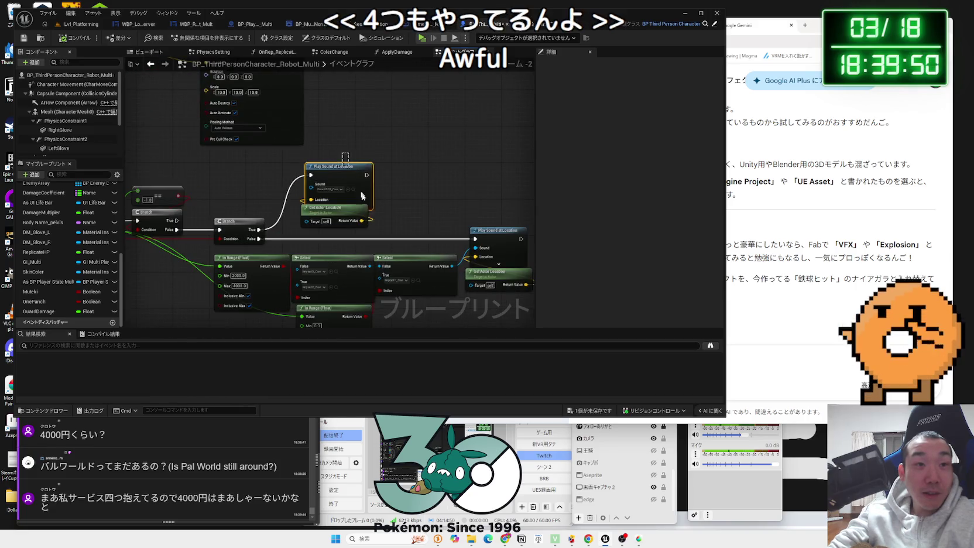
pyautogui.scroll(-4, 401, 187)
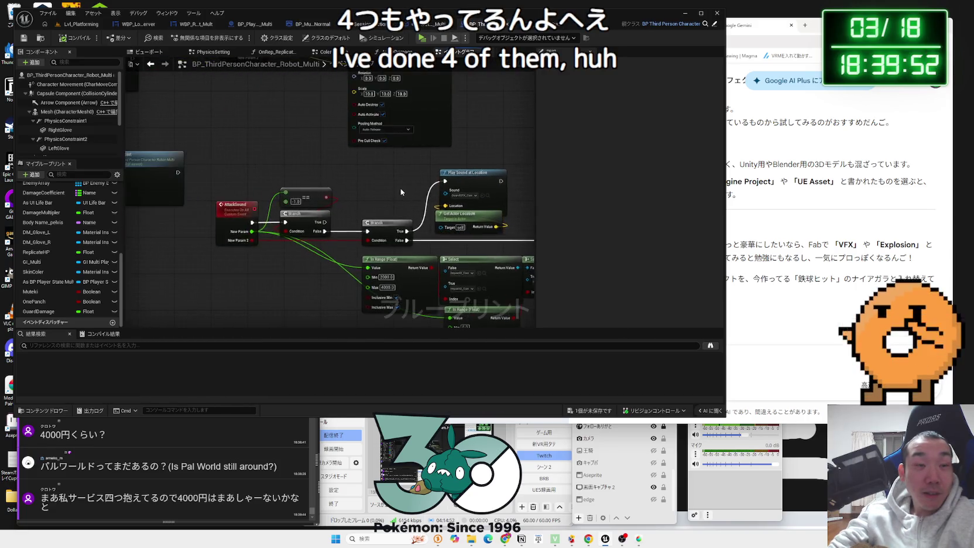
pyautogui.click(599, 414)
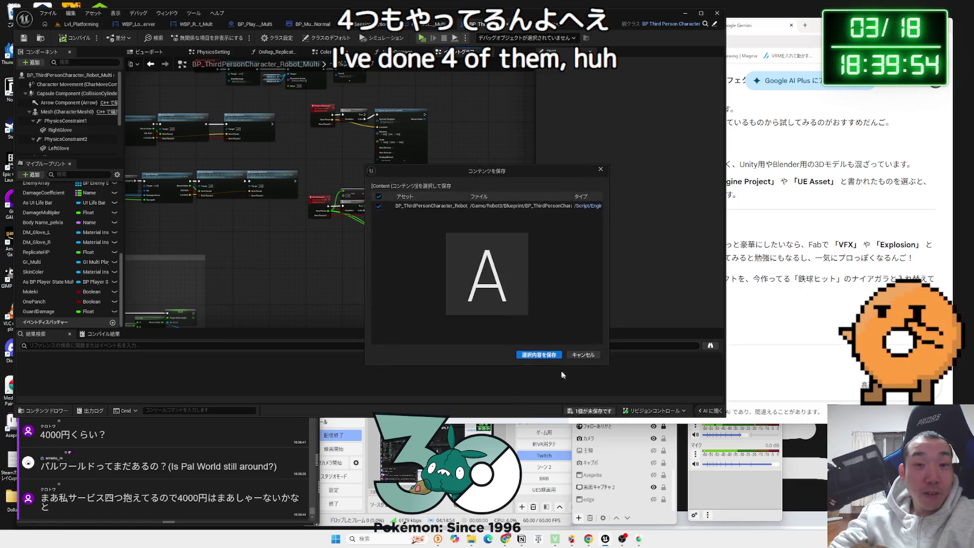
pyautogui.click(539, 358)
# Move the AttackSound node group and duplicate the Play Sound at Location node
pyautogui.moveTo(278, 168); pyautogui.dragTo(498, 258)
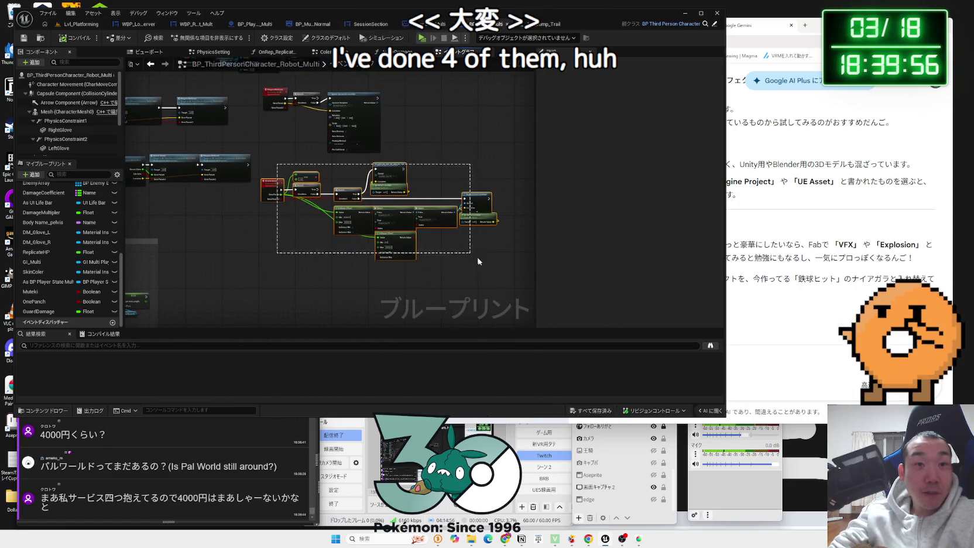
pyautogui.moveTo(376, 186)
pyautogui.mouseDown()
pyautogui.moveTo(382, 181)
pyautogui.moveTo(398, 221)
pyautogui.mouseUp()
pyautogui.click(286, 162)
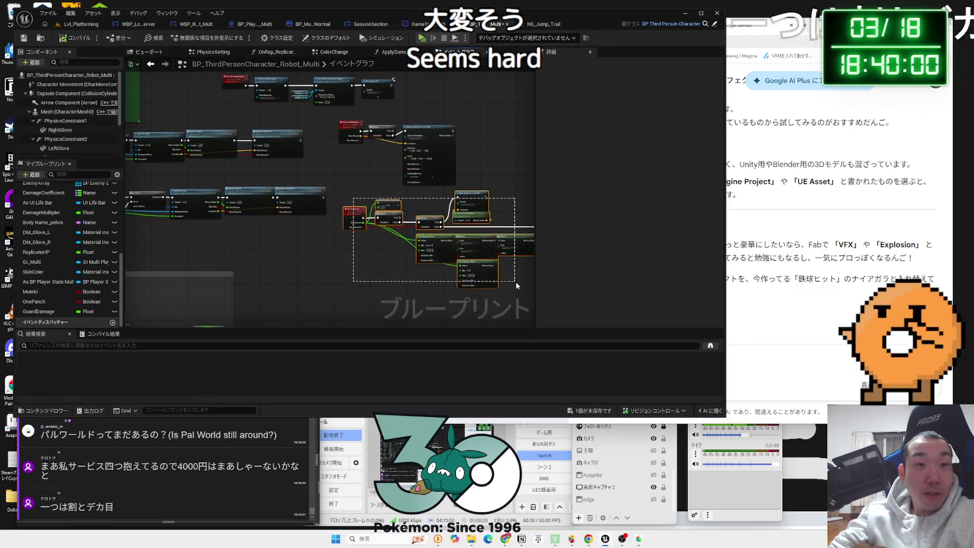
pyautogui.moveTo(516, 281); pyautogui.dragTo(516, 281)
pyautogui.hotkey('ctrl', 'c')
pyautogui.hotkey('ctrl', 'v')
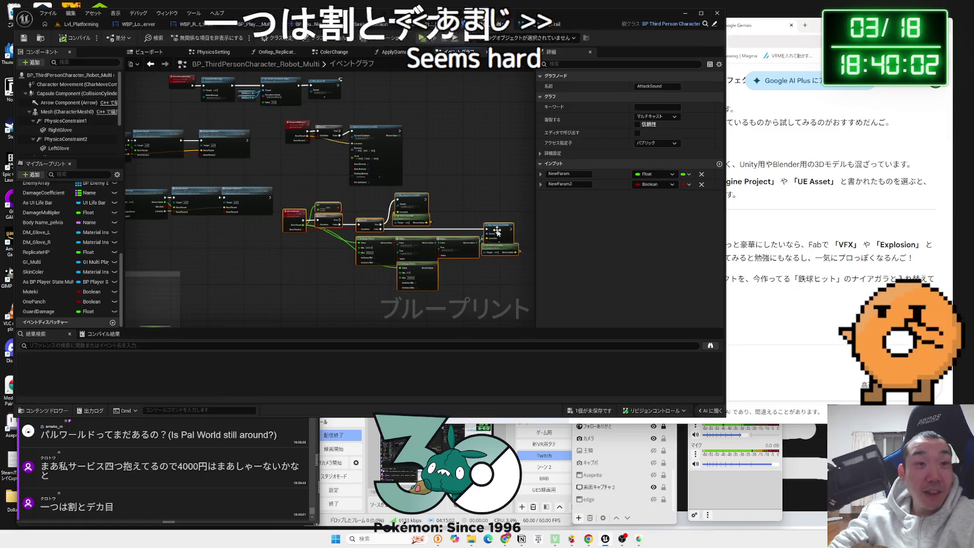
# Bring the second Play Sound at Location node into view and save the blueprint
pyautogui.moveTo(262, 237); pyautogui.dragTo(348, 241)
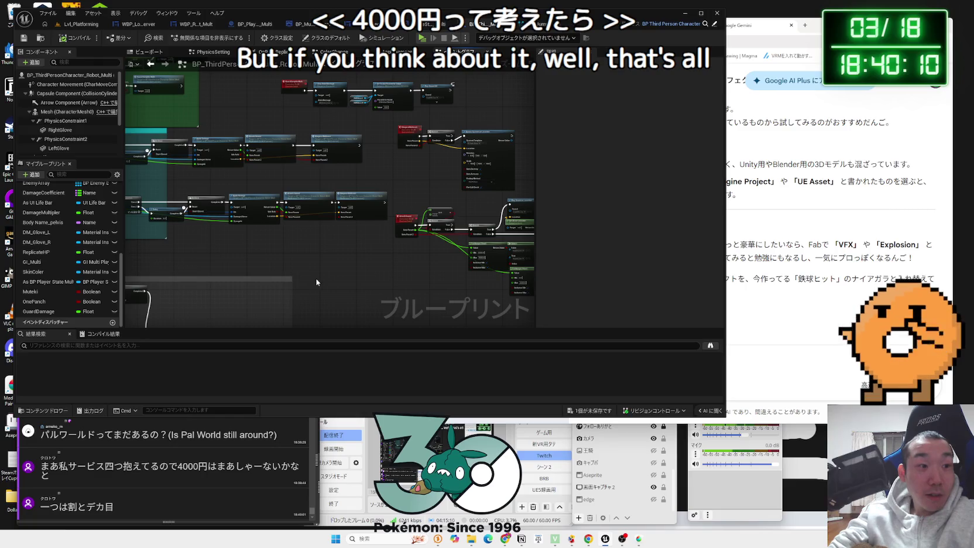
pyautogui.scroll(4, 277, 293)
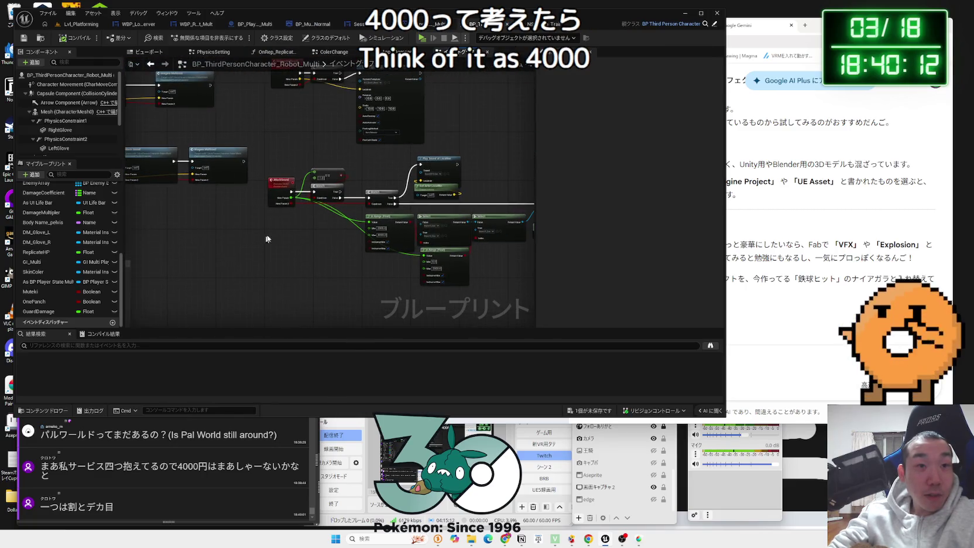
pyautogui.moveTo(266, 239)
pyautogui.mouseDown()
pyautogui.moveTo(530, 275)
pyautogui.moveTo(487, 283)
pyautogui.mouseUp()
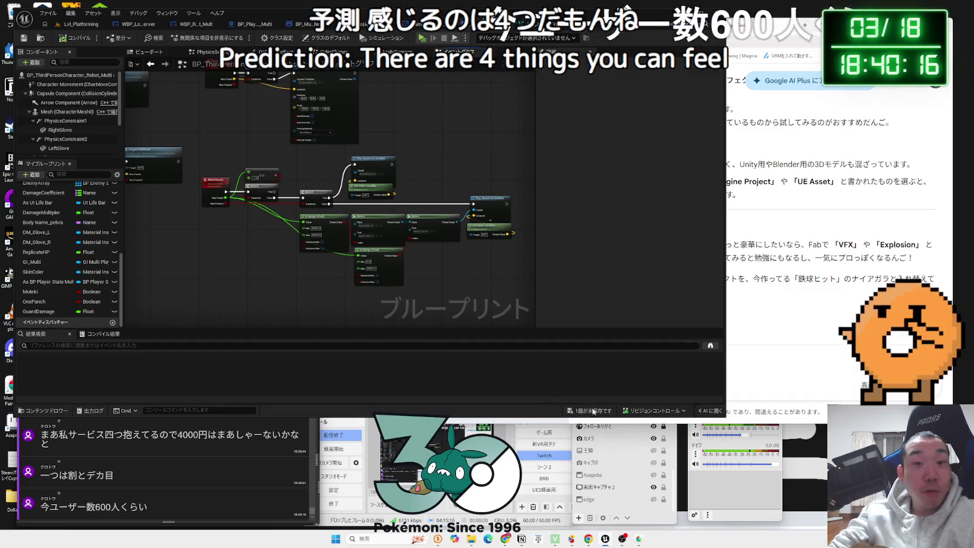
pyautogui.hotkey('ctrl', 'shift', 's')
pyautogui.click(530, 355)
# Place the Niagara Multicast node beside the Attack Sound event and bring up the save prompt
pyautogui.moveTo(264, 288)
pyautogui.mouseDown()
pyautogui.moveTo(298, 253)
pyautogui.moveTo(443, 268)
pyautogui.mouseUp()
pyautogui.moveTo(398, 200); pyautogui.dragTo(258, 195)
pyautogui.click(300, 204)
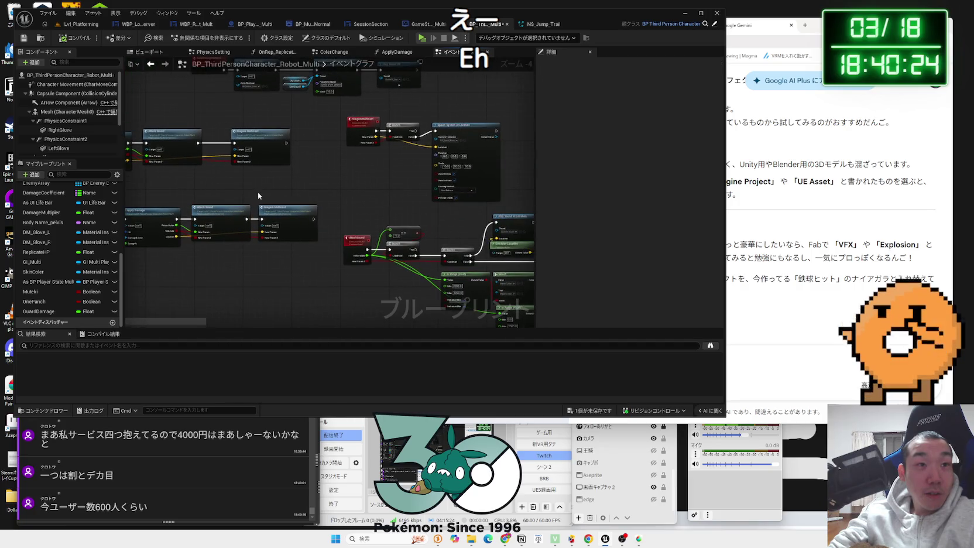
pyautogui.moveTo(255, 149); pyautogui.dragTo(236, 148)
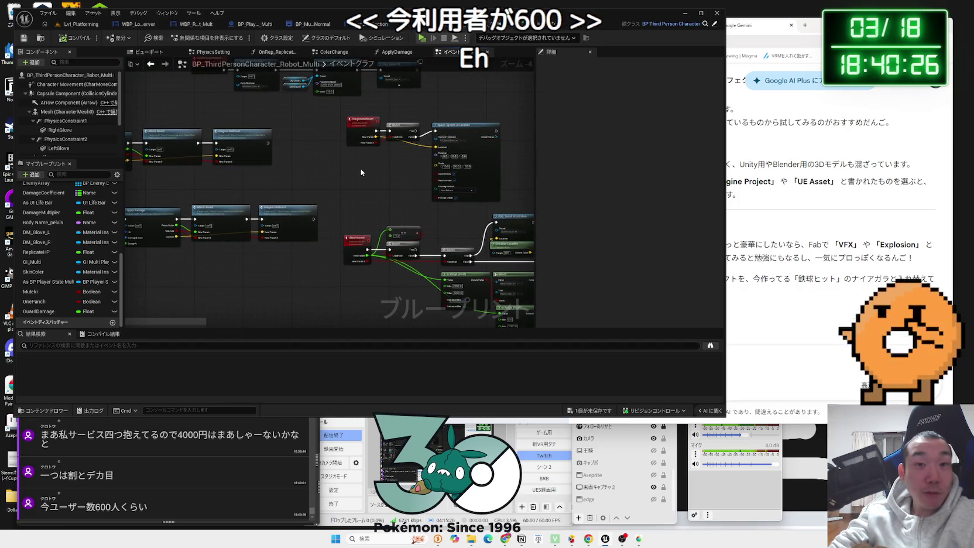
pyautogui.click(590, 413)
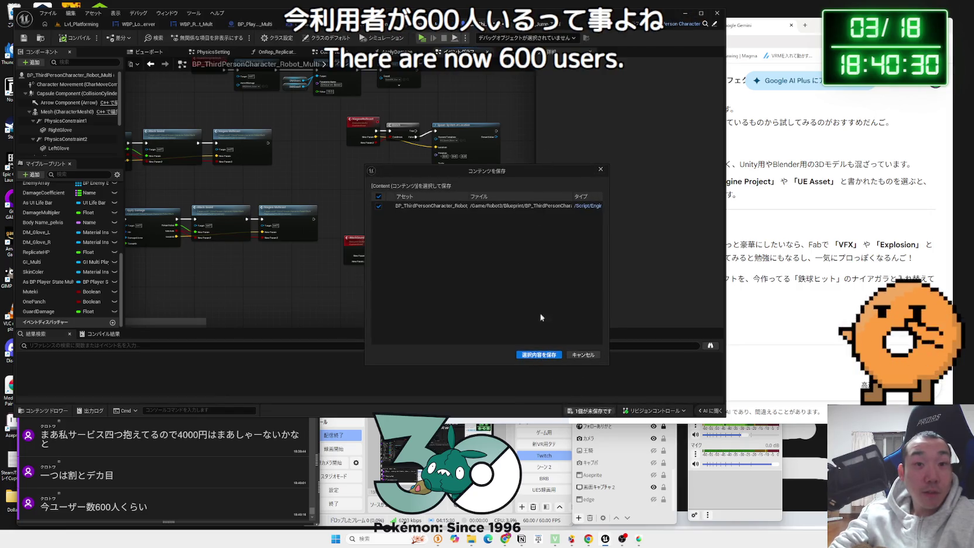
# Save the character blueprint and close the NS_Jump_Trail Niagara system
pyautogui.click(539, 355)
pyautogui.click(616, 27)
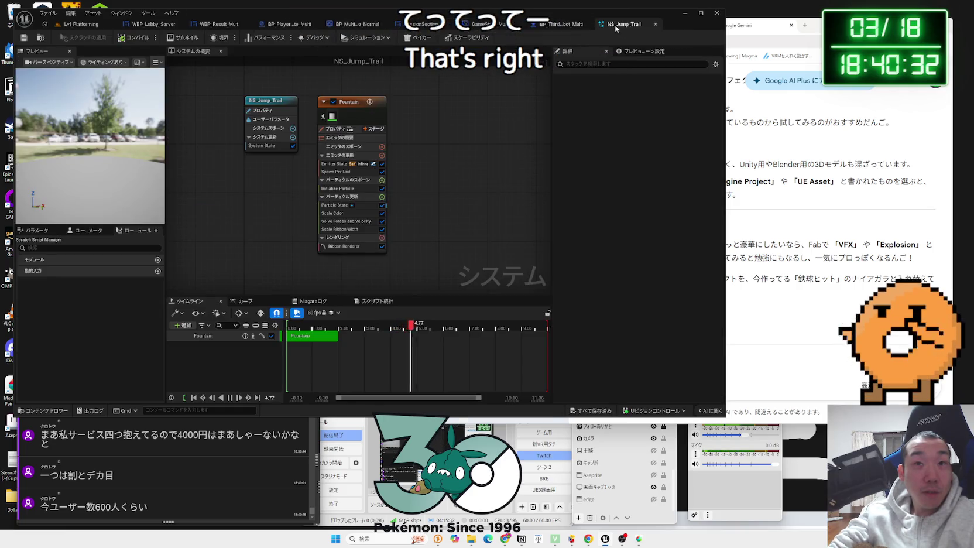
pyautogui.click(656, 26)
# Return to Lvl_Platforming with NS_Jump_Trail shown in the VFX folder, then bring OBS forward
pyautogui.click(82, 24)
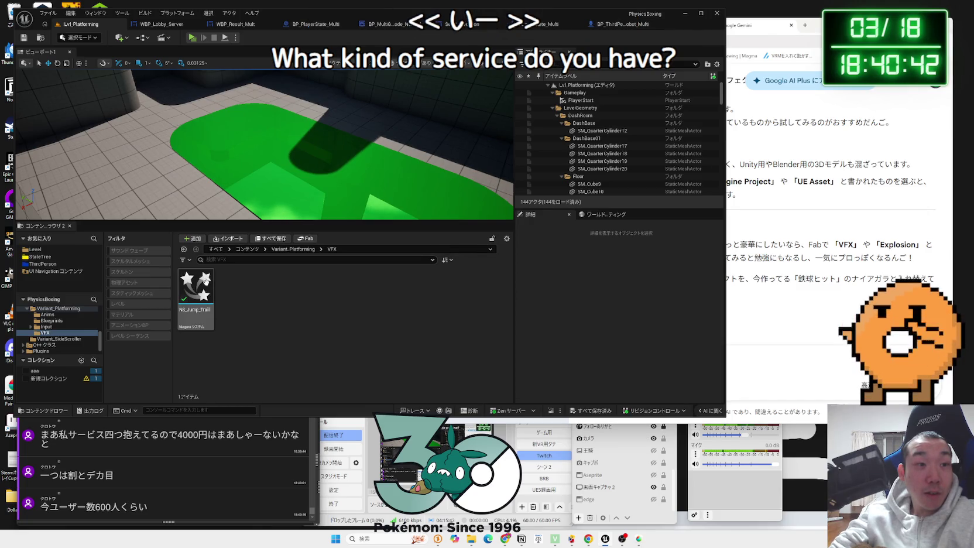
pyautogui.moveTo(206, 282)
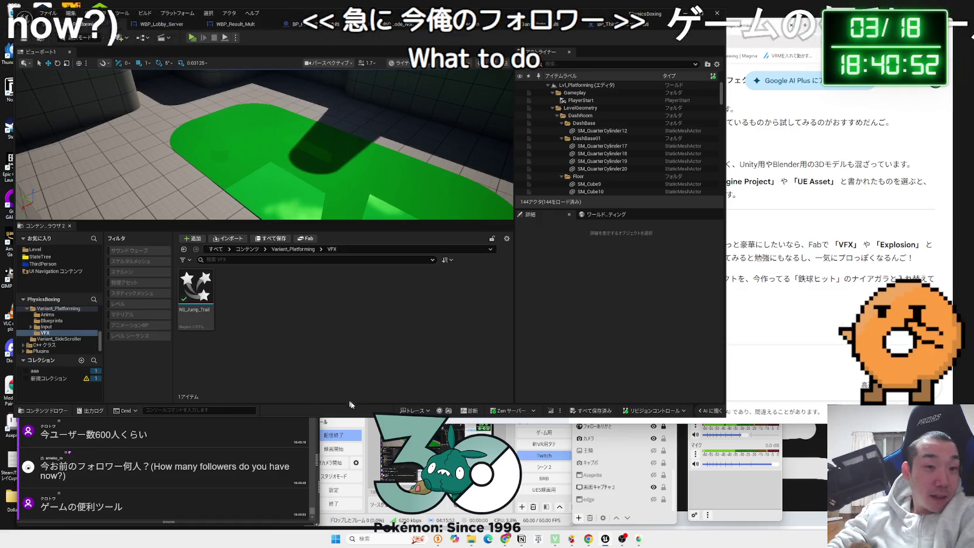
pyautogui.click(456, 420)
# Realign the OBS source and audio mixer panels, then bring Unreal back to the front
pyautogui.moveTo(456, 405); pyautogui.dragTo(451, 407)
pyautogui.moveTo(593, 403); pyautogui.dragTo(589, 407)
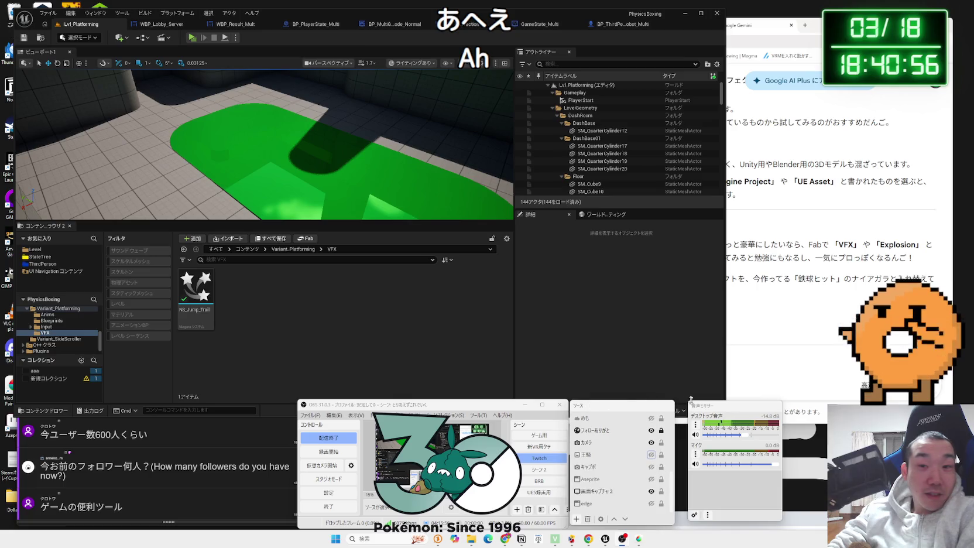
pyautogui.moveTo(691, 399); pyautogui.dragTo(693, 407)
pyautogui.click(404, 355)
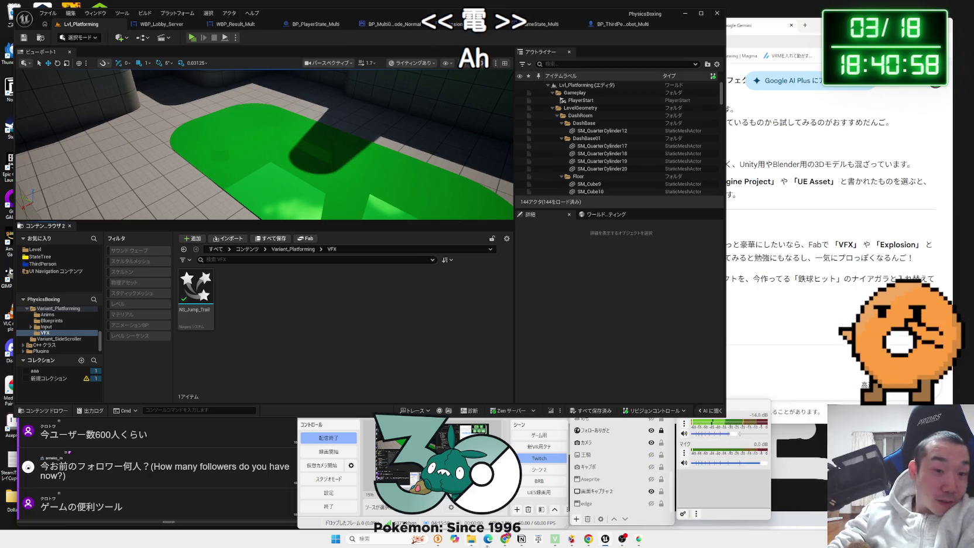
# Check the Twitch channel's 142 follower count, then return to the Gemini chat
pyautogui.click(505, 539)
pyautogui.click(454, 24)
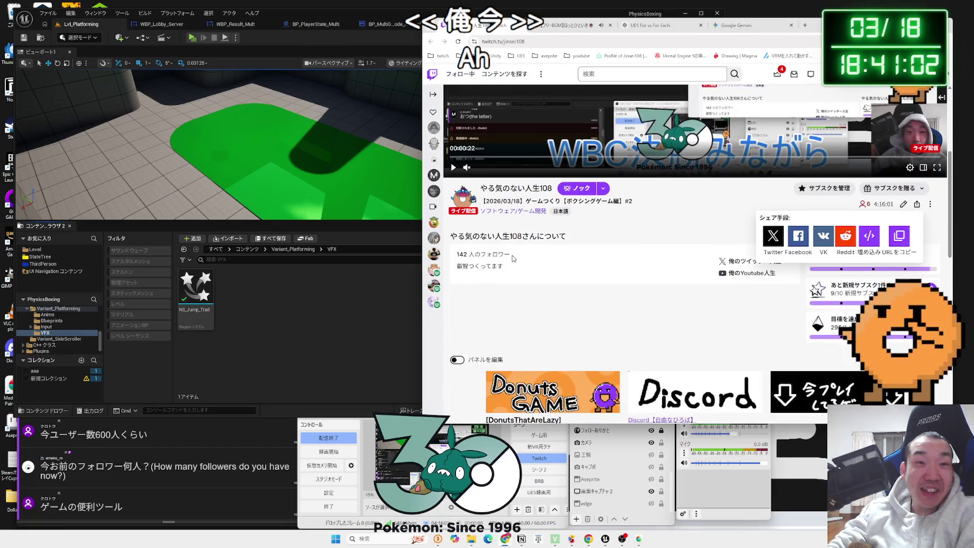
pyautogui.click(513, 258)
pyautogui.scroll(1, 618, 284)
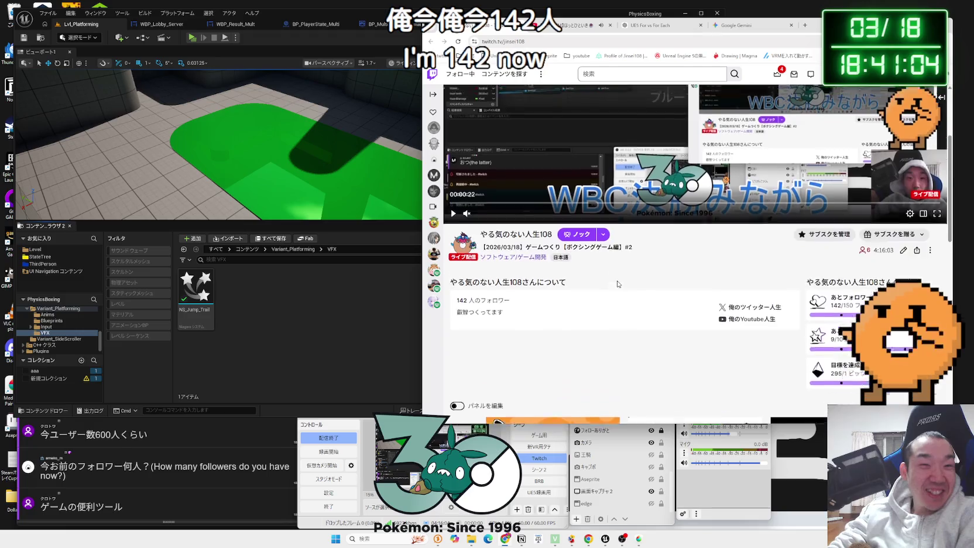
pyautogui.click(755, 25)
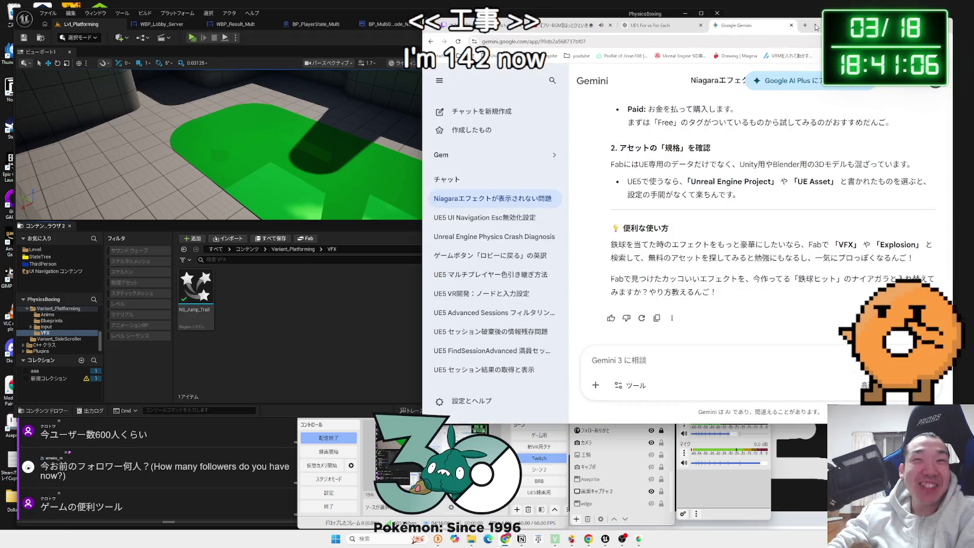
# Reread Gemini's answer on free versus paid Fab VFX assets, then return to Unreal
pyautogui.click(817, 26)
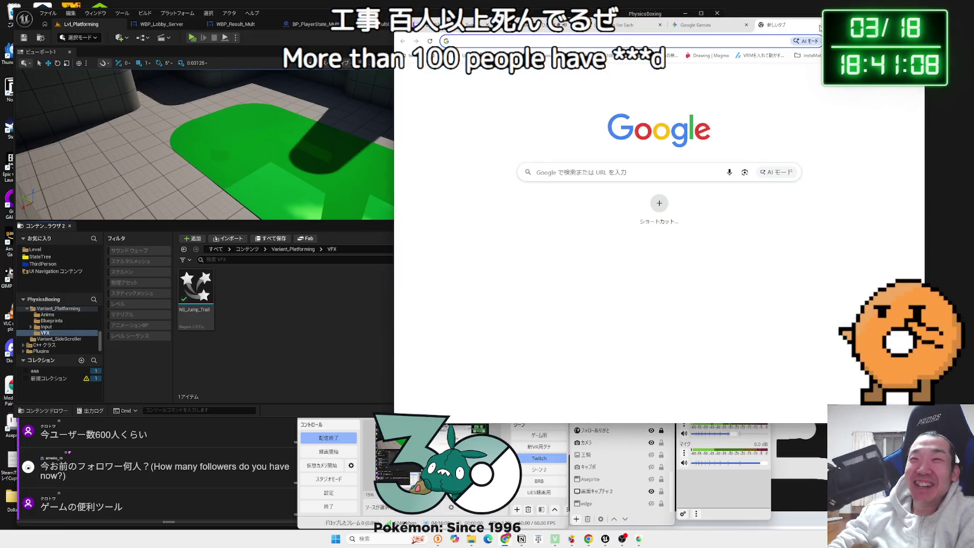
pyautogui.hotkey('ctrl', 'w')
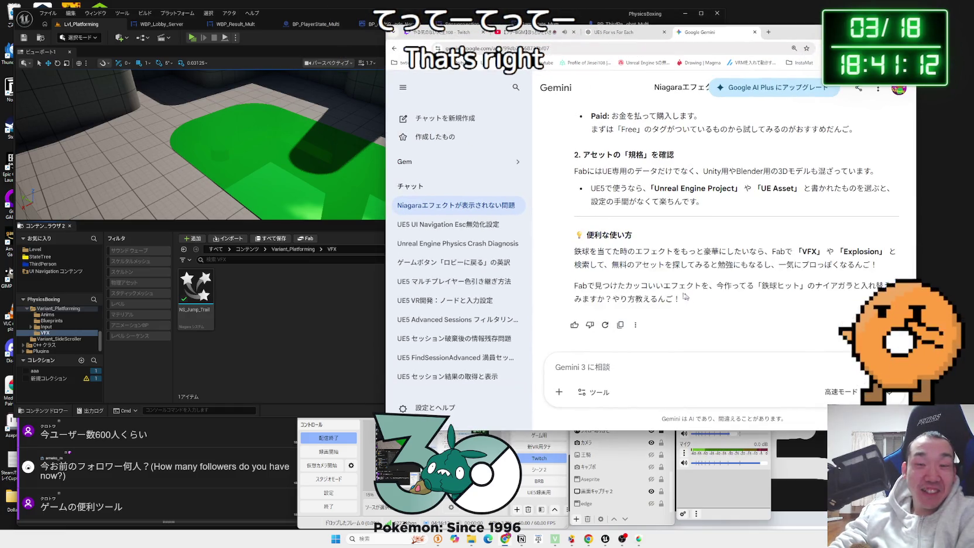
pyautogui.moveTo(603, 253); pyautogui.dragTo(717, 287)
pyautogui.click(701, 298)
pyautogui.moveTo(577, 249); pyautogui.dragTo(802, 300)
pyautogui.click(602, 253)
pyautogui.scroll(4, 653, 253)
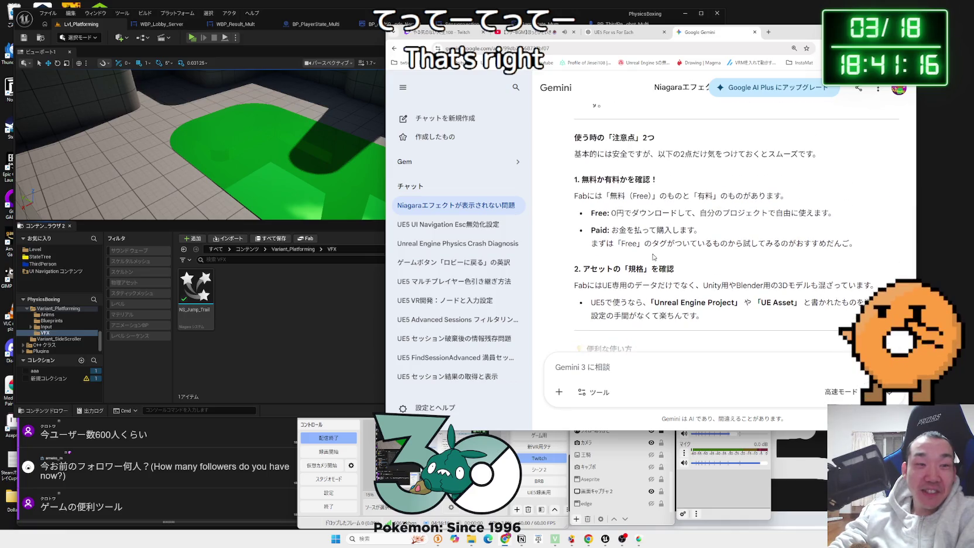
pyautogui.scroll(-4, 653, 253)
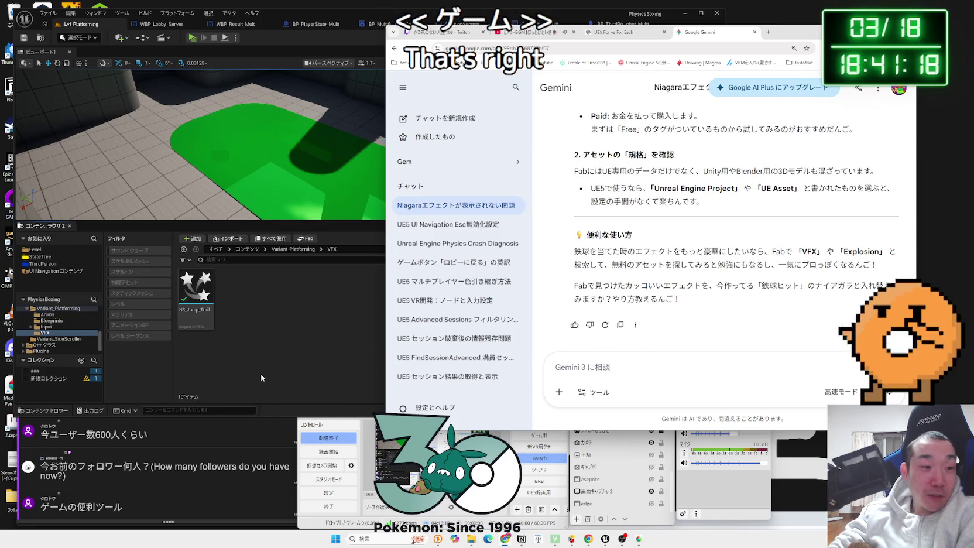
pyautogui.click(260, 378)
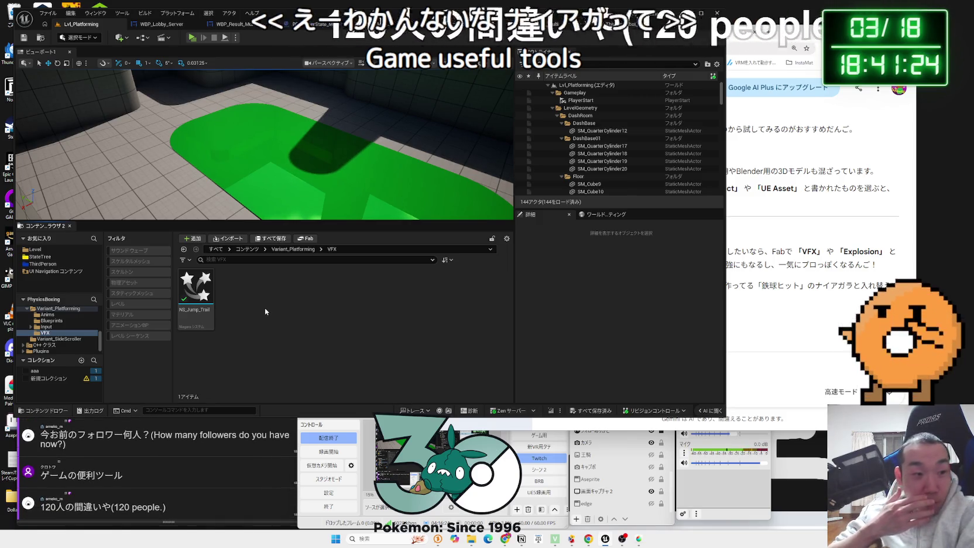
# Reopen NS_Jump_Trail to inspect its Fountain emitter, then search マスターデュエル from a chat comment
pyautogui.doubleClick(196, 290)
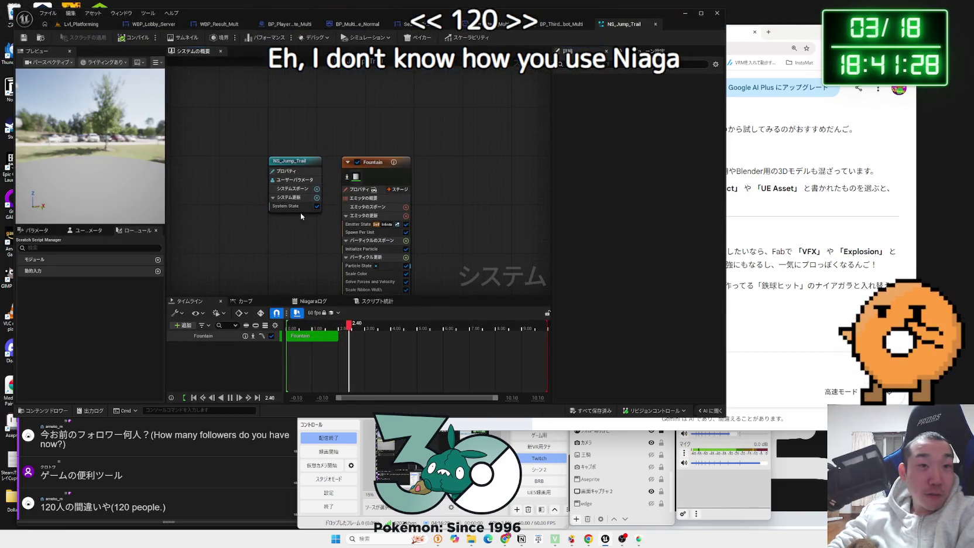
pyautogui.click(371, 112)
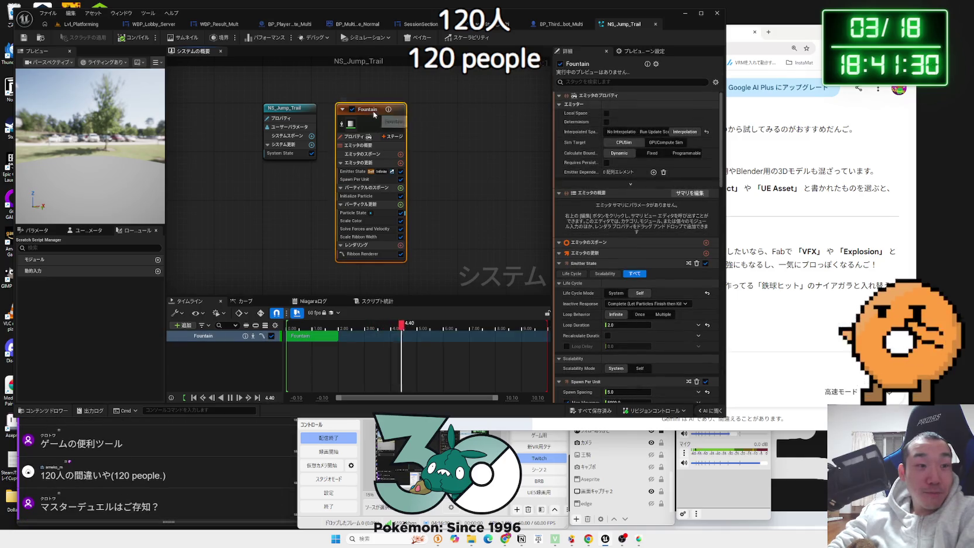
pyautogui.click(297, 235)
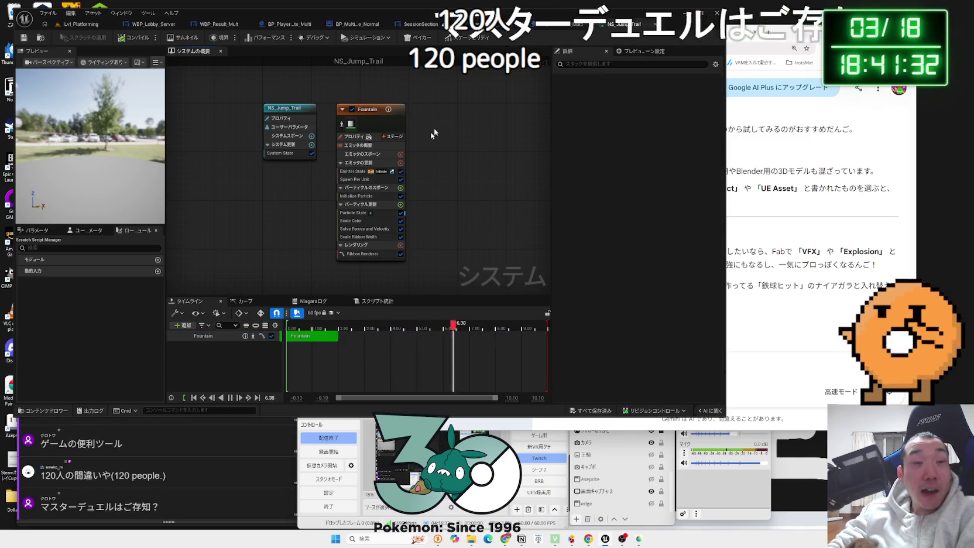
pyautogui.click(121, 504)
pyautogui.moveTo(115, 507); pyautogui.dragTo(41, 507)
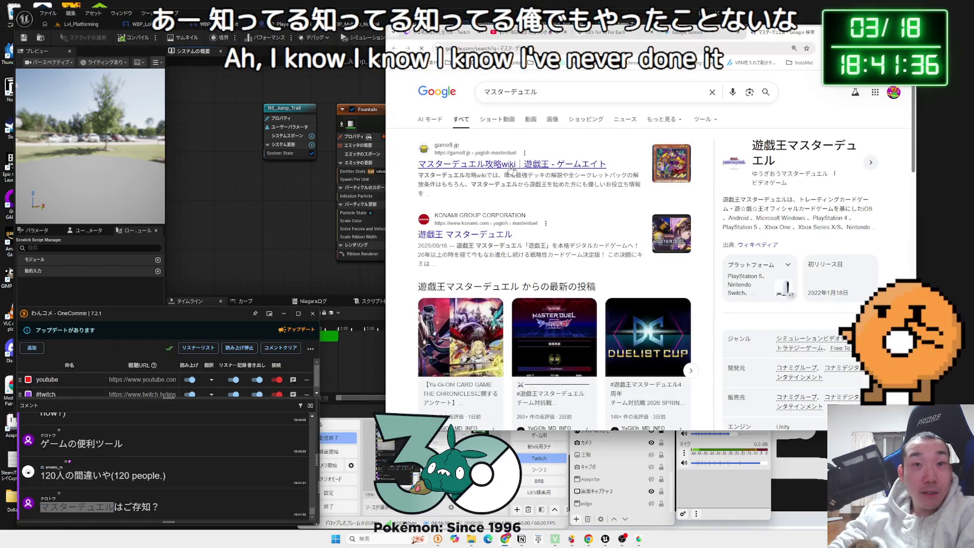
# Browse the マスターデュエル results and run the related search マスターデュエル 最強
pyautogui.scroll(-5, 476, 214)
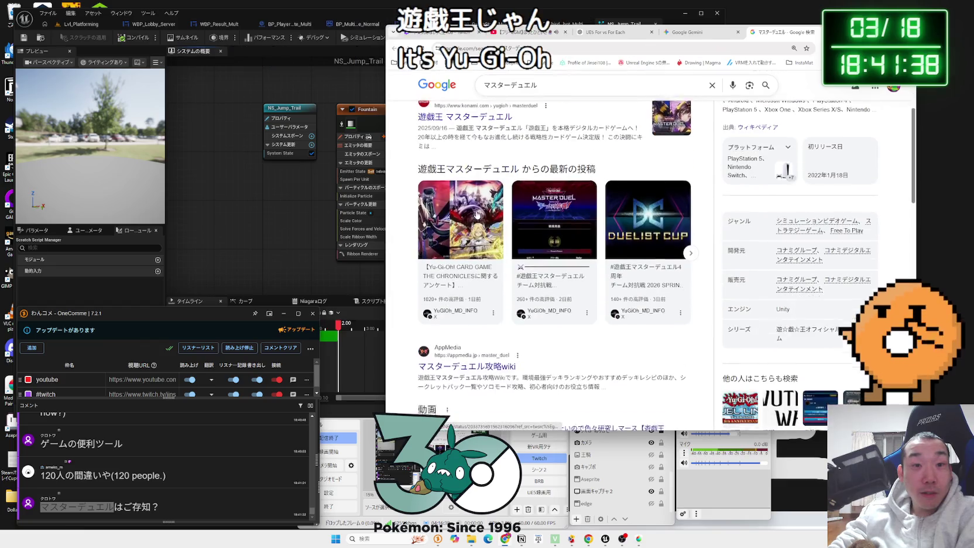
pyautogui.scroll(5, 514, 233)
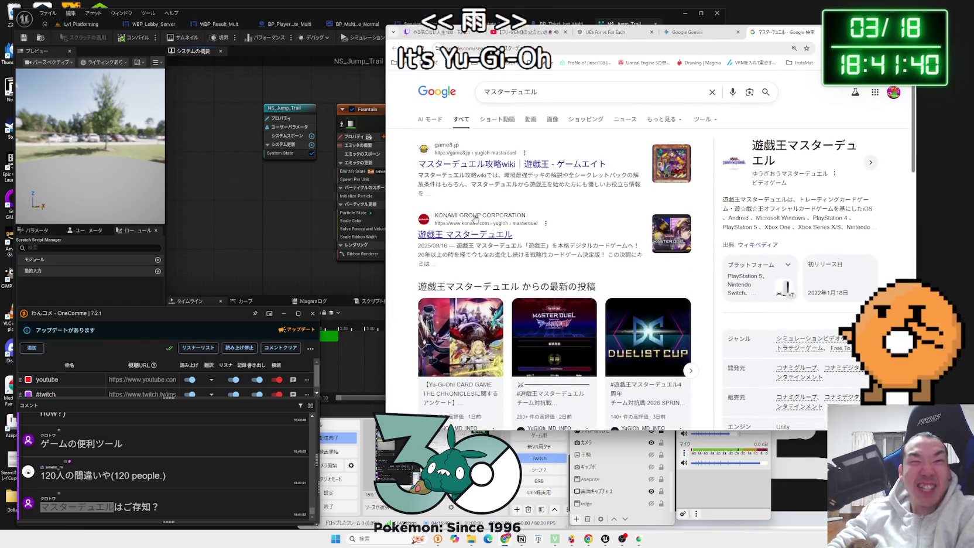
pyautogui.scroll(-2, 514, 233)
pyautogui.scroll(-10, 514, 233)
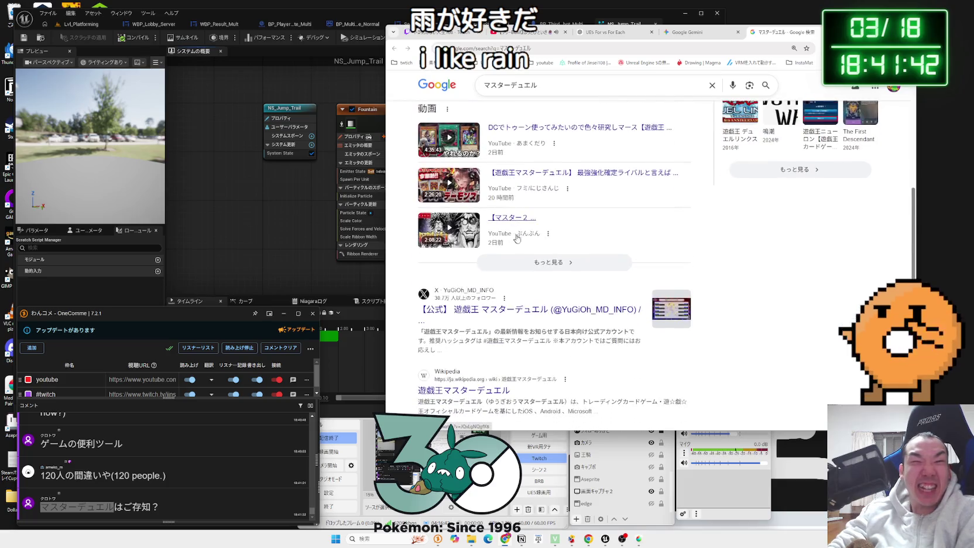
pyautogui.scroll(-5, 505, 242)
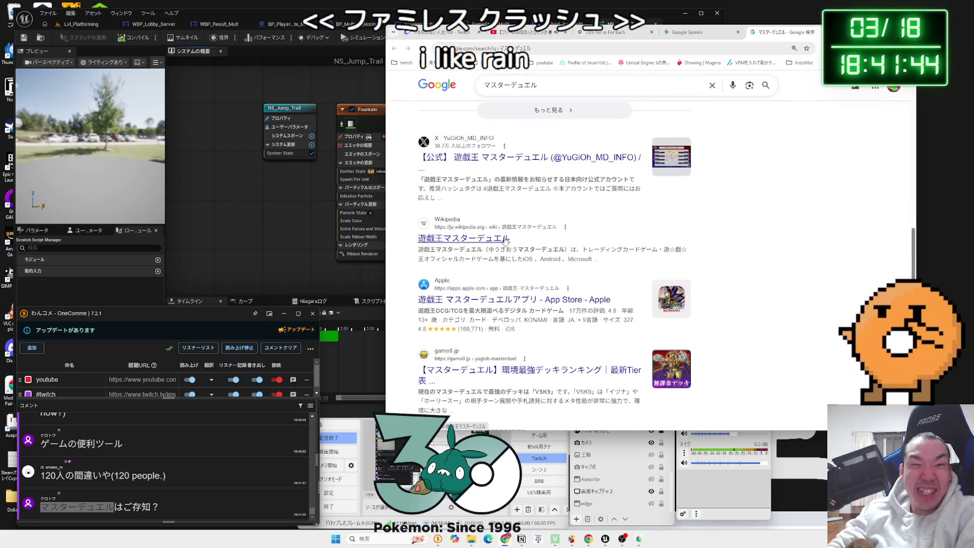
pyautogui.scroll(-4, 509, 261)
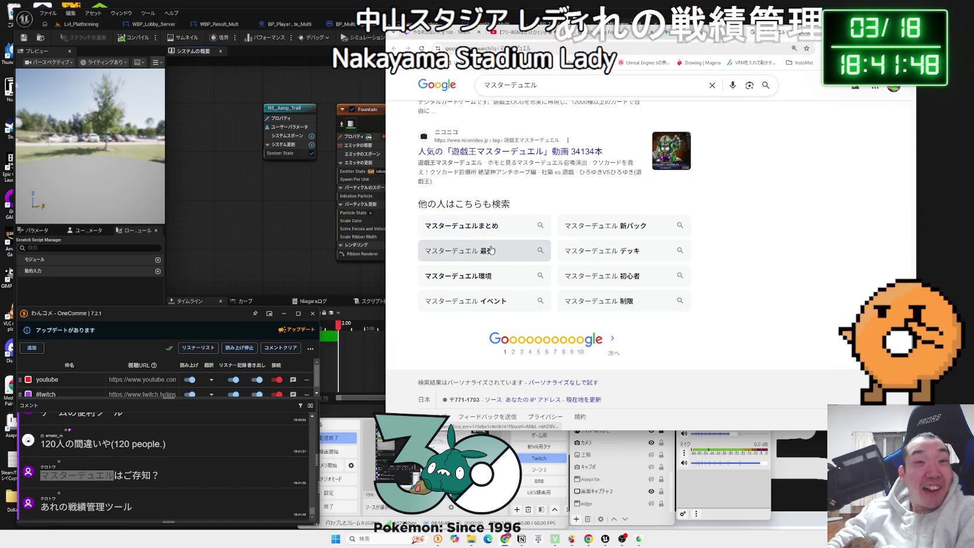
pyautogui.click(492, 249)
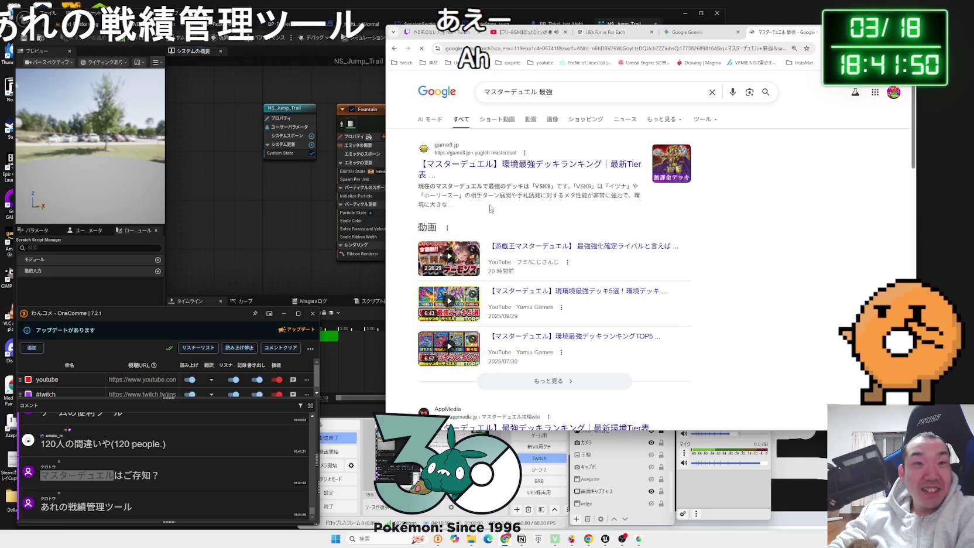
# Change the query to マスターデュエル ツール and look at the Untapped.gg result
pyautogui.click(568, 94)
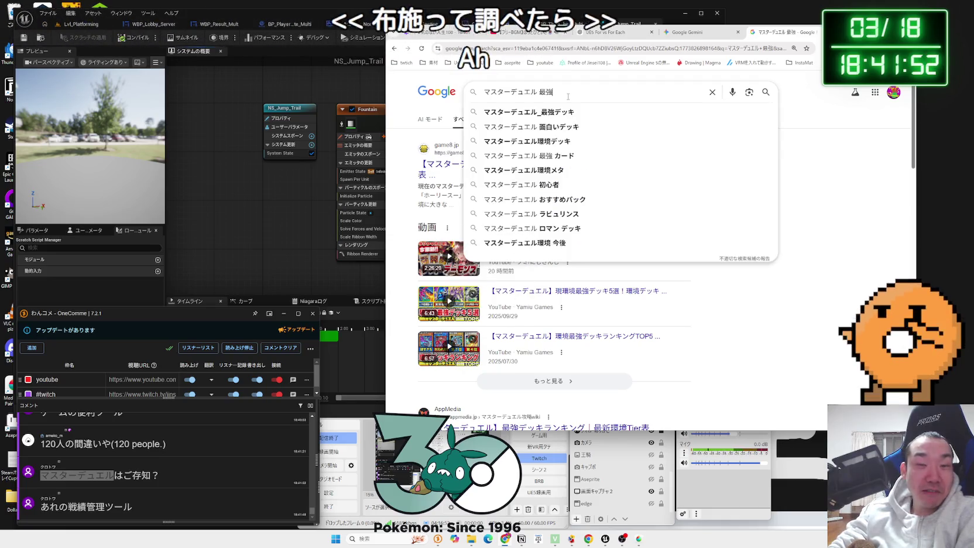
pyautogui.press('BackSpace')
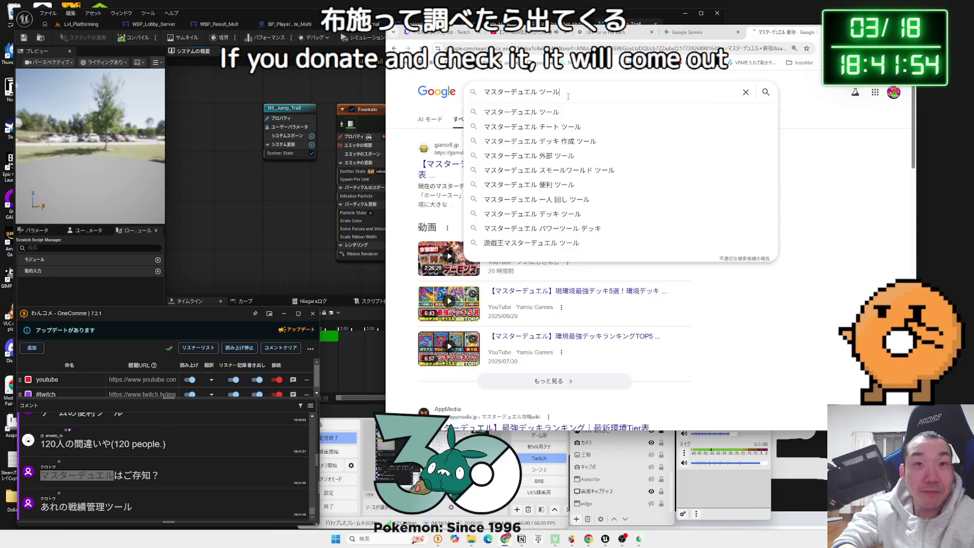
pyautogui.press('Return')
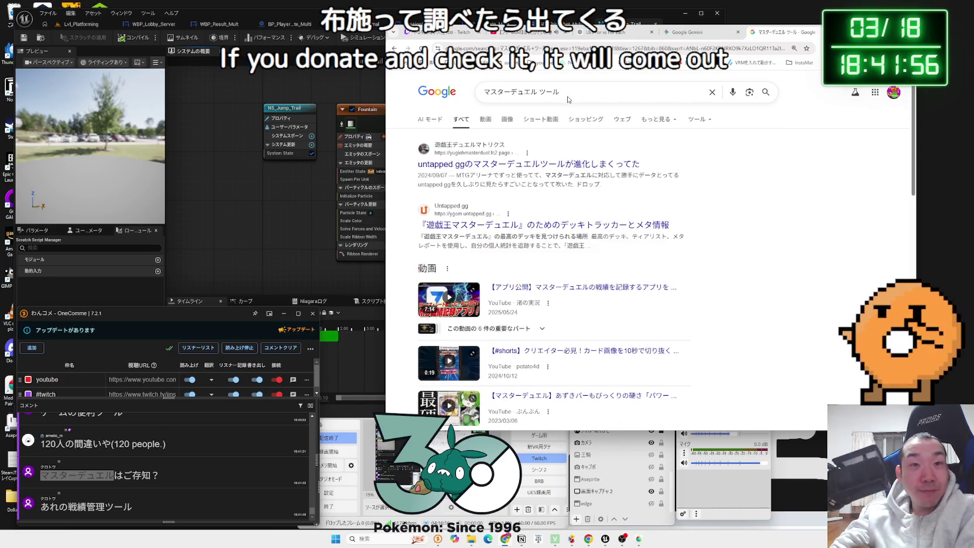
pyautogui.scroll(-1, 713, 199)
pyautogui.doubleClick(721, 191)
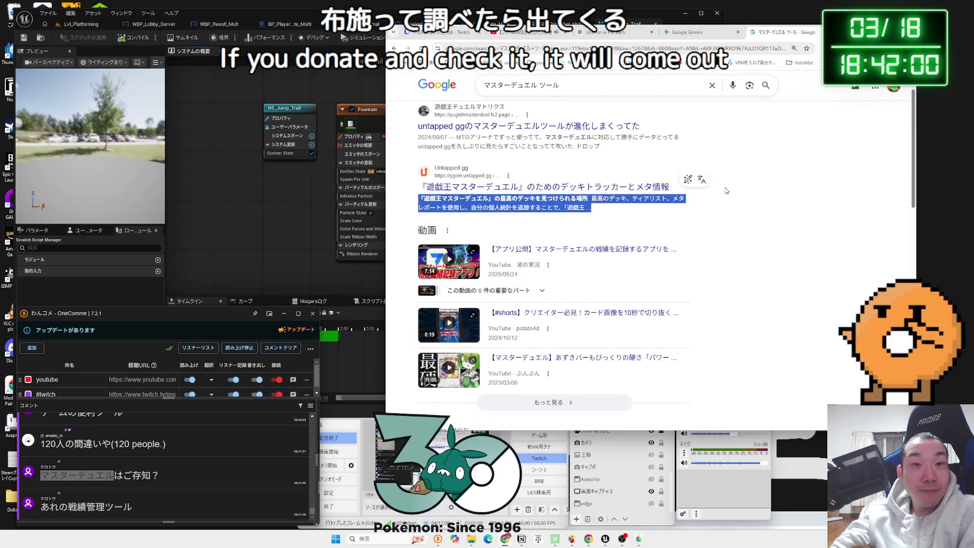
pyautogui.click(724, 191)
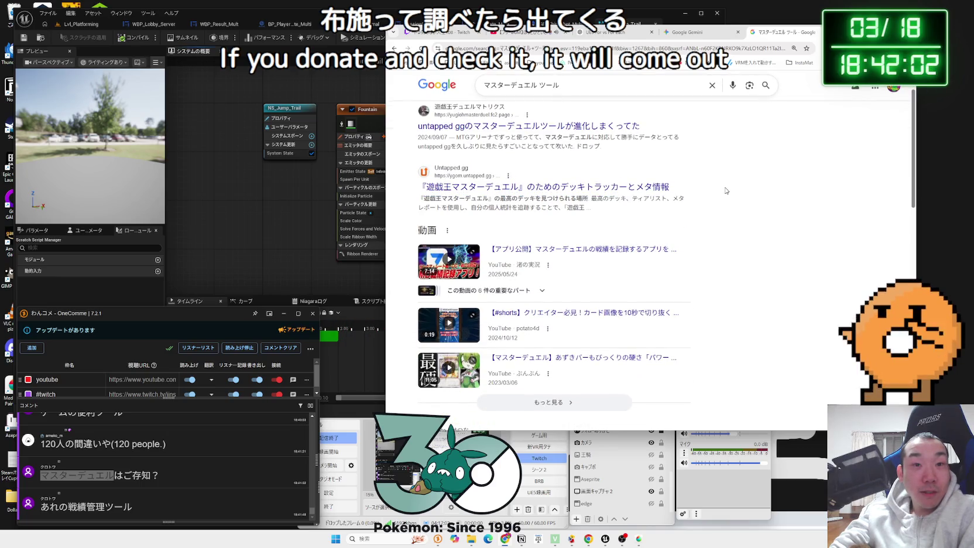
# Scroll further and run the related search マスターデュエル 戦績管理
pyautogui.scroll(-2, 726, 191)
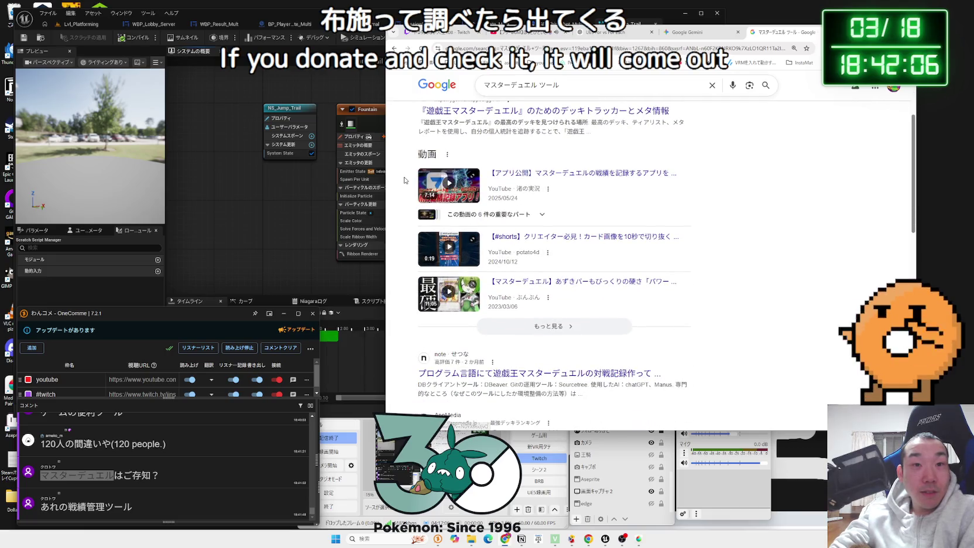
pyautogui.scroll(-3, 704, 203)
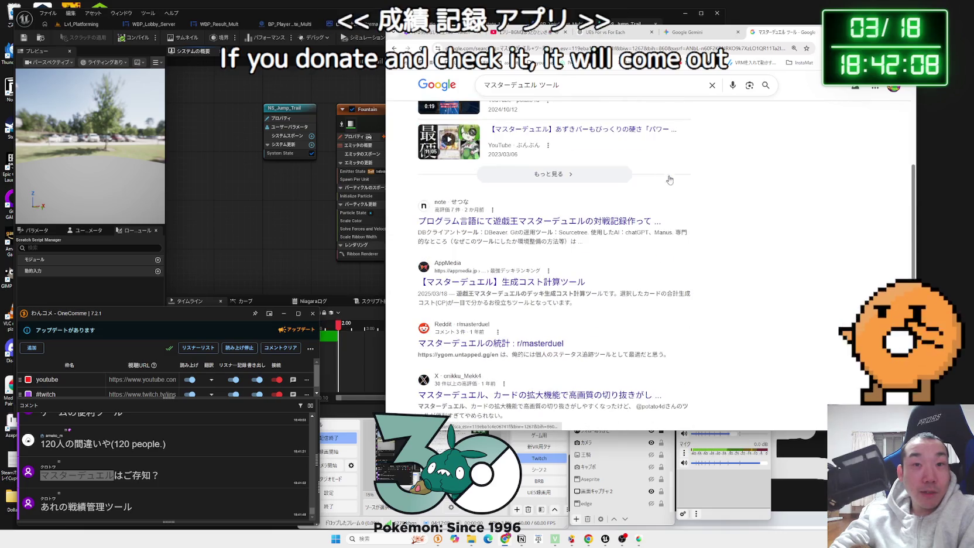
pyautogui.scroll(-2, 704, 202)
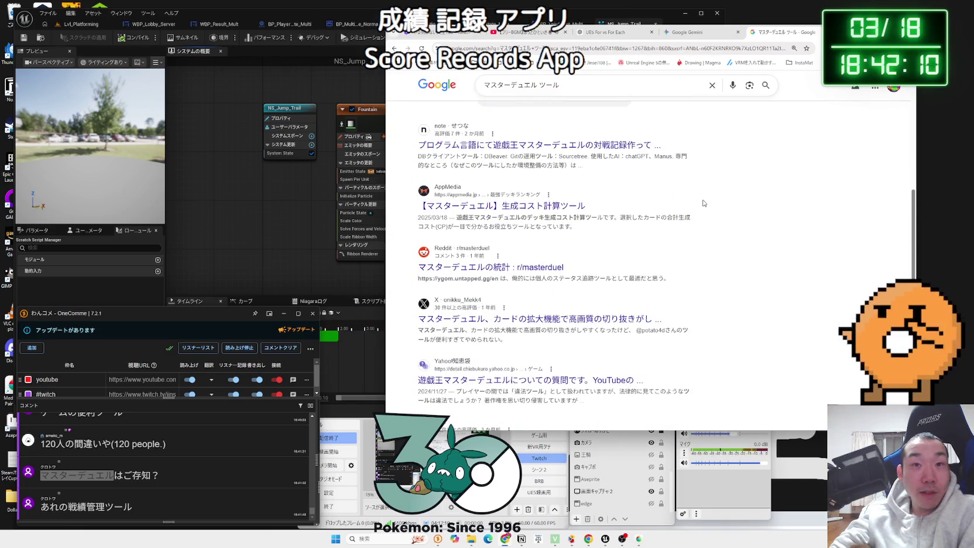
pyautogui.scroll(-2, 726, 229)
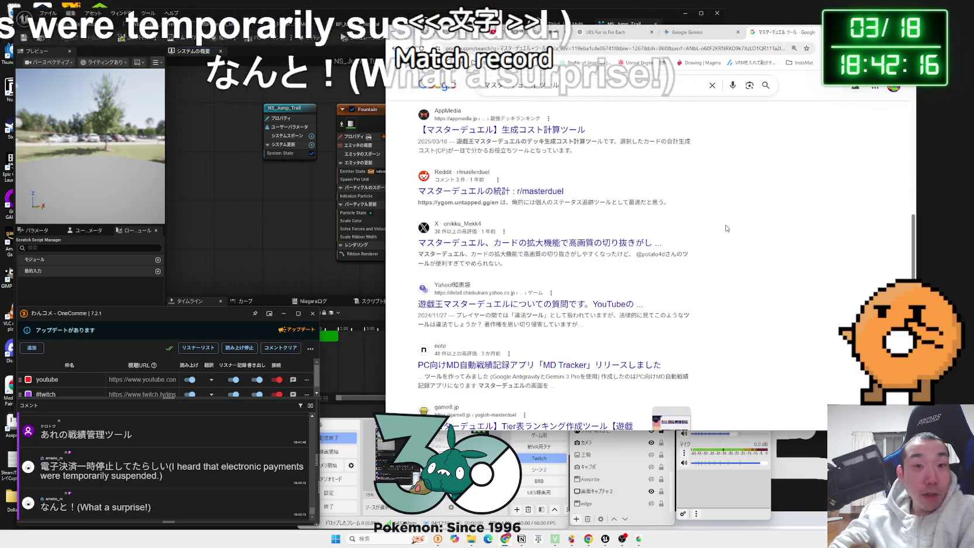
pyautogui.scroll(-3, 726, 228)
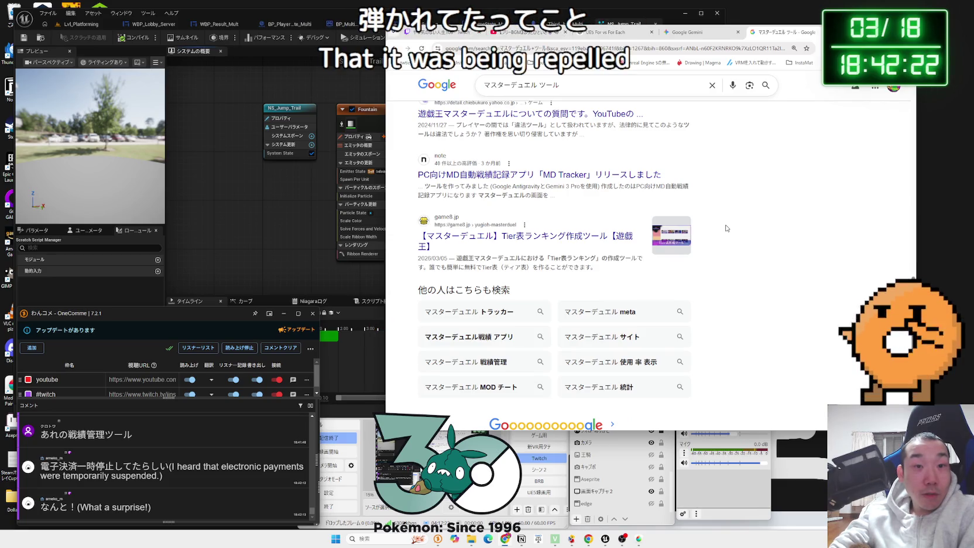
pyautogui.click(465, 360)
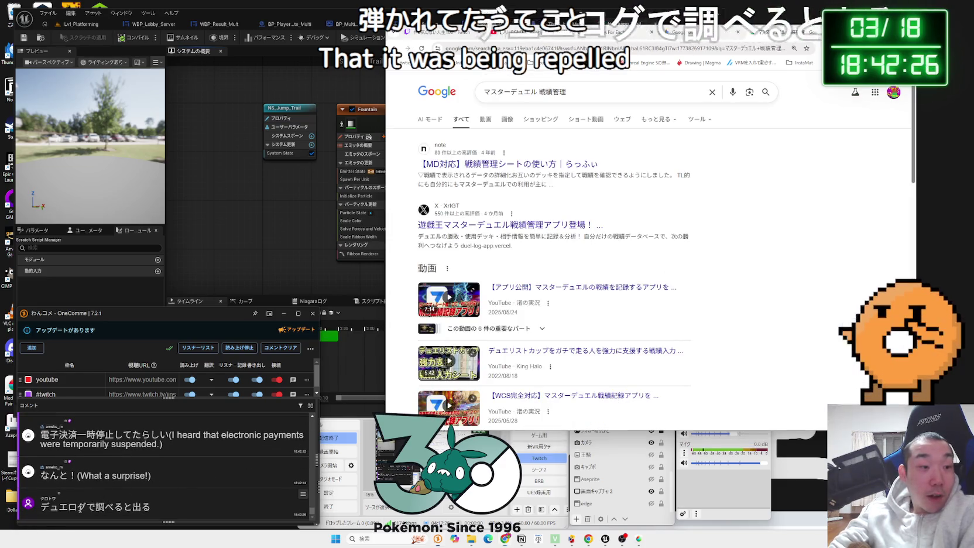
# Search Google for デュエログ from the viewer's comment and scroll to the X post
pyautogui.doubleClick(64, 506)
pyautogui.moveTo(63, 507); pyautogui.dragTo(785, 32)
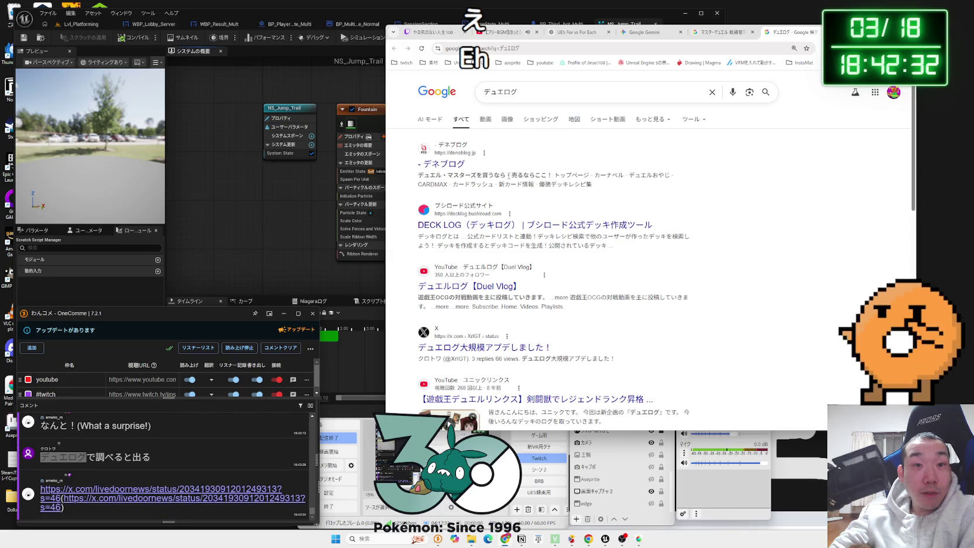
pyautogui.scroll(-2, 509, 176)
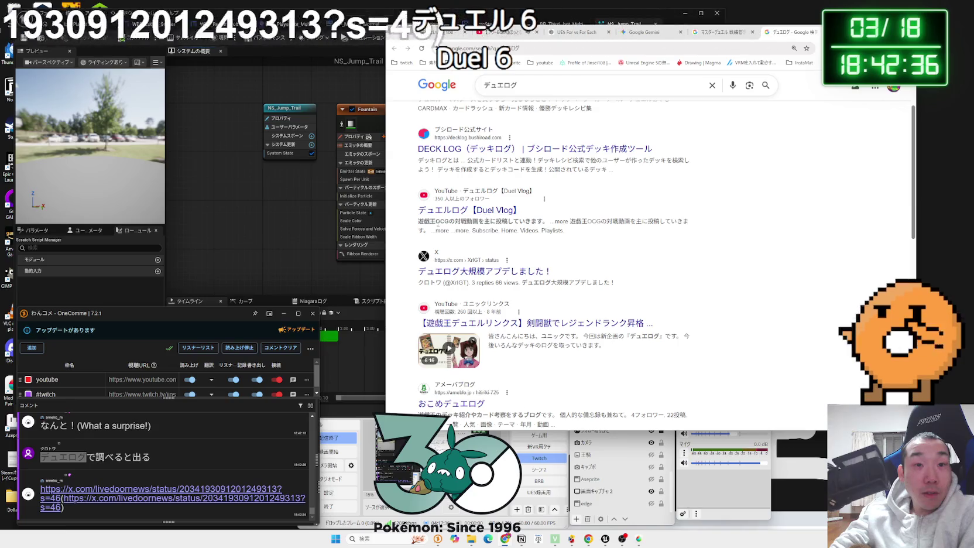
pyautogui.scroll(-2, 411, 223)
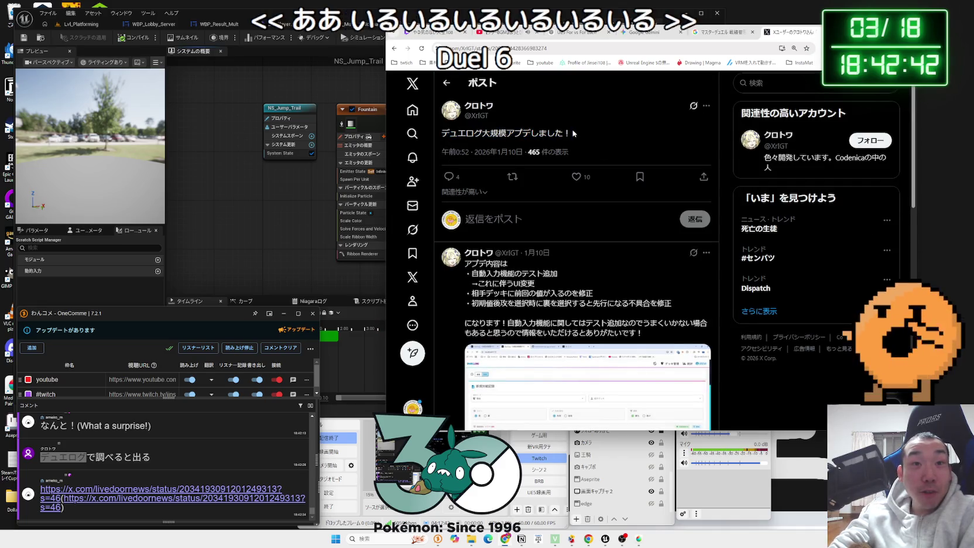
# View the X post's DUELLOG screenshot full-size in a wider window, then open a new tab
pyautogui.scroll(-3, 573, 133)
pyautogui.click(562, 244)
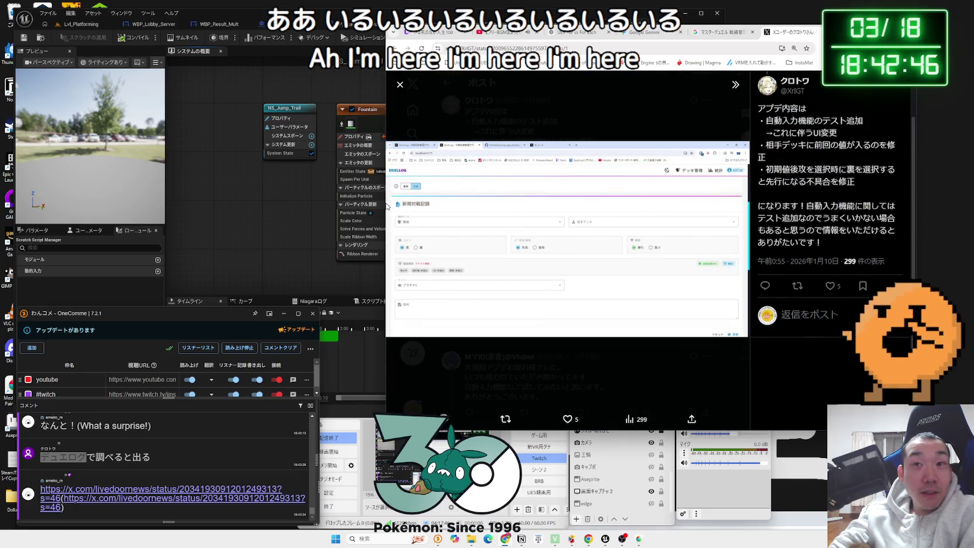
pyautogui.moveTo(386, 202); pyautogui.dragTo(177, 203)
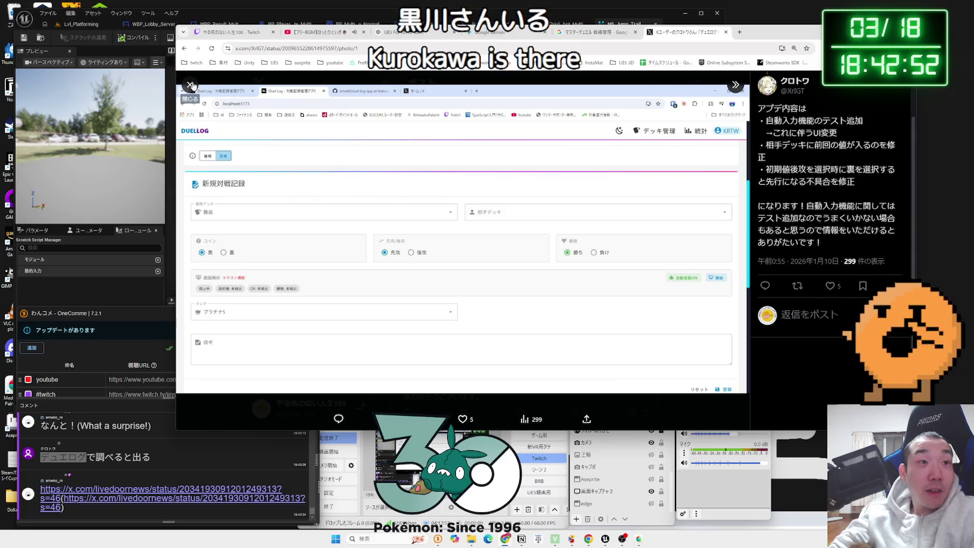
pyautogui.click(190, 85)
pyautogui.click(736, 31)
# Search Google for DUELOG, glancing back at the X post's enlarged screenshot
pyautogui.write('DUE')
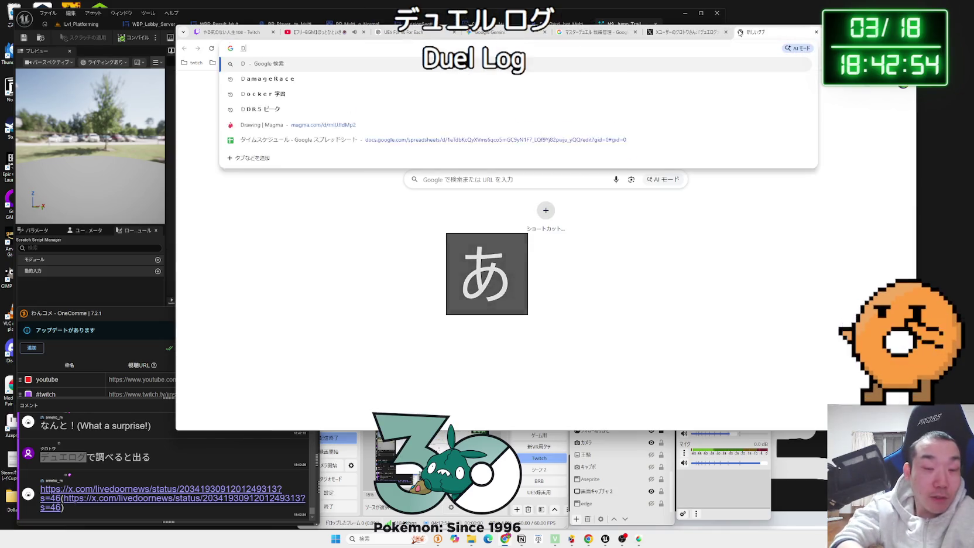
pyautogui.write('g')
pyautogui.press('Return')
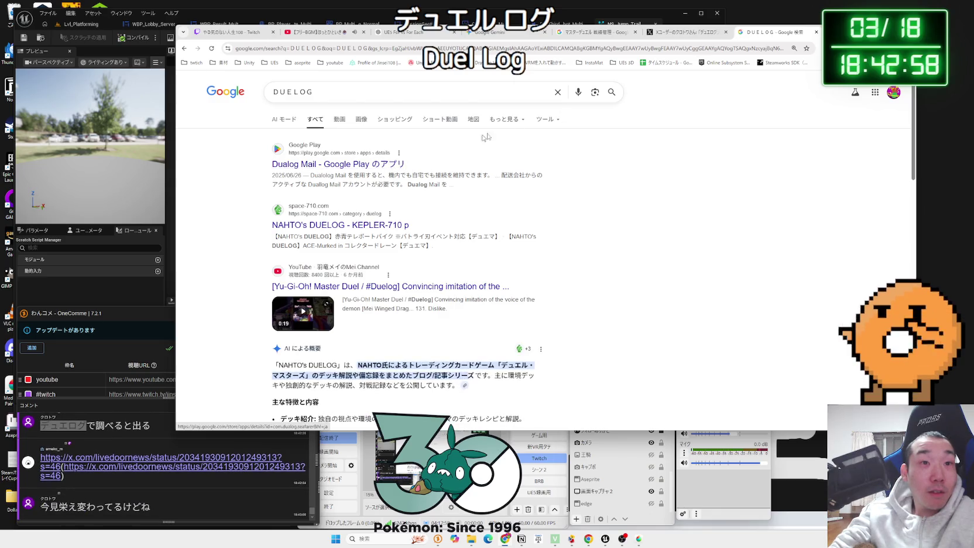
pyautogui.click(666, 36)
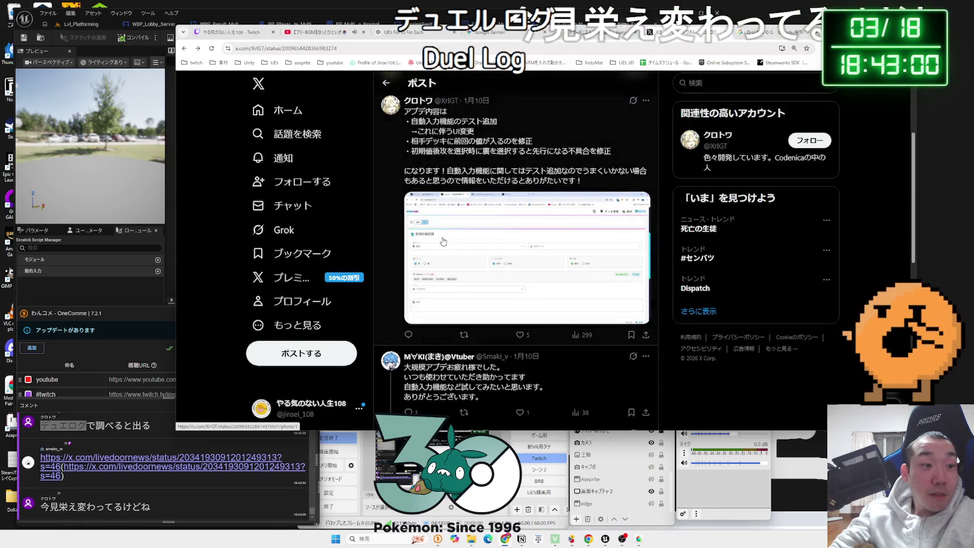
pyautogui.click(444, 241)
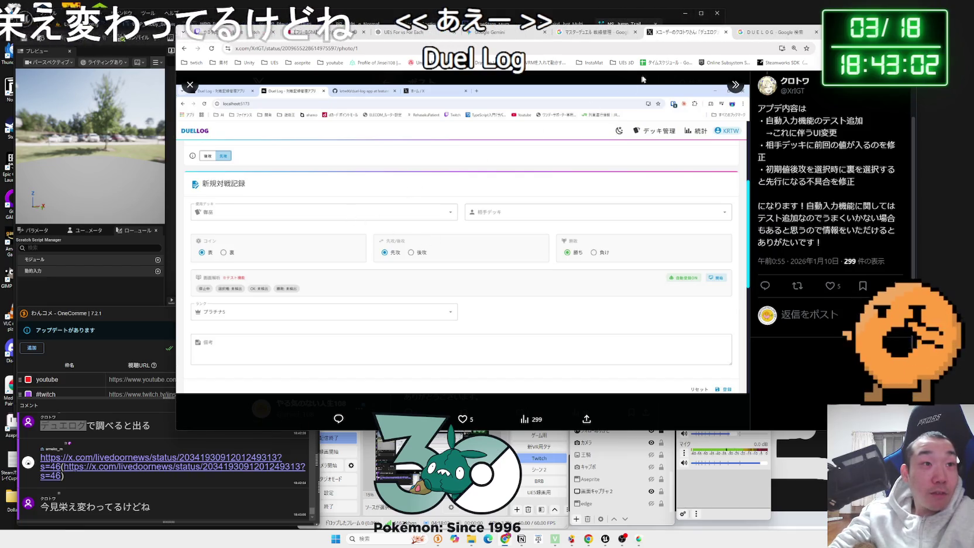
pyautogui.click(772, 32)
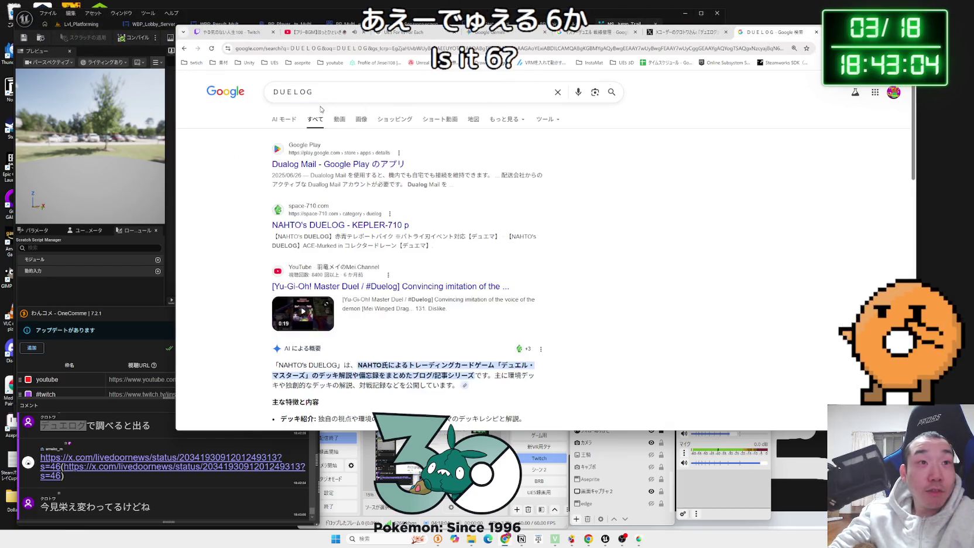
# Correct the search to DUELLOG, open the X launch post, and follow its duel-log-app link
pyautogui.click(299, 92)
pyautogui.write('L')
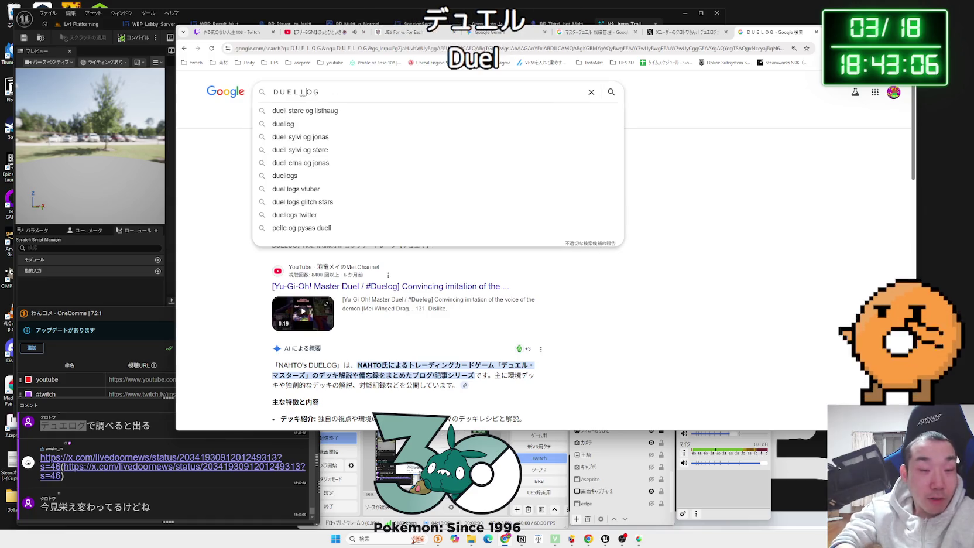
pyautogui.press('Return')
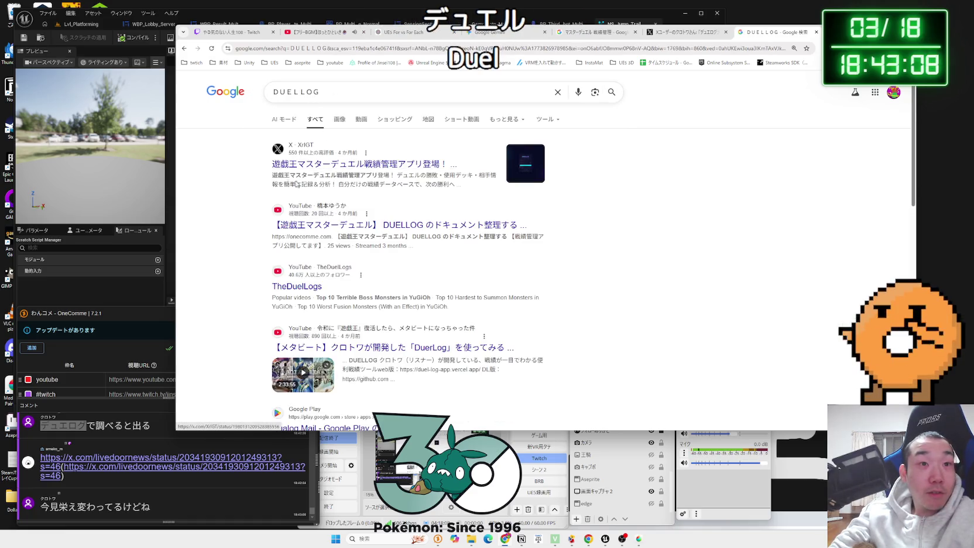
pyautogui.click(335, 166)
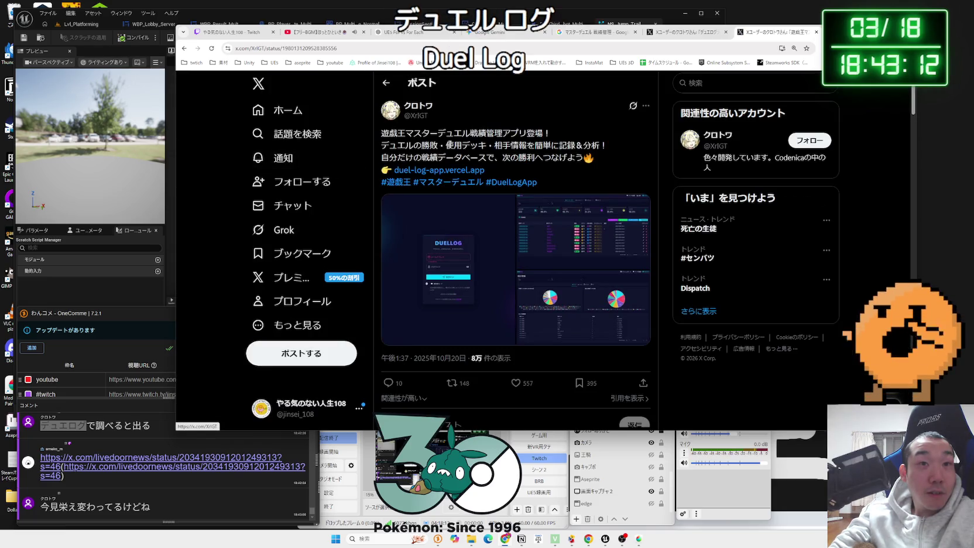
pyautogui.click(488, 151)
pyautogui.click(453, 171)
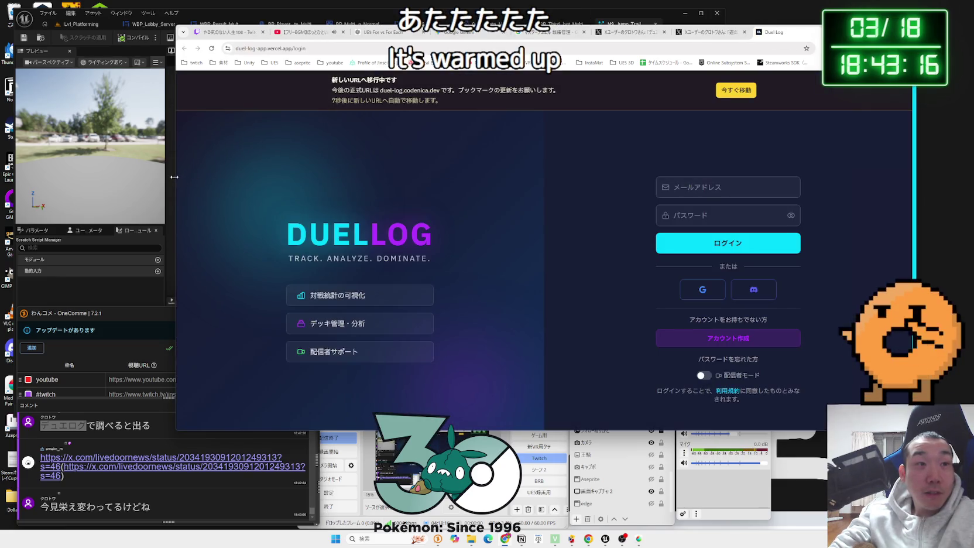
# Narrow the browser window to fit the DuelLog login page
pyautogui.moveTo(176, 176)
pyautogui.mouseDown()
pyautogui.moveTo(147, 175)
pyautogui.moveTo(193, 173)
pyautogui.mouseUp()
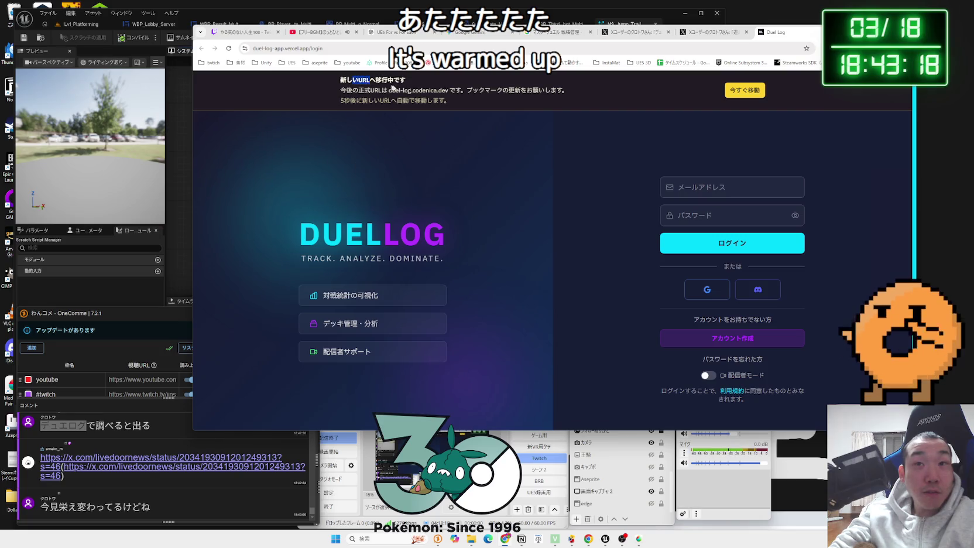
pyautogui.scroll(-1, 524, 177)
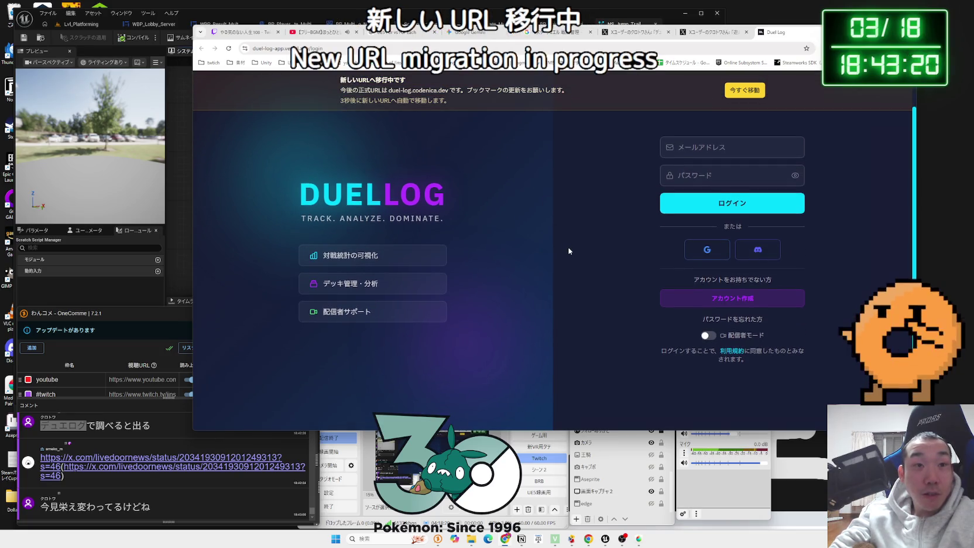
pyautogui.scroll(1, 569, 251)
pyautogui.moveTo(454, 262); pyautogui.dragTo(386, 243)
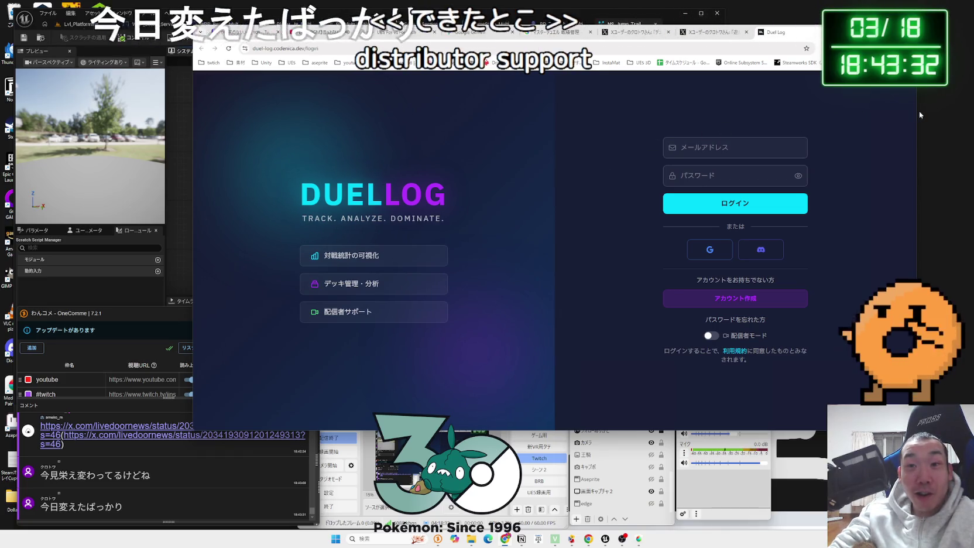
pyautogui.moveTo(919, 112); pyautogui.dragTo(824, 111)
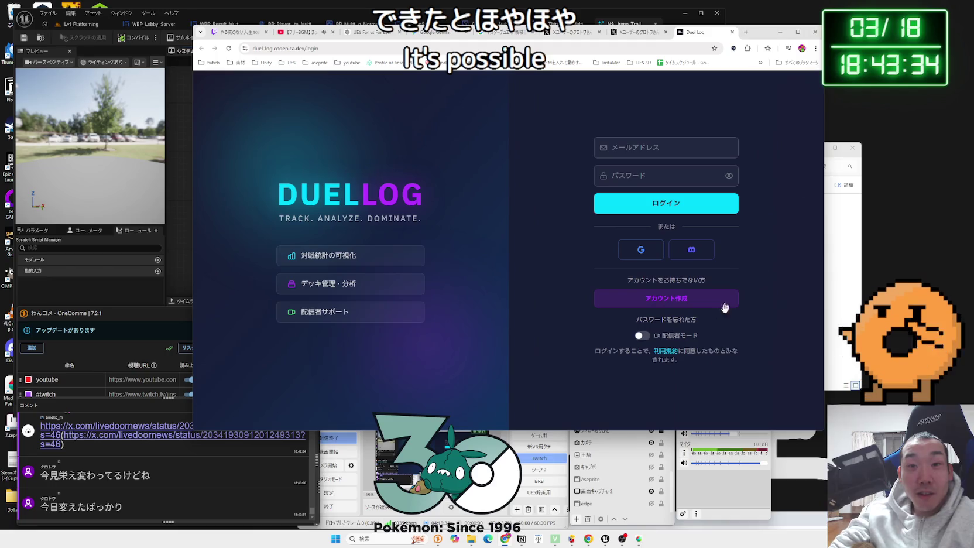
# Test 配信者モード masking 'ssss' in the email field, delete it, and close the DuelLog tab
pyautogui.click(644, 337)
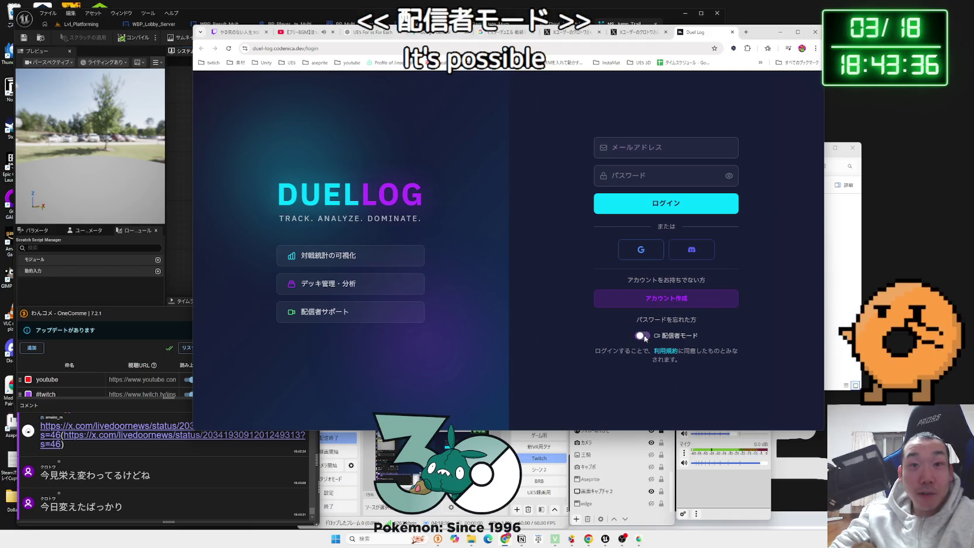
pyautogui.click(646, 339)
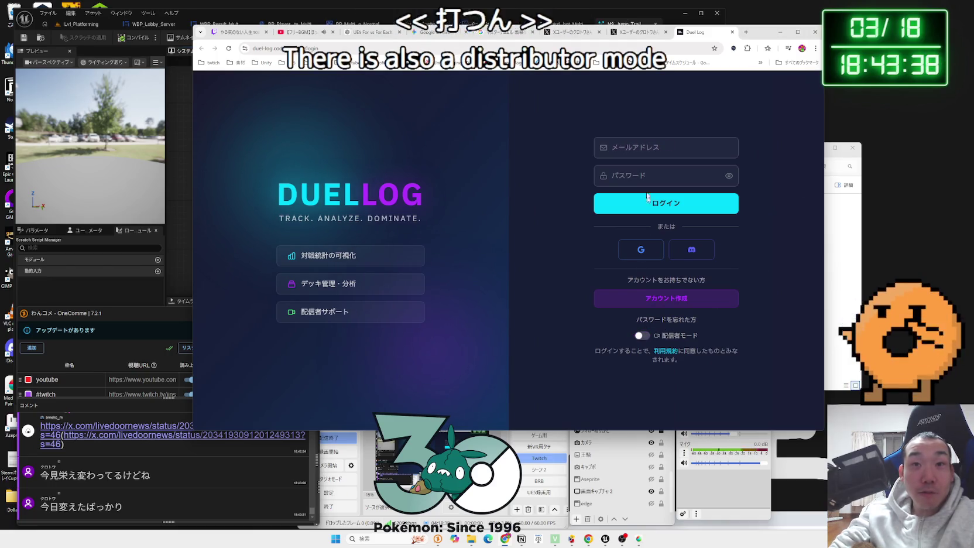
pyautogui.write('assss')
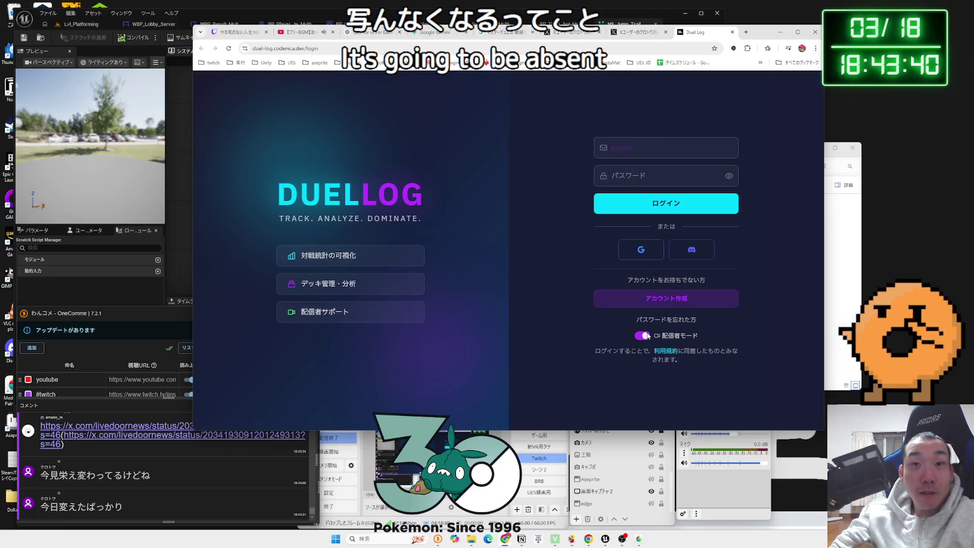
pyautogui.click(647, 336)
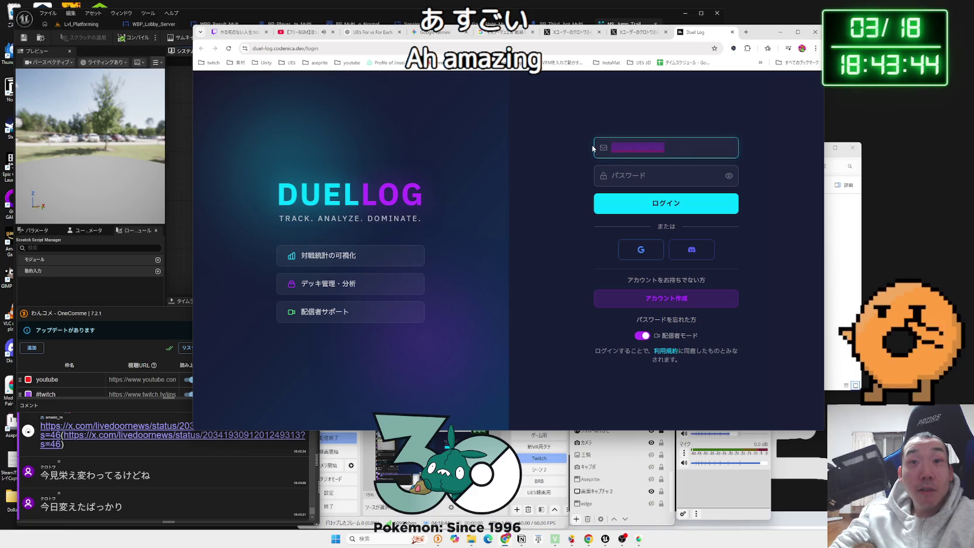
pyautogui.click(650, 338)
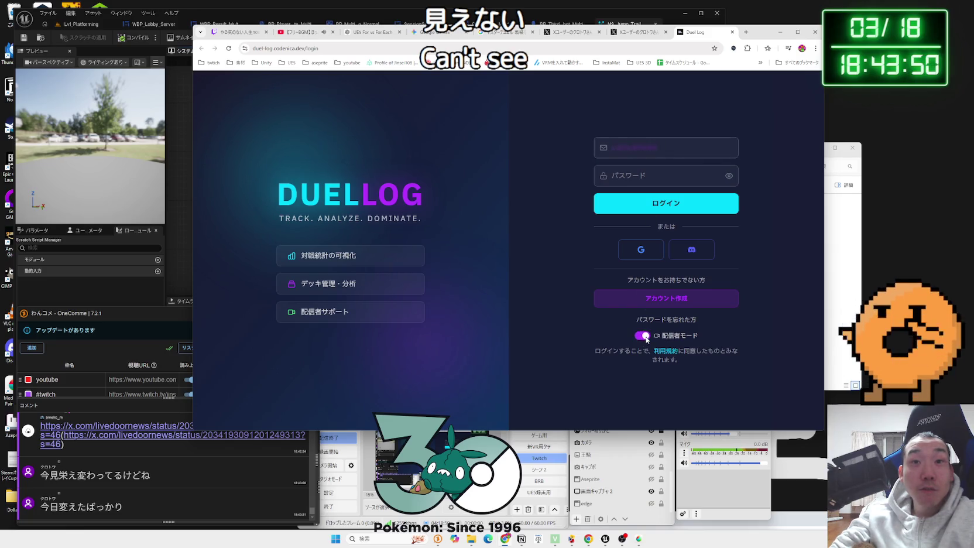
pyautogui.click(643, 336)
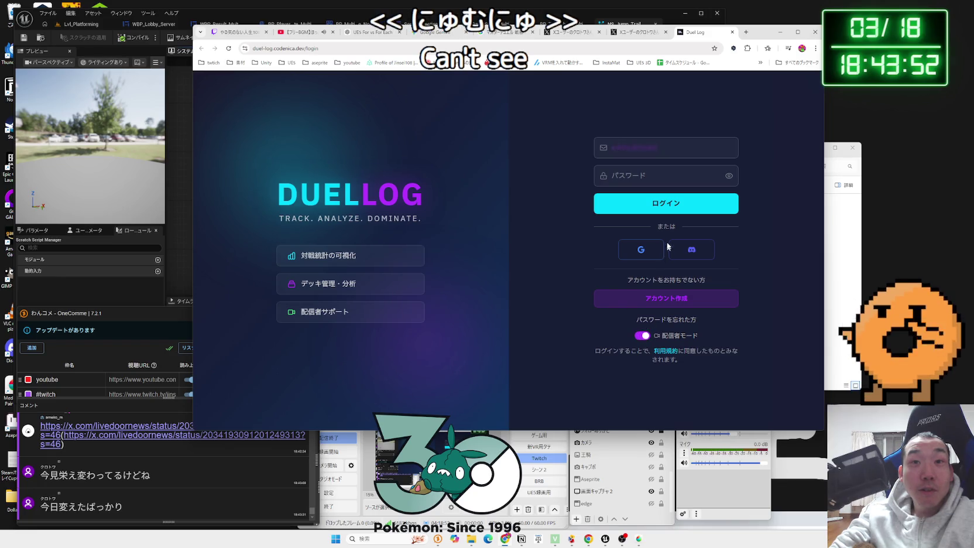
pyautogui.press('BackSpace')
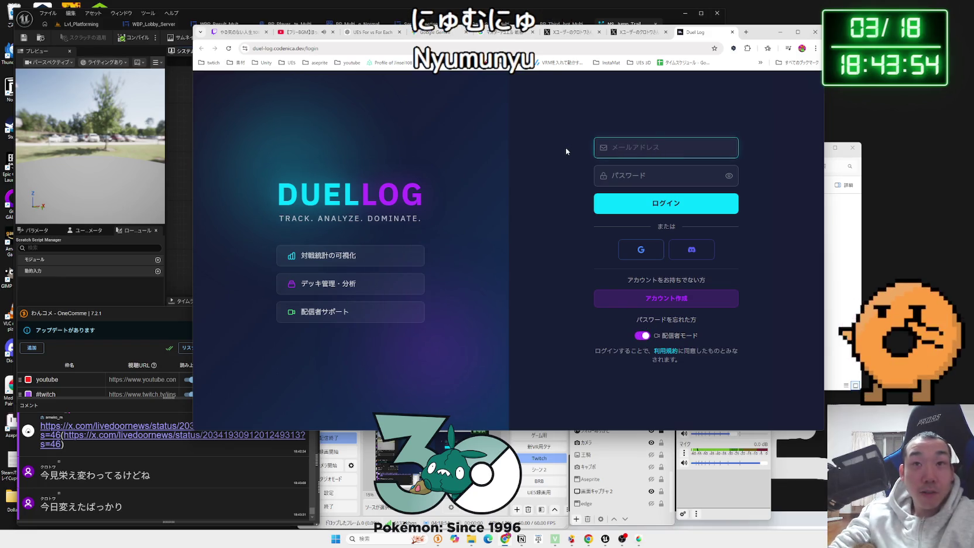
pyautogui.click(733, 32)
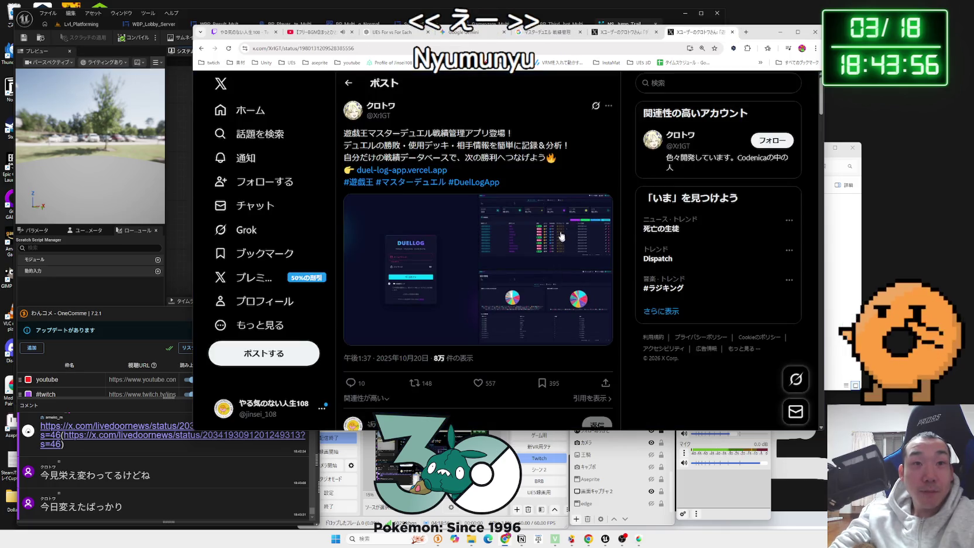
# Scroll through the DuelLog statistics-filter post on X
pyautogui.moveTo(192, 179); pyautogui.dragTo(229, 180)
pyautogui.scroll(-1, 497, 168)
pyautogui.scroll(-1, 497, 167)
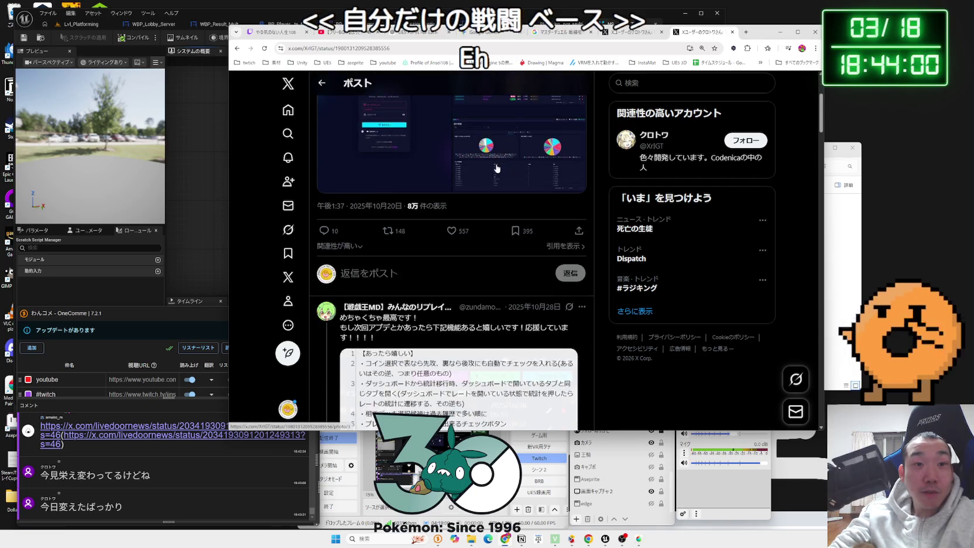
pyautogui.scroll(-2, 497, 167)
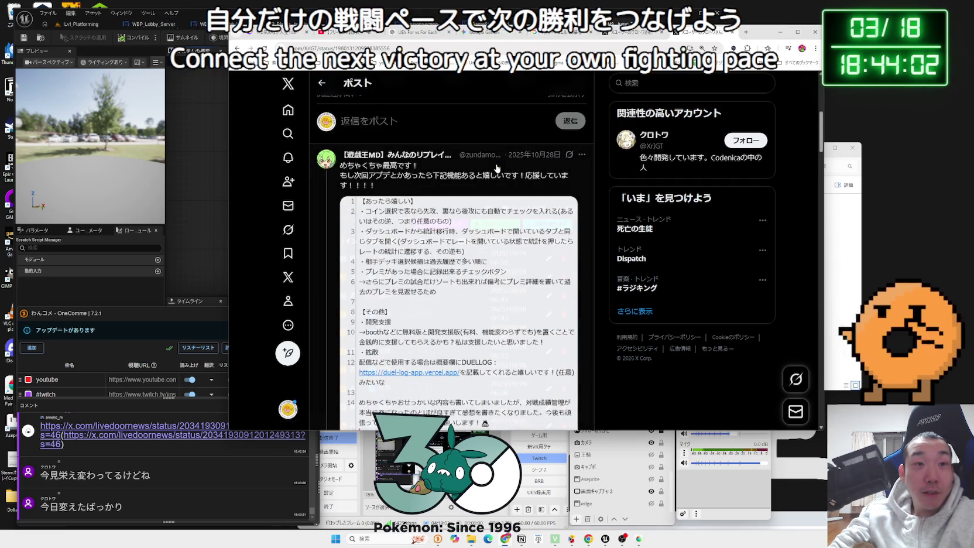
pyautogui.scroll(-1, 497, 169)
pyautogui.scroll(-2, 557, 203)
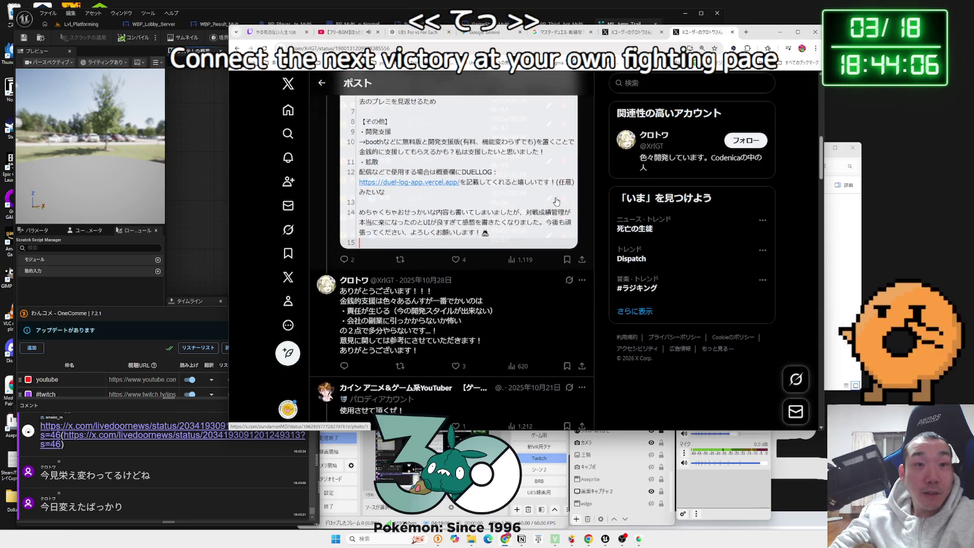
pyautogui.scroll(2, 556, 201)
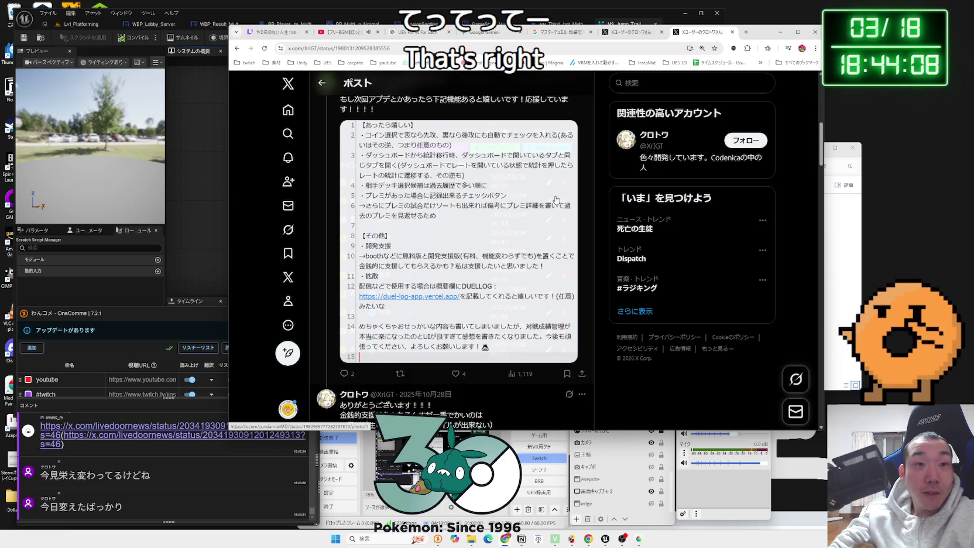
pyautogui.scroll(-8, 557, 201)
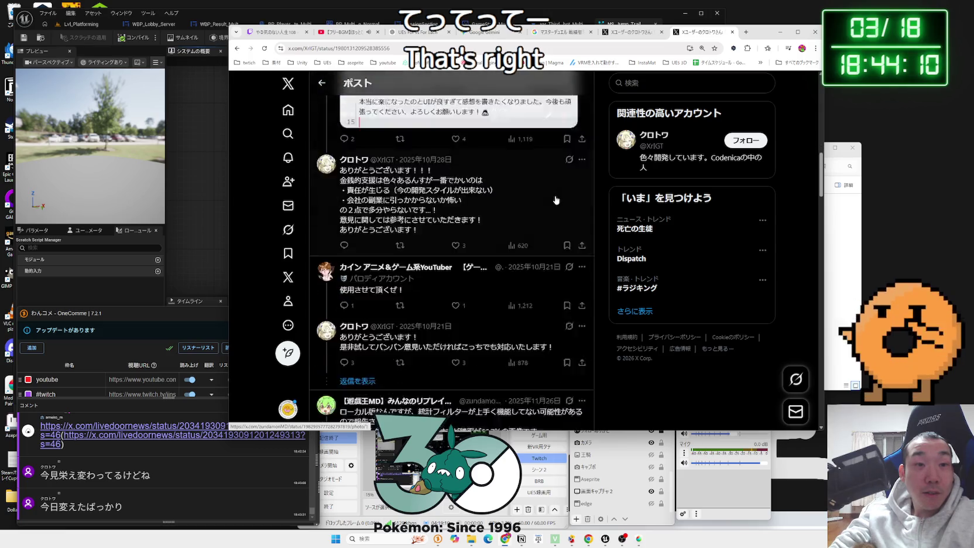
pyautogui.scroll(-1, 556, 201)
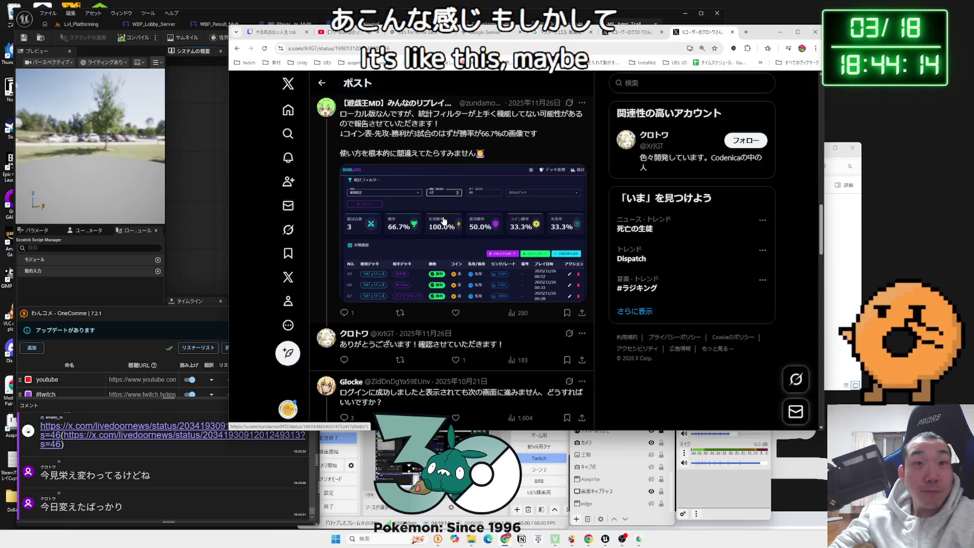
# Enlarge the DuelLog statistics screenshot with the post text hidden, then exit the viewer
pyautogui.click(444, 221)
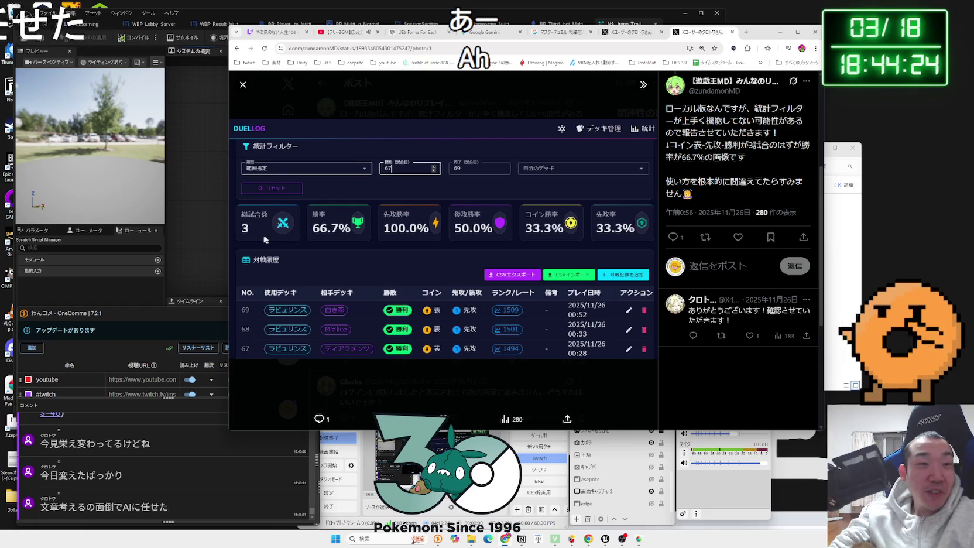
pyautogui.moveTo(230, 237)
pyautogui.mouseDown()
pyautogui.moveTo(252, 237)
pyautogui.moveTo(233, 236)
pyautogui.mouseUp()
pyautogui.click(644, 85)
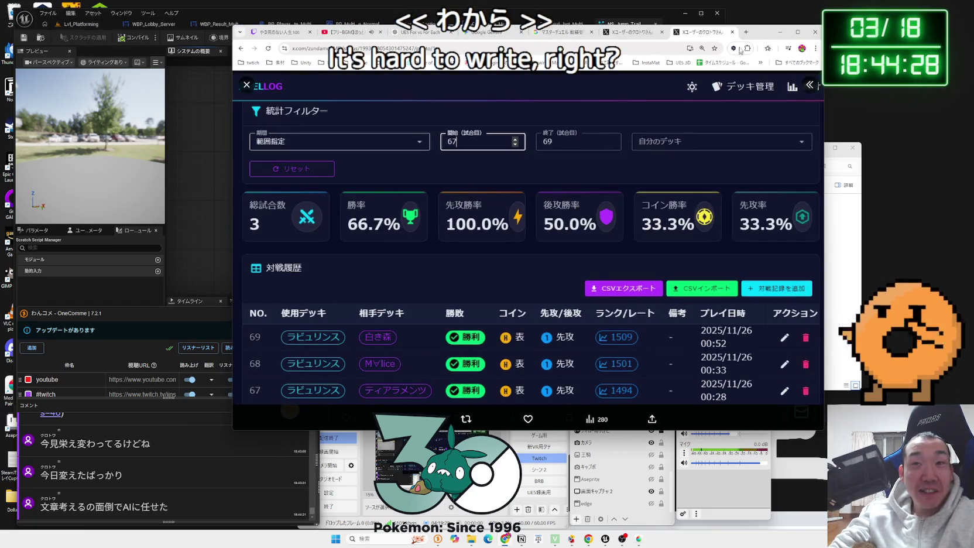
pyautogui.moveTo(763, 35); pyautogui.dragTo(804, 18)
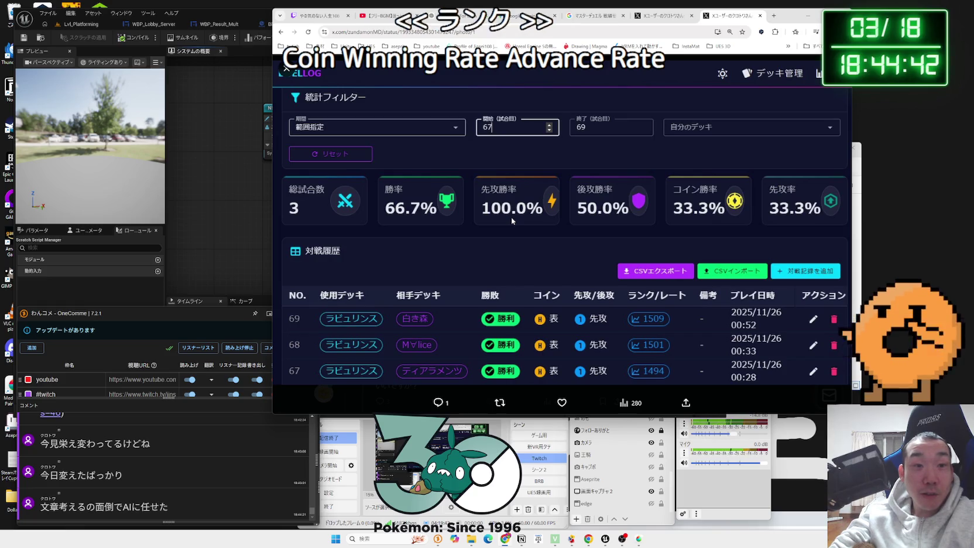
pyautogui.press('Escape')
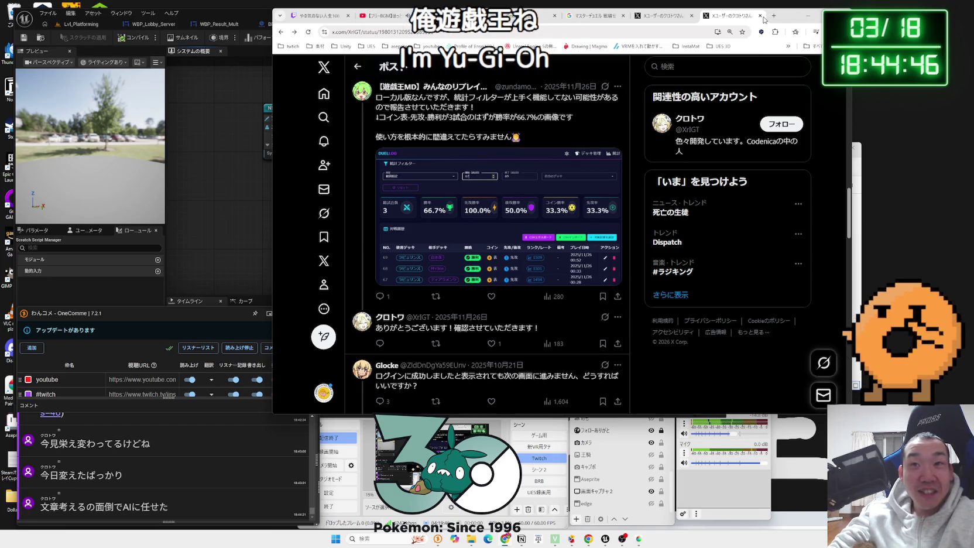
# Close the statistics post tab and reposition the browser over the DuelLog update post
pyautogui.click(760, 16)
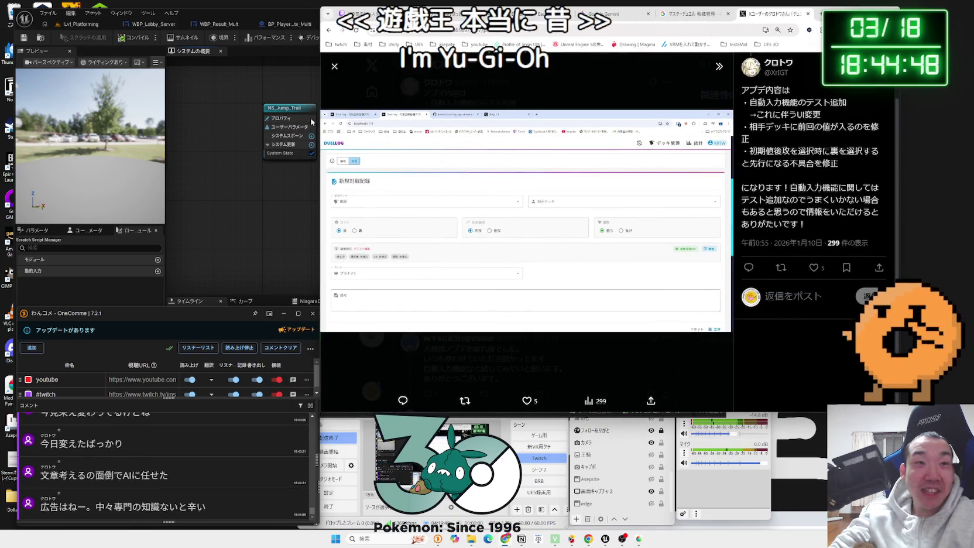
pyautogui.moveTo(321, 117); pyautogui.dragTo(385, 116)
pyautogui.moveTo(830, 6); pyautogui.dragTo(820, 31)
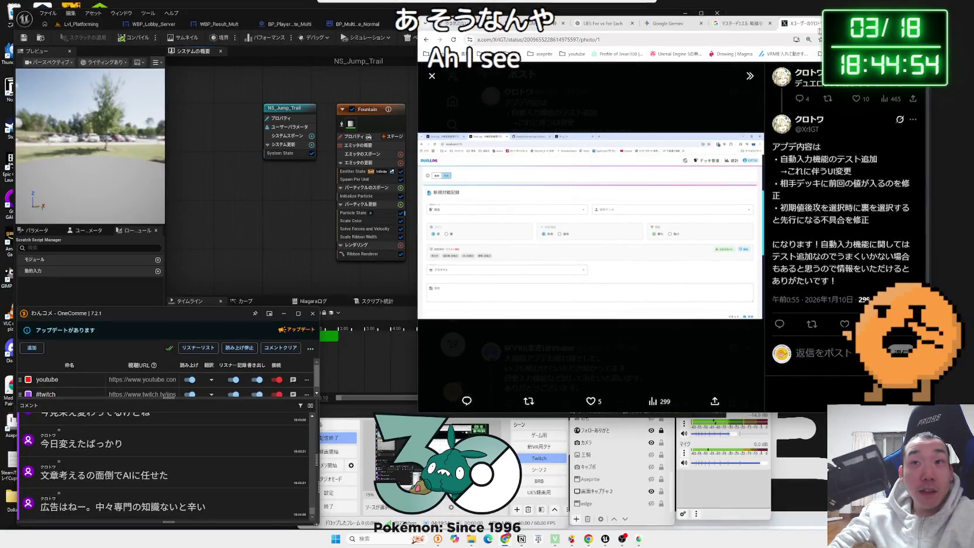
# Close the leftover X photo, Google search and blank tabs, then reread the Gemini Niagara chat
pyautogui.hotkey('ctrl', 'w')
pyautogui.hotkey('ctrl', 'w')
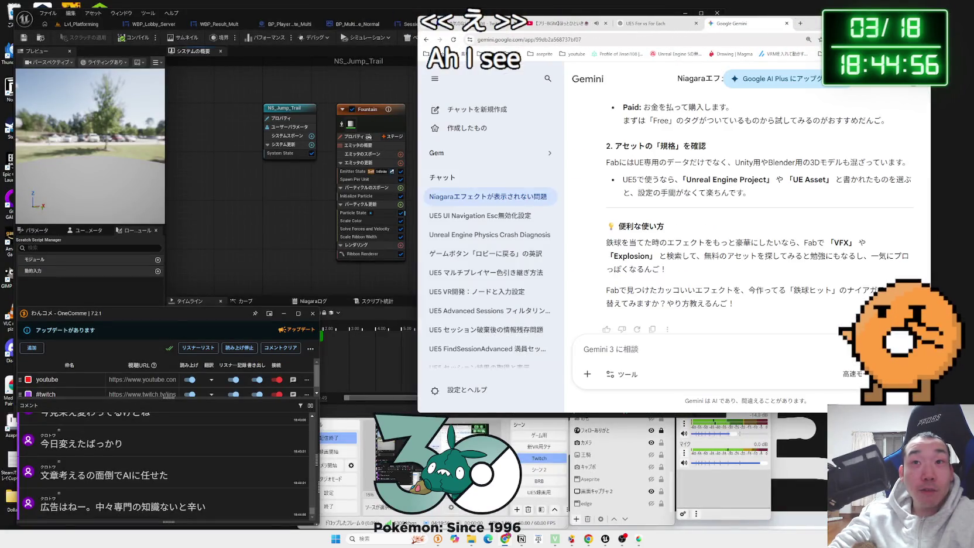
pyautogui.hotkey('ctrl', 't')
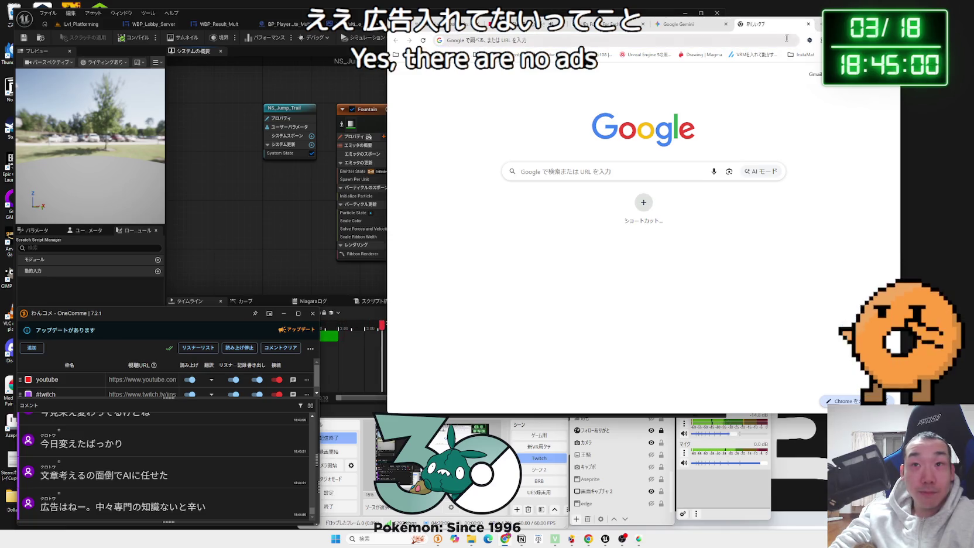
pyautogui.click(810, 25)
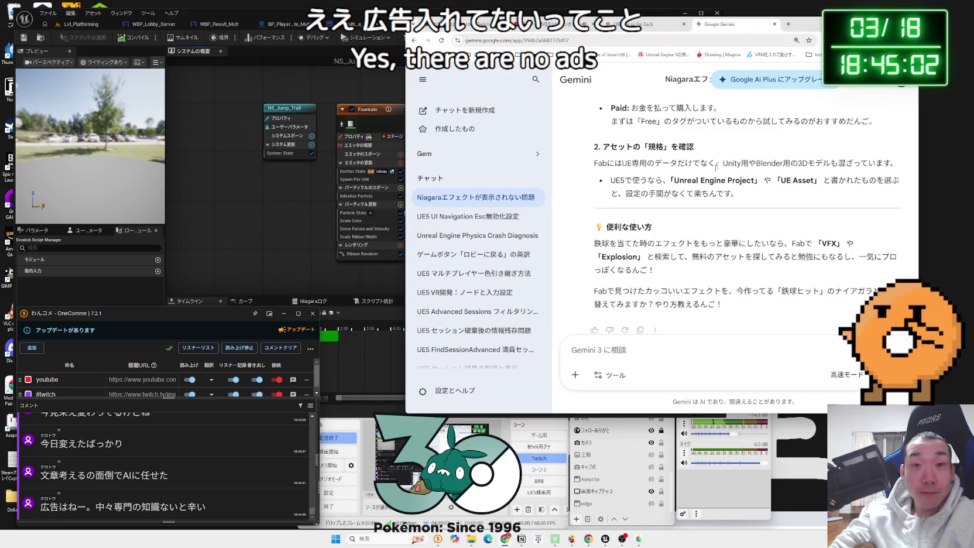
pyautogui.scroll(-1, 696, 206)
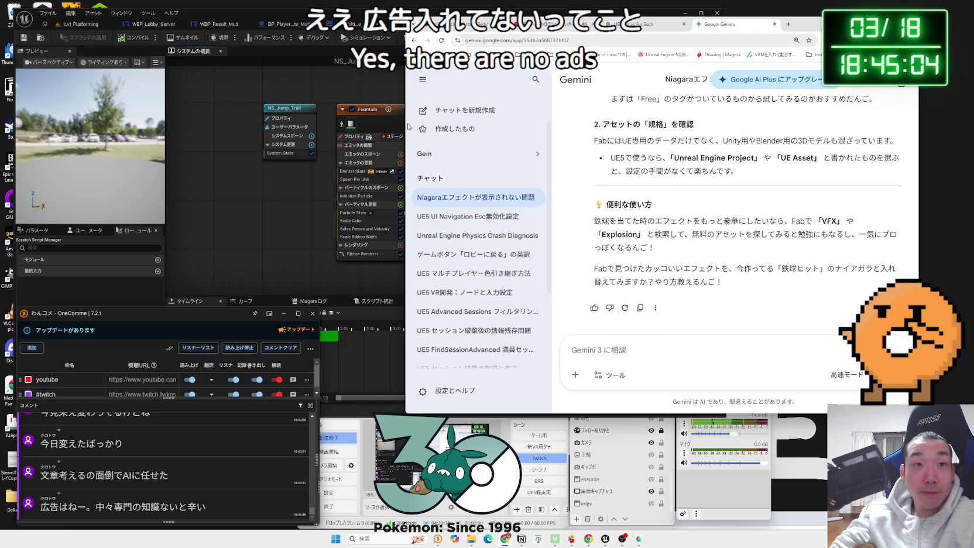
# Narrow and shift the browser window, open a blank new tab, then return to Unreal
pyautogui.moveTo(404, 122); pyautogui.dragTo(426, 122)
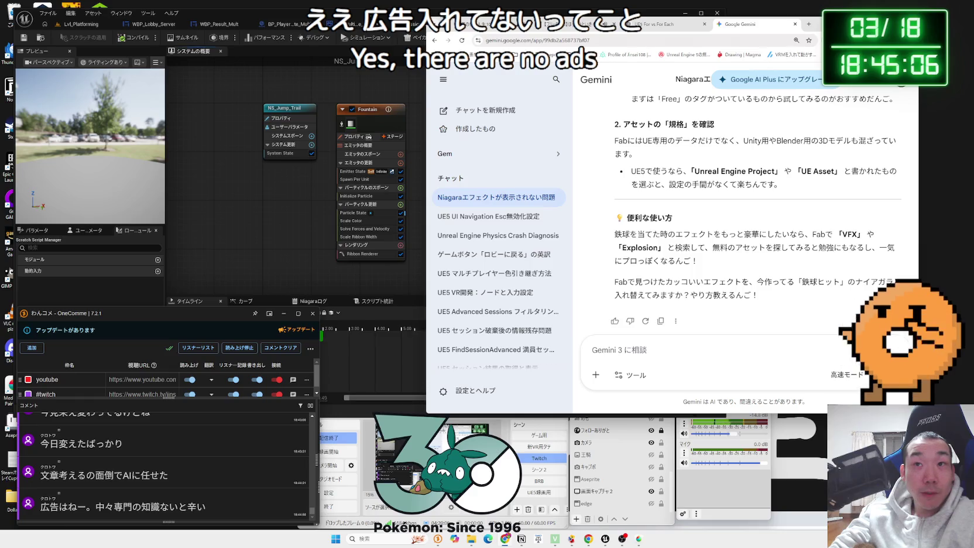
pyautogui.moveTo(817, 24); pyautogui.dragTo(842, 21)
pyautogui.hotkey('ctrl', 't')
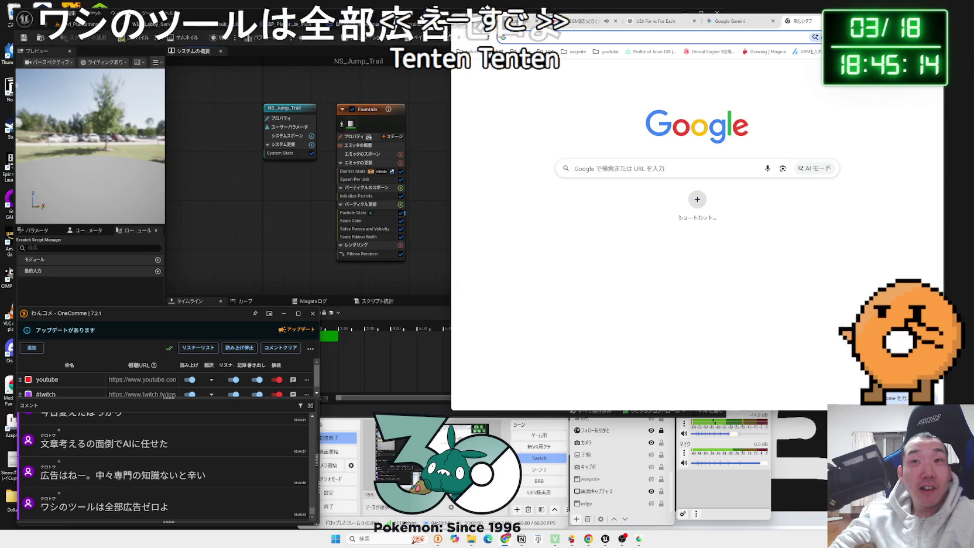
pyautogui.click(559, 37)
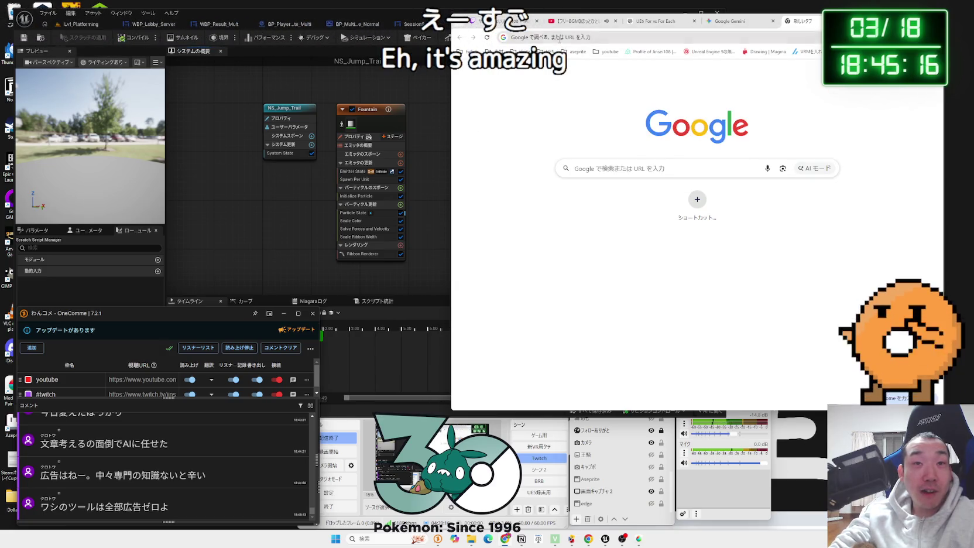
pyautogui.click(559, 37)
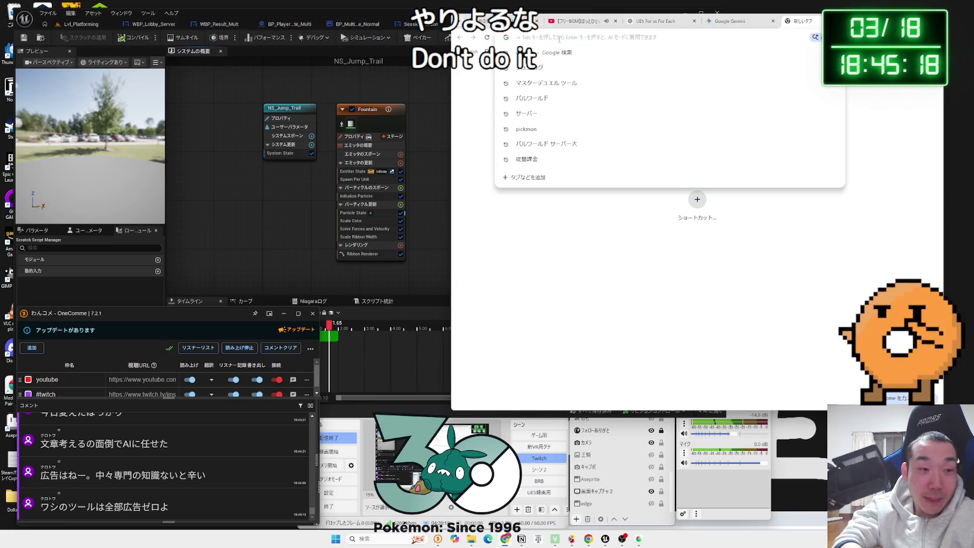
pyautogui.click(438, 139)
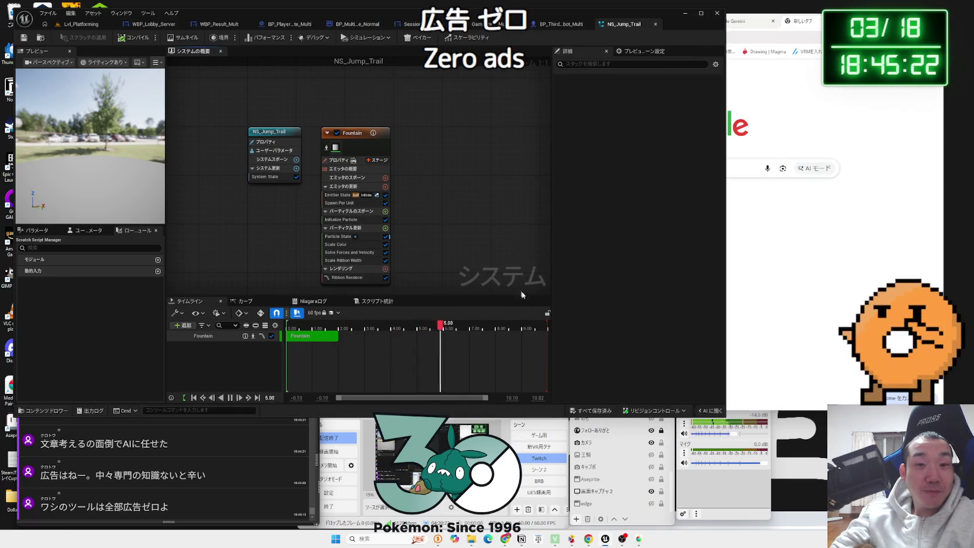
# Save the NS_Jump_Trail system and close its Niagara editor
pyautogui.moveTo(367, 139); pyautogui.dragTo(354, 135)
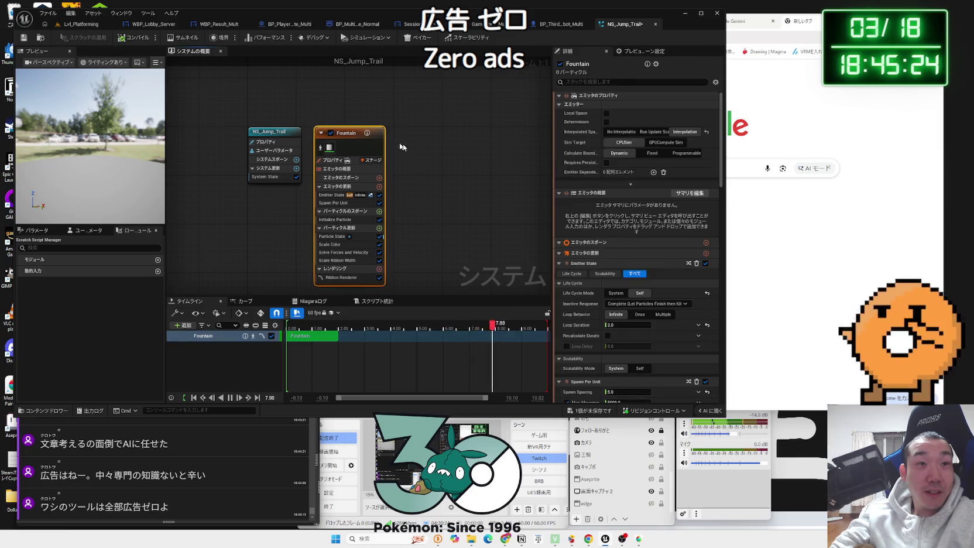
pyautogui.click(401, 145)
pyautogui.moveTo(427, 148); pyautogui.dragTo(491, 151)
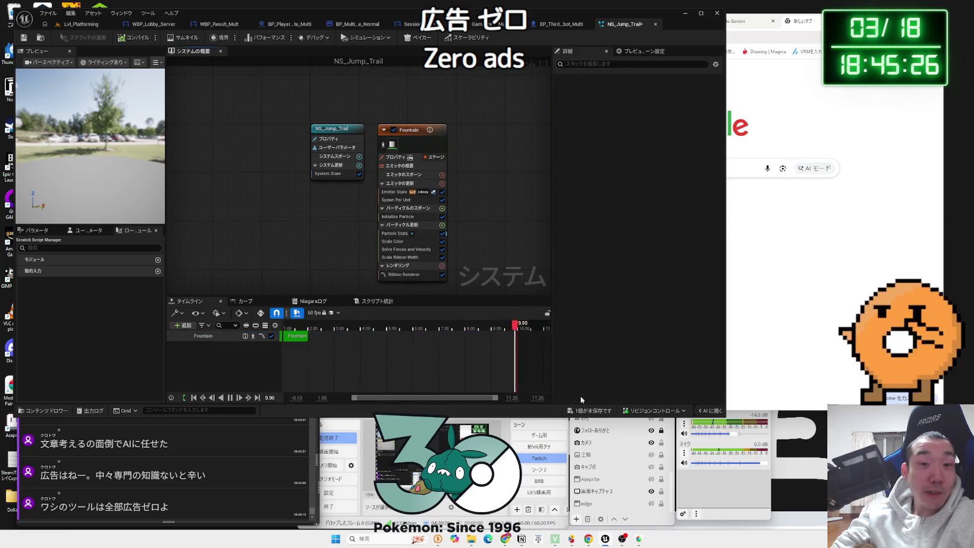
pyautogui.hotkey('ctrl', 's')
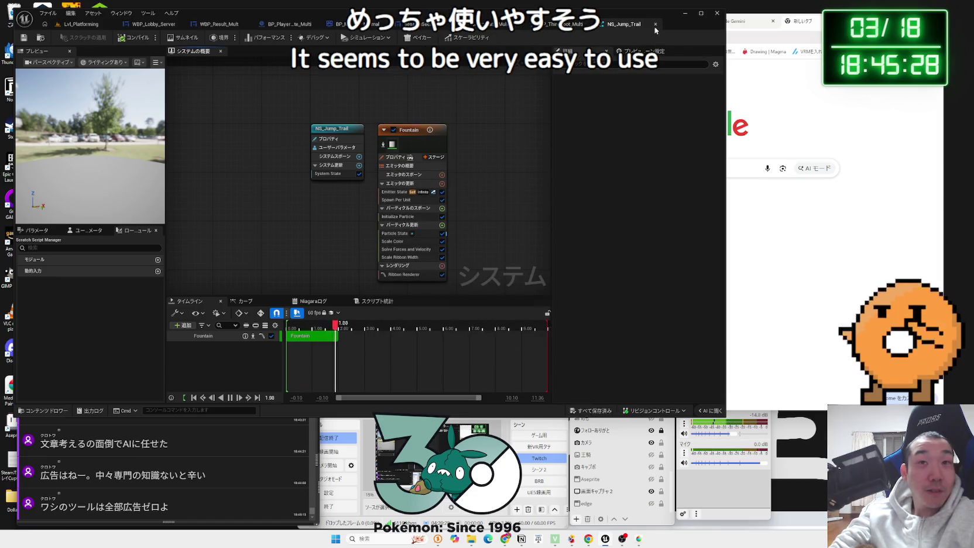
pyautogui.click(656, 26)
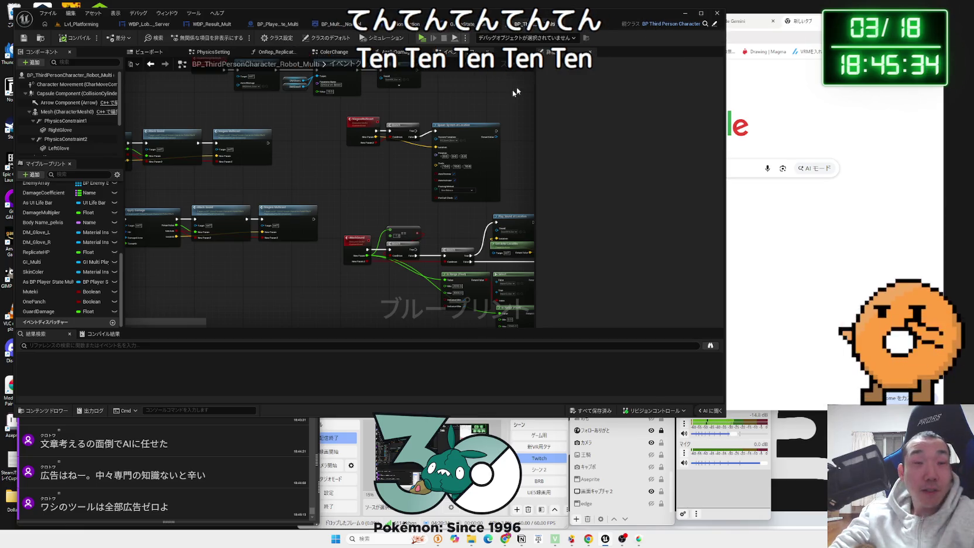
# Review the character's NiagaraMulticast–Branch chain, then return to the Lvl_Platforming level
pyautogui.scroll(3, 381, 143)
pyautogui.moveTo(381, 97); pyautogui.dragTo(381, 92)
pyautogui.moveTo(311, 95); pyautogui.dragTo(316, 98)
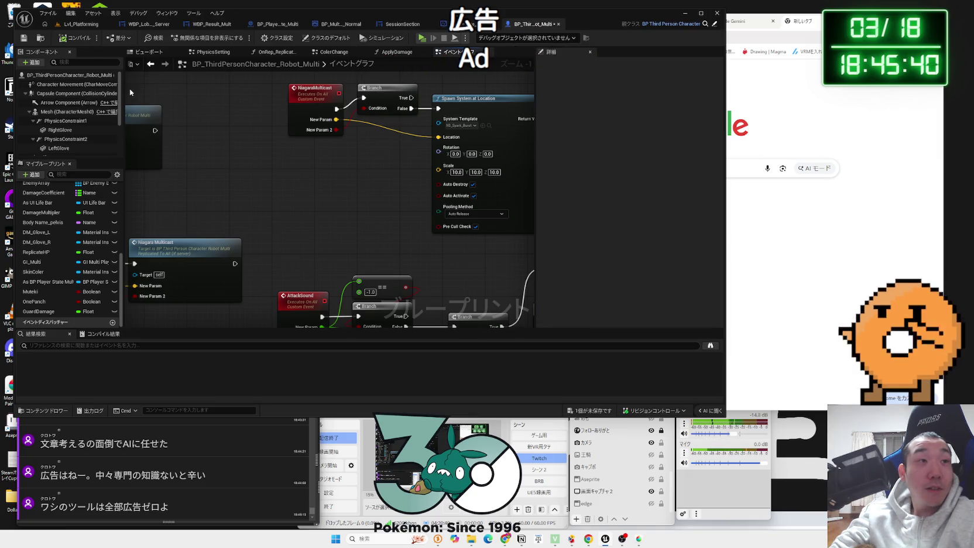
pyautogui.click(82, 27)
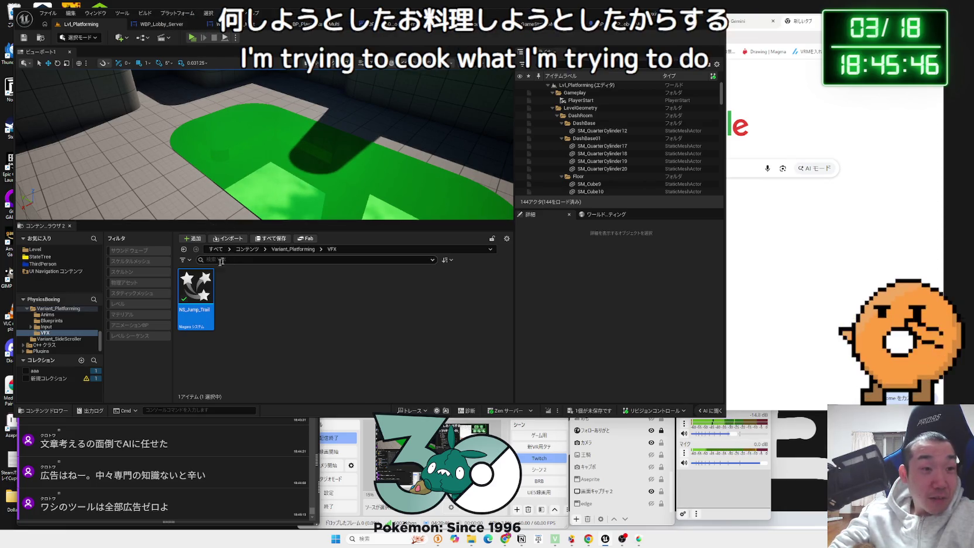
# Reopen NS_Jump_Trail to check its Fountain emitter, then return to the Lvl_Platforming level
pyautogui.doubleClick(189, 282)
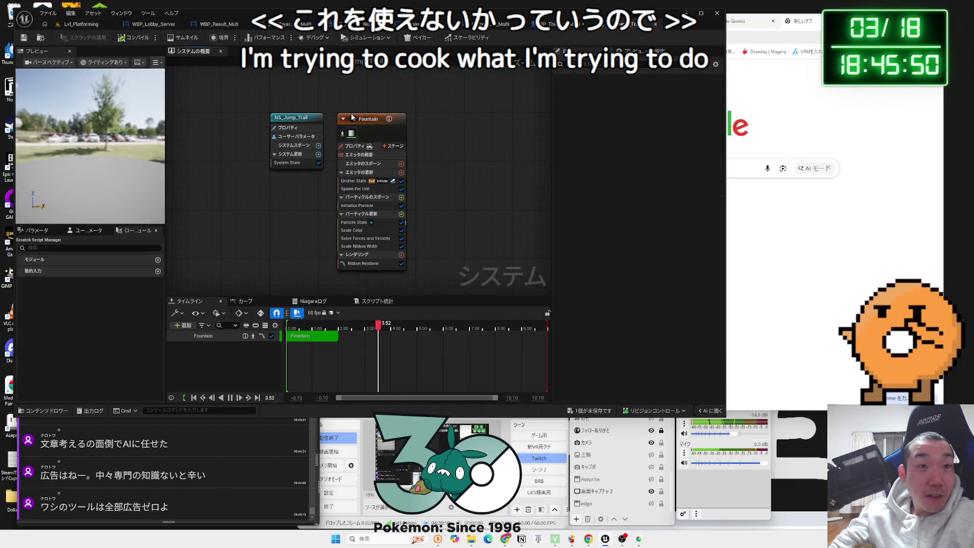
pyautogui.click(375, 120)
pyautogui.click(351, 99)
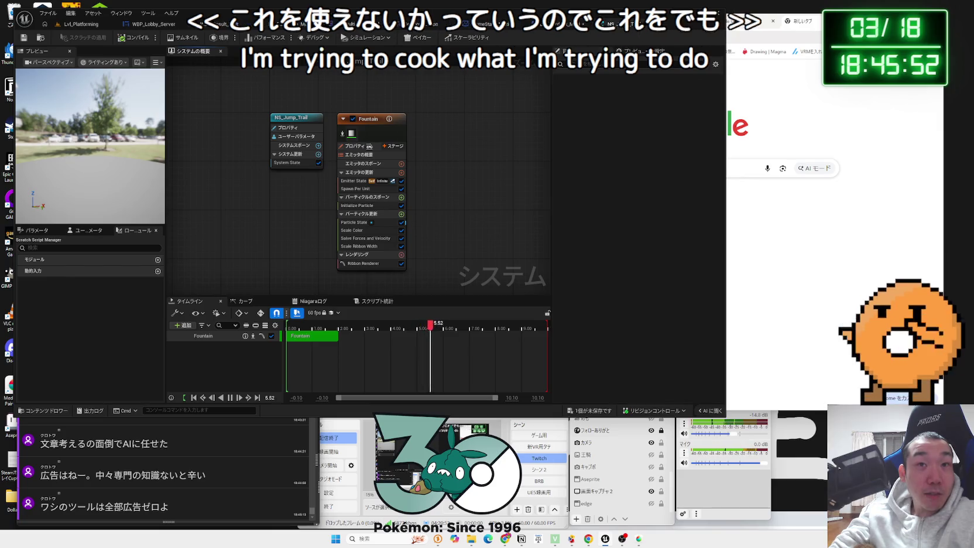
pyautogui.click(81, 24)
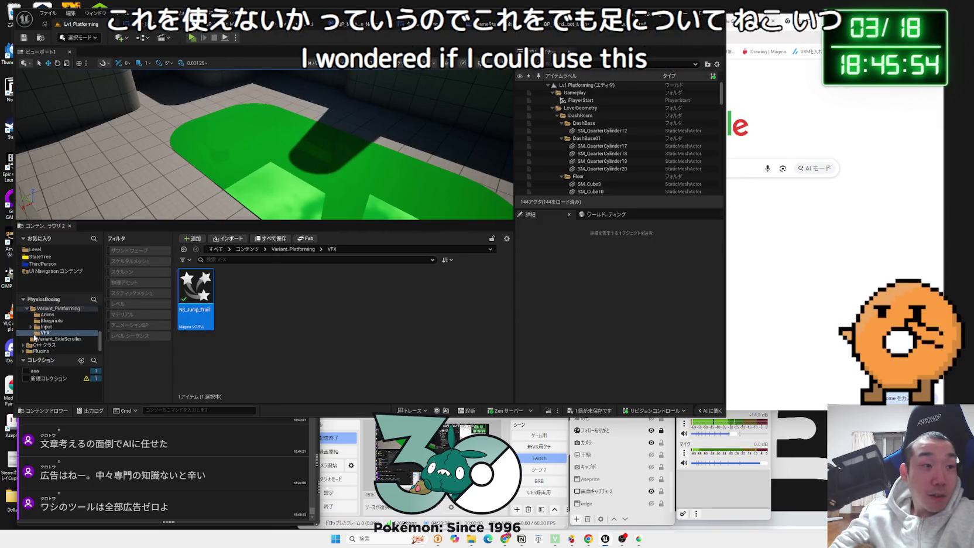
# Open BP_PlatformingCharacter from the Variant_Platforming Blueprints folder
pyautogui.click(51, 321)
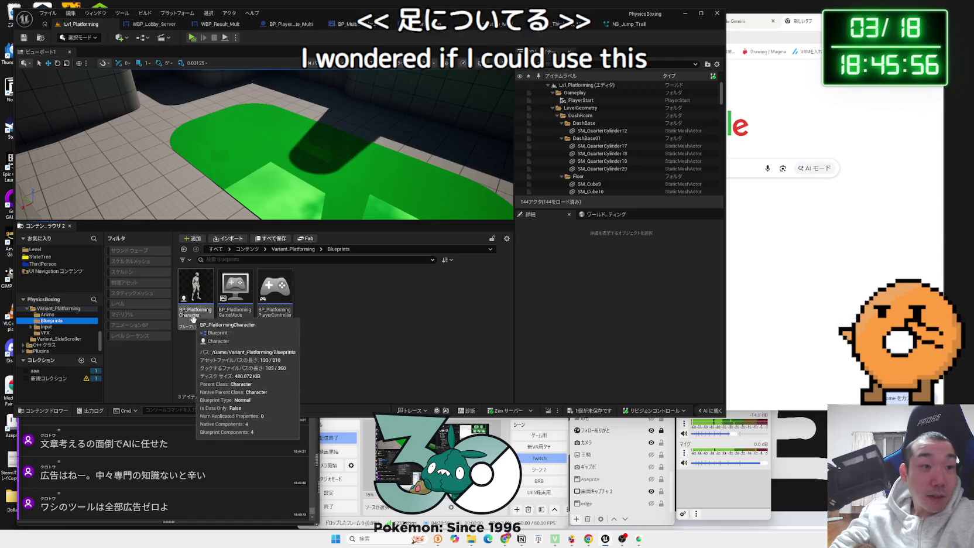
pyautogui.click(48, 315)
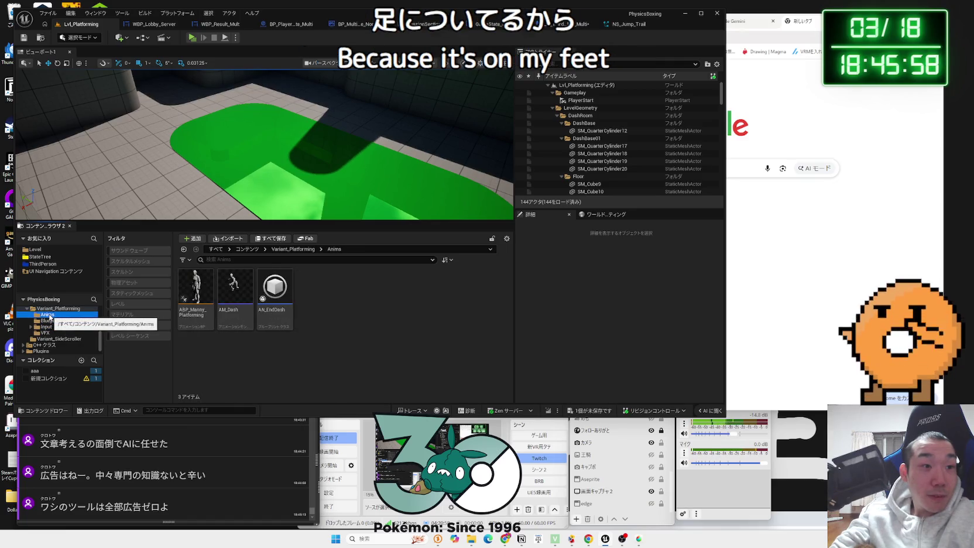
pyautogui.click(51, 320)
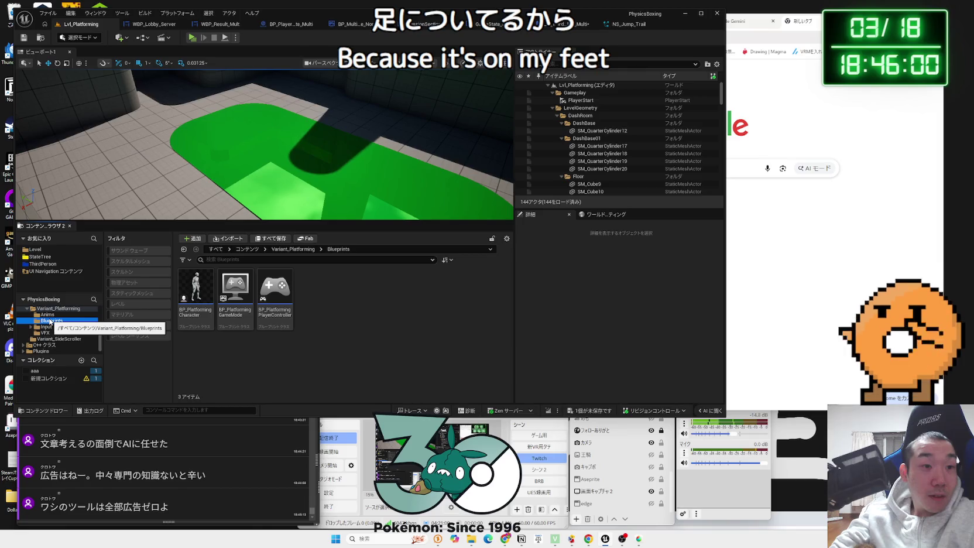
pyautogui.doubleClick(195, 293)
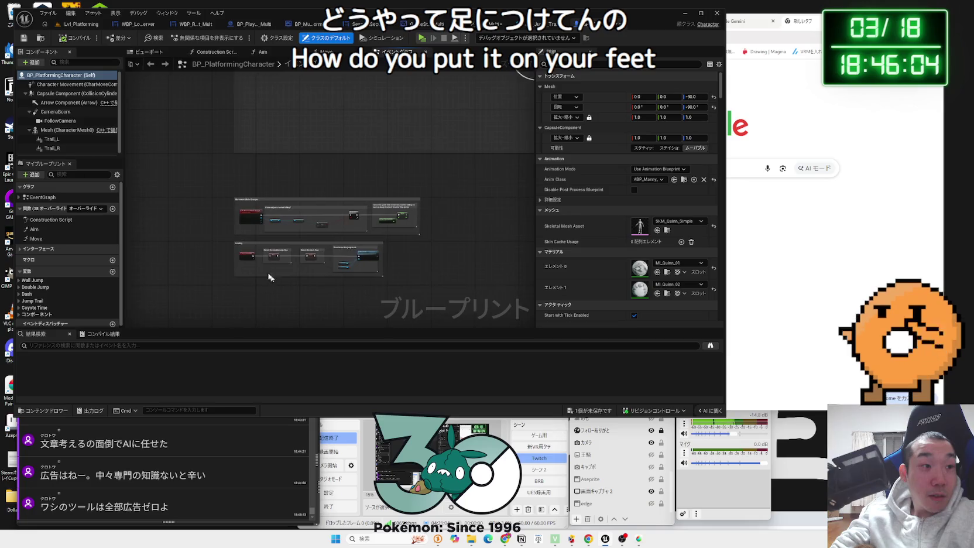
pyautogui.scroll(3, 258, 277)
pyautogui.scroll(5, 258, 277)
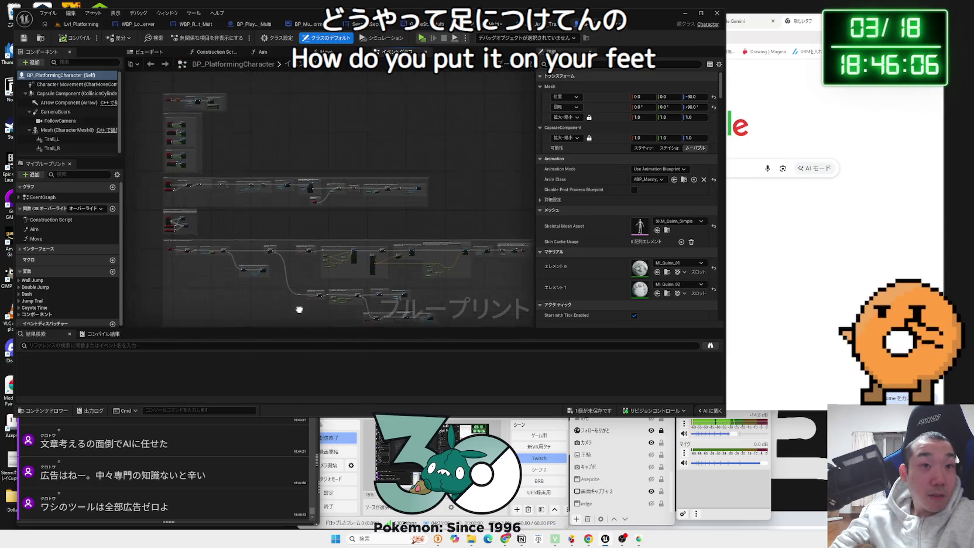
pyautogui.scroll(3, 250, 195)
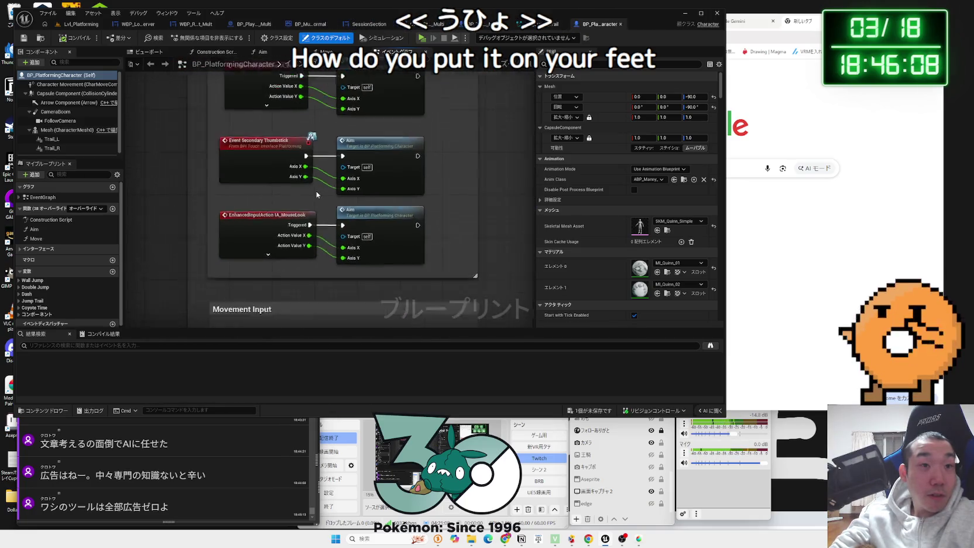
pyautogui.moveTo(388, 142); pyautogui.dragTo(359, 120)
pyautogui.scroll(1, 359, 120)
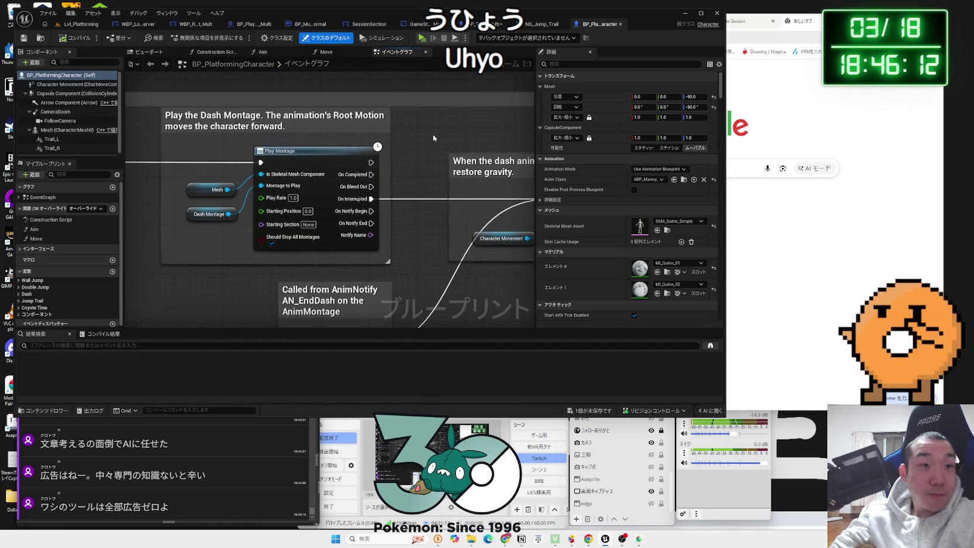
pyautogui.moveTo(433, 134); pyautogui.dragTo(234, 157)
pyautogui.scroll(-5, 234, 157)
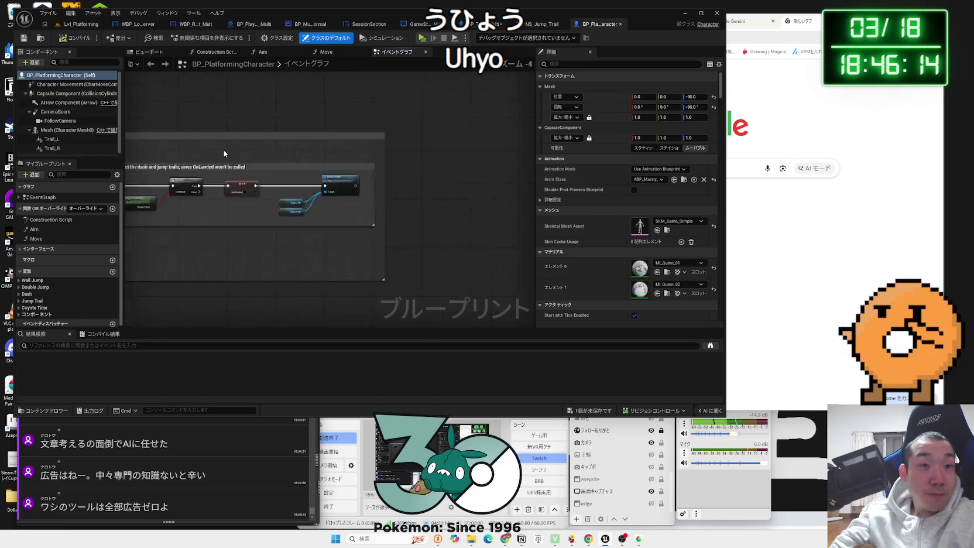
pyautogui.scroll(5, 302, 151)
pyautogui.moveTo(283, 142); pyautogui.dragTo(245, 132)
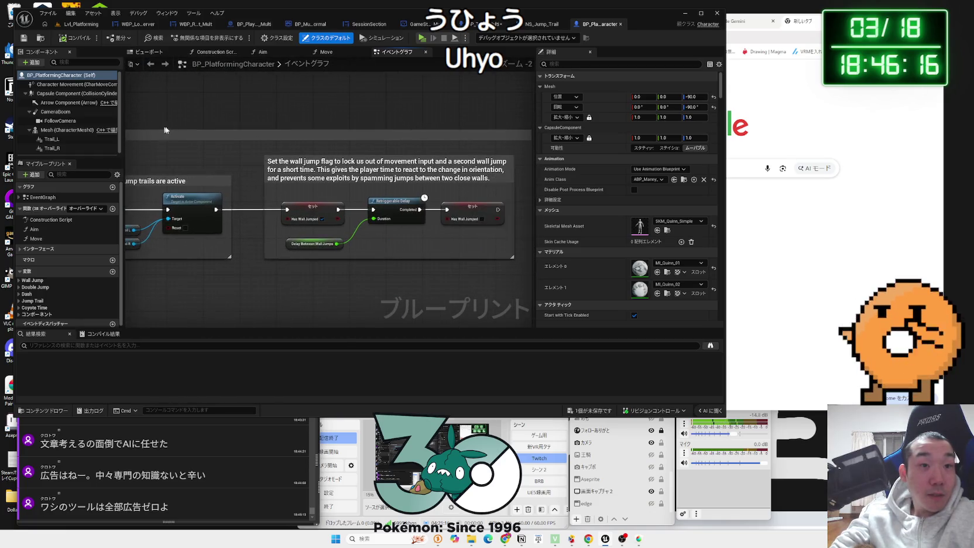
pyautogui.scroll(-4, 245, 131)
pyautogui.scroll(6, 245, 132)
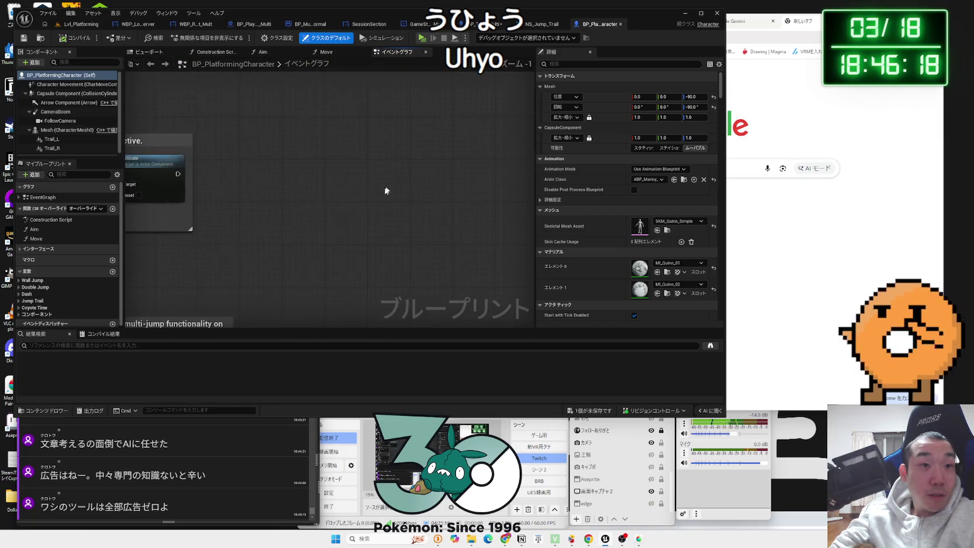
pyautogui.moveTo(363, 113); pyautogui.dragTo(422, 131)
pyautogui.scroll(-4, 393, 132)
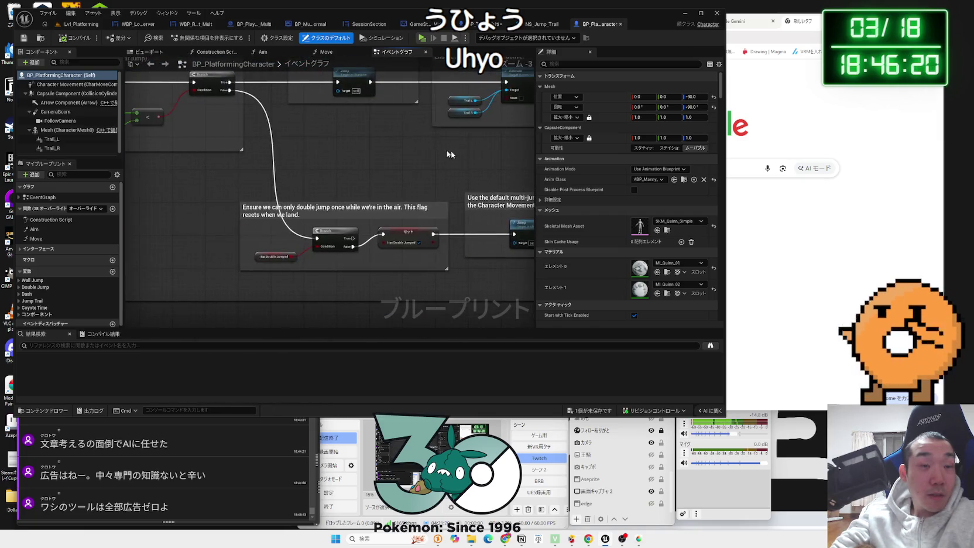
pyautogui.moveTo(293, 147)
pyautogui.mouseDown()
pyautogui.moveTo(326, 184)
pyautogui.moveTo(339, 177)
pyautogui.moveTo(322, 177)
pyautogui.mouseUp()
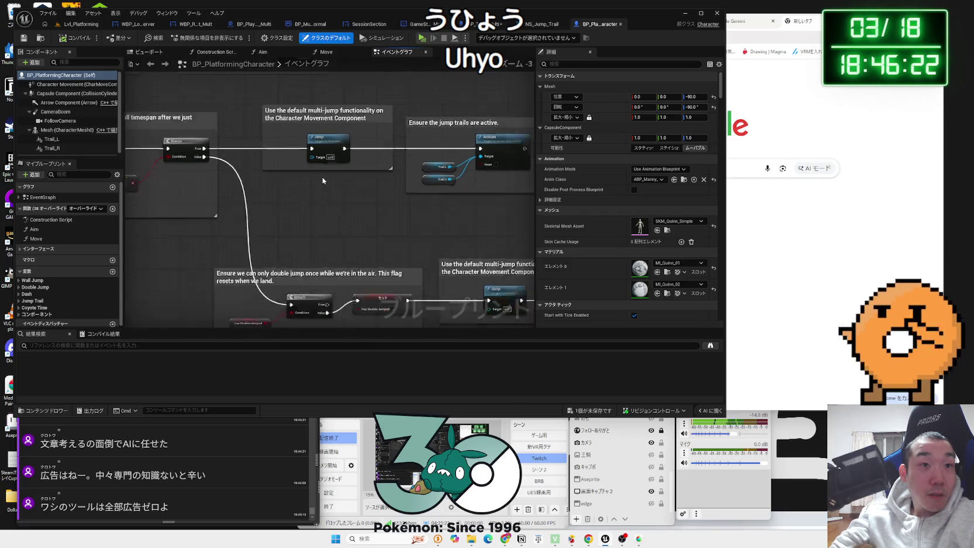
pyautogui.scroll(5, 322, 177)
pyautogui.scroll(-2, 323, 133)
pyautogui.moveTo(323, 132)
pyautogui.mouseDown()
pyautogui.moveTo(420, 240)
pyautogui.moveTo(438, 219)
pyautogui.mouseUp()
pyautogui.scroll(-1, 342, 158)
pyautogui.scroll(2, 421, 240)
pyautogui.scroll(2, 439, 219)
pyautogui.moveTo(290, 198)
pyautogui.mouseDown()
pyautogui.moveTo(338, 222)
pyautogui.moveTo(522, 246)
pyautogui.moveTo(129, 246)
pyautogui.mouseUp()
pyautogui.moveTo(480, 246); pyautogui.dragTo(234, 243)
pyautogui.moveTo(527, 243); pyautogui.dragTo(147, 233)
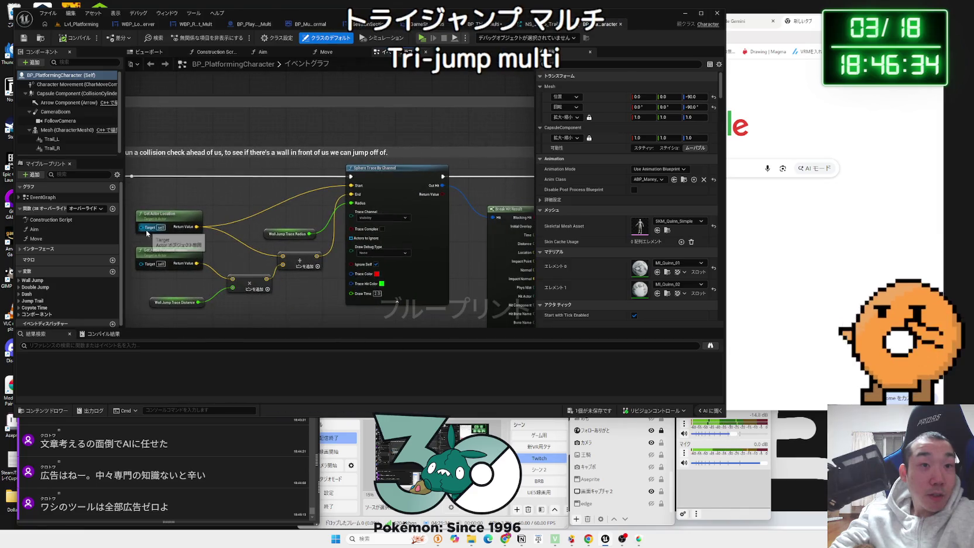
pyautogui.moveTo(469, 245); pyautogui.dragTo(193, 237)
pyautogui.moveTo(410, 234)
pyautogui.mouseDown()
pyautogui.moveTo(398, 225)
pyautogui.moveTo(187, 220)
pyautogui.mouseUp()
pyautogui.moveTo(246, 224); pyautogui.dragTo(177, 212)
pyautogui.moveTo(294, 212); pyautogui.dragTo(126, 213)
pyautogui.moveTo(362, 213); pyautogui.dragTo(126, 211)
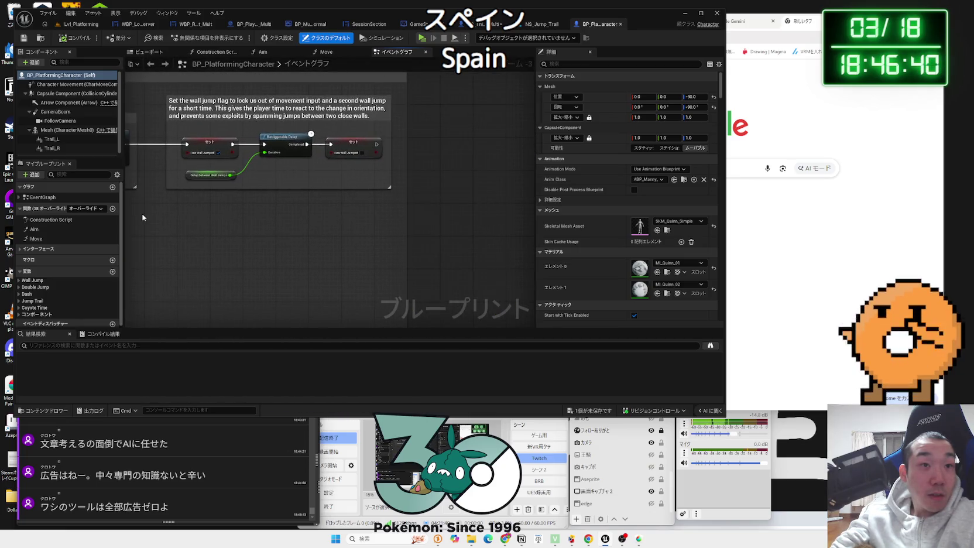
pyautogui.scroll(-5, 382, 199)
# Search the blueprint for 'sp' spawn nodes, then clear the search term
pyautogui.hotkey('ctrl', 'f')
pyautogui.write('sp')
pyautogui.press('Return')
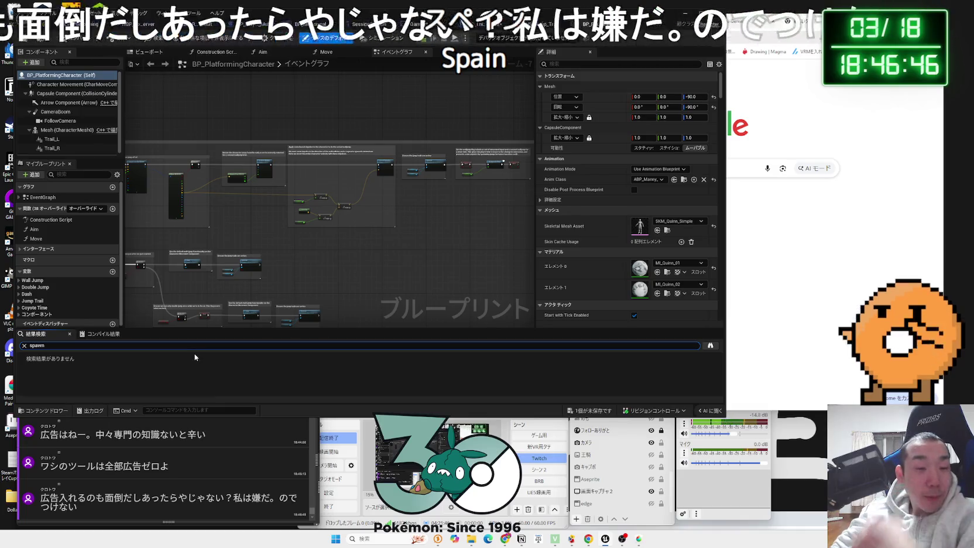
pyautogui.press('BackSpace')
pyautogui.press('BackSpace')
pyautogui.press('BackSpace')
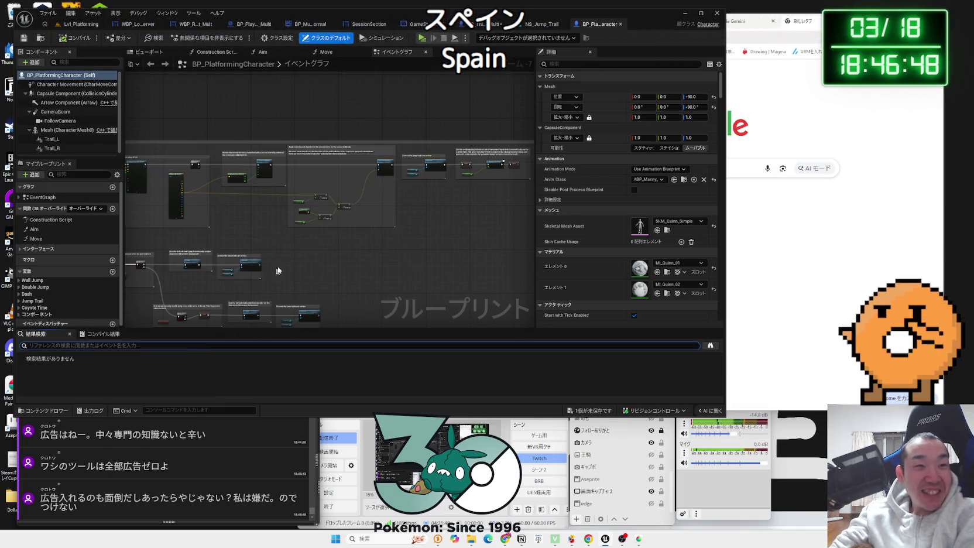
pyautogui.scroll(-1, 322, 274)
pyautogui.scroll(5, 382, 249)
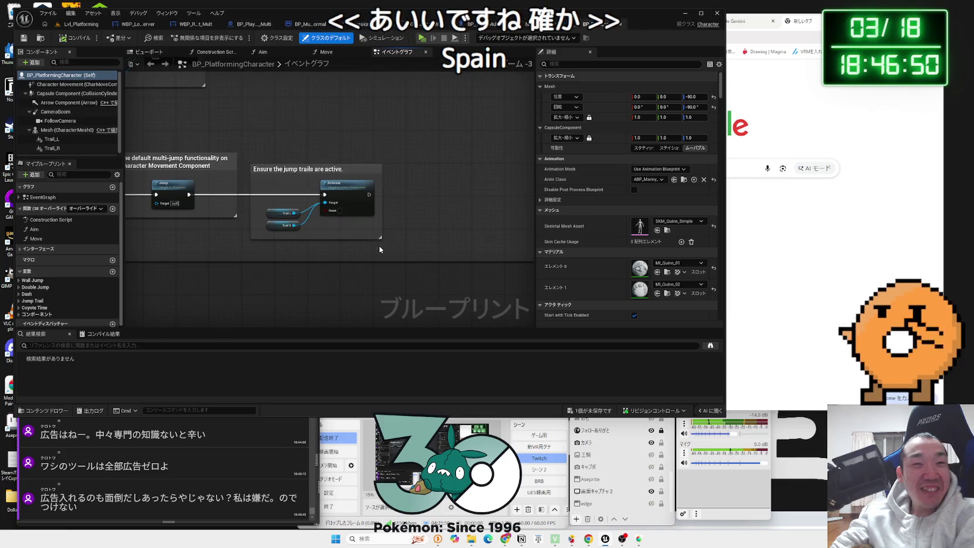
# Select the jump-trail comment group with its Trail_L and Trail_R nodes and shift it left
pyautogui.moveTo(380, 245)
pyautogui.mouseDown()
pyautogui.moveTo(275, 158)
pyautogui.moveTo(355, 156)
pyautogui.mouseUp()
pyautogui.moveTo(401, 231)
pyautogui.mouseDown()
pyautogui.moveTo(373, 216)
pyautogui.moveTo(387, 221)
pyautogui.moveTo(362, 222)
pyautogui.moveTo(376, 223)
pyautogui.mouseUp()
pyautogui.click(350, 221)
pyautogui.moveTo(410, 169); pyautogui.dragTo(381, 170)
pyautogui.click(320, 228)
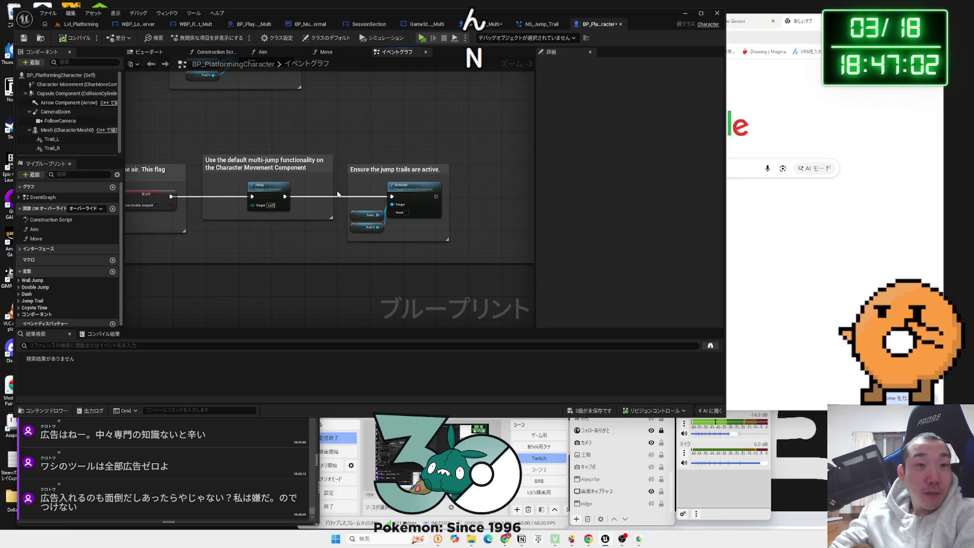
# Move the Jump node and jump-trail group further left, then reposition the Has Double Jumped node
pyautogui.moveTo(278, 189); pyautogui.dragTo(265, 188)
pyautogui.click(423, 236)
pyautogui.moveTo(424, 236); pyautogui.dragTo(371, 236)
pyautogui.click(270, 234)
pyautogui.moveTo(270, 234); pyautogui.dragTo(482, 227)
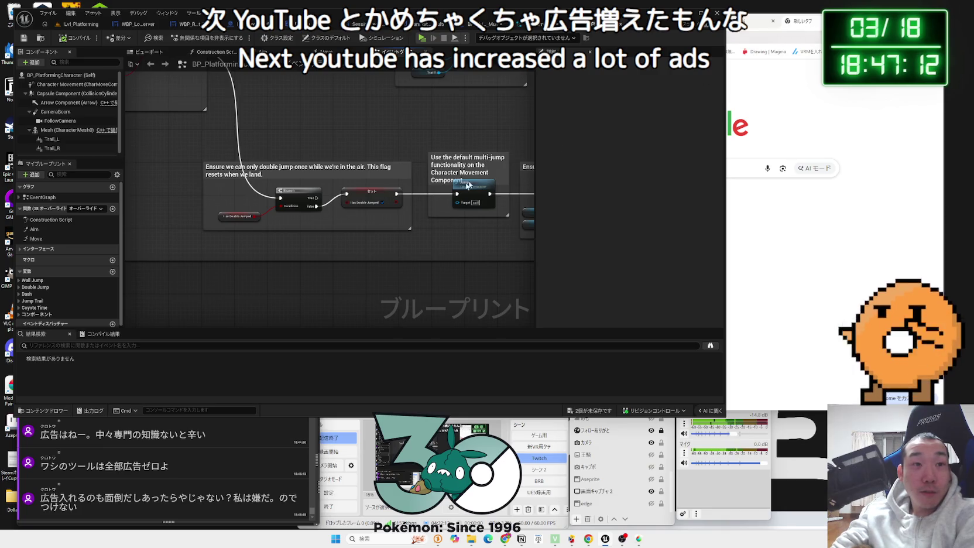
pyautogui.scroll(3, 354, 221)
pyautogui.moveTo(177, 210); pyautogui.dragTo(184, 197)
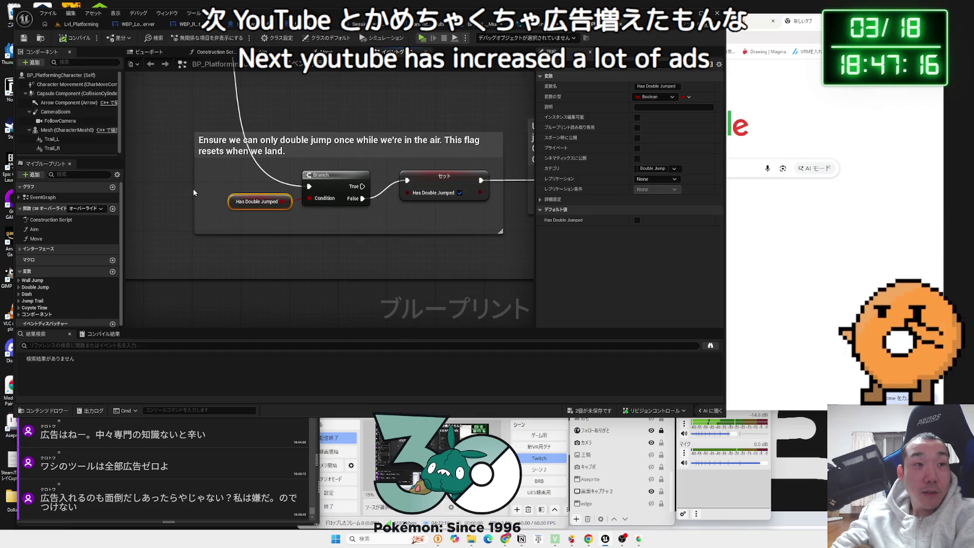
# Review the Coyote Time, wall-jump and grounded jump logic, checking Has Wall Jumped and the Trail nodes
pyautogui.moveTo(198, 165); pyautogui.dragTo(306, 276)
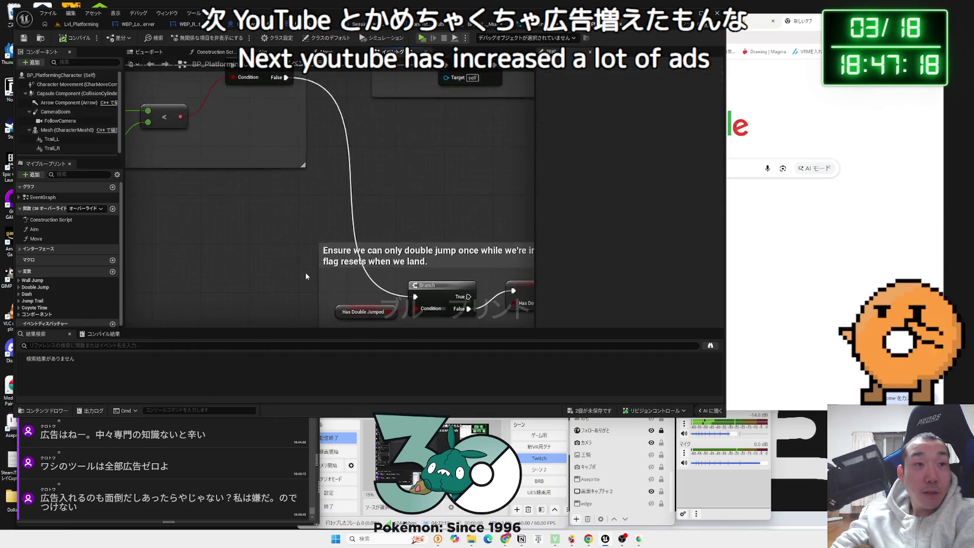
pyautogui.scroll(-4, 295, 261)
pyautogui.scroll(2, 296, 241)
pyautogui.moveTo(378, 271); pyautogui.dragTo(281, 251)
pyautogui.scroll(3, 298, 256)
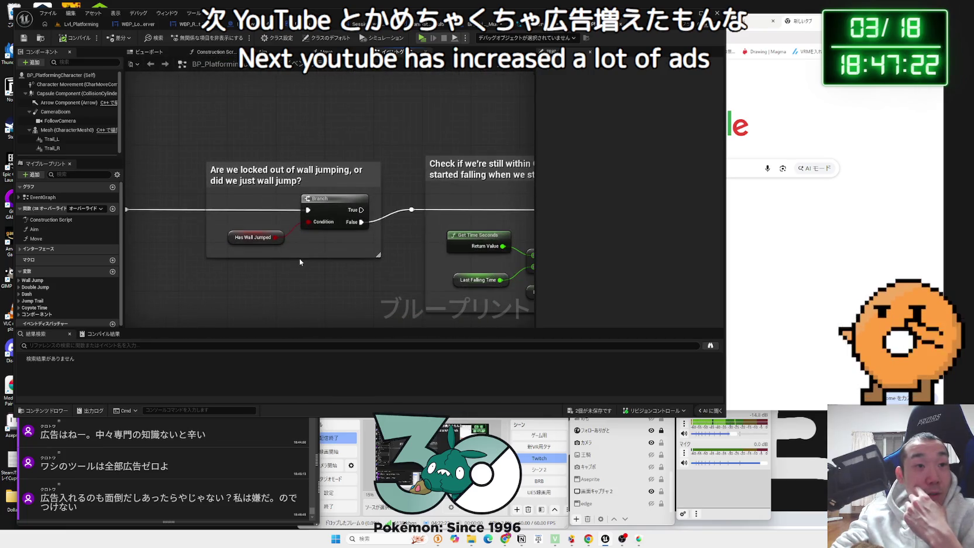
pyautogui.click(248, 240)
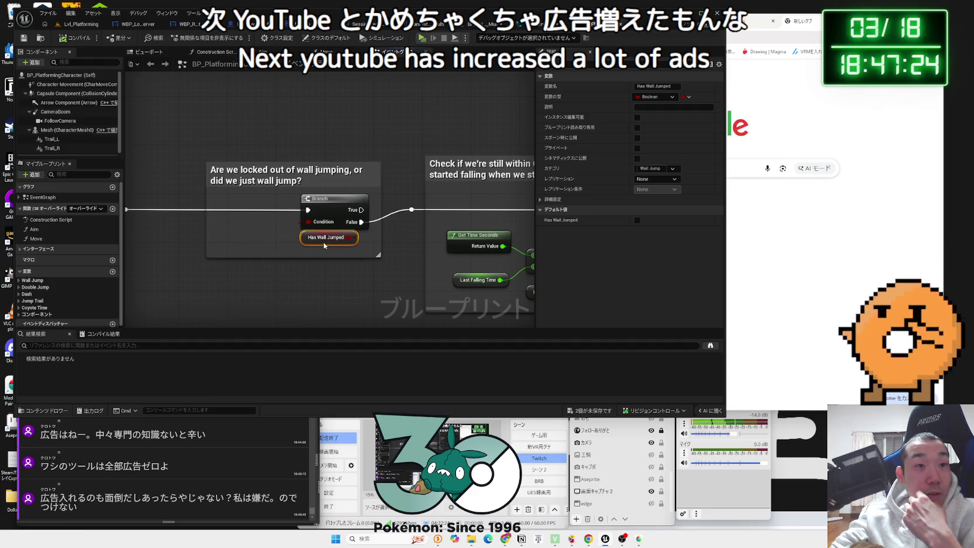
pyautogui.scroll(-2, 257, 232)
pyautogui.moveTo(256, 232)
pyautogui.mouseDown()
pyautogui.moveTo(328, 275)
pyautogui.moveTo(397, 229)
pyautogui.moveTo(375, 176)
pyautogui.mouseUp()
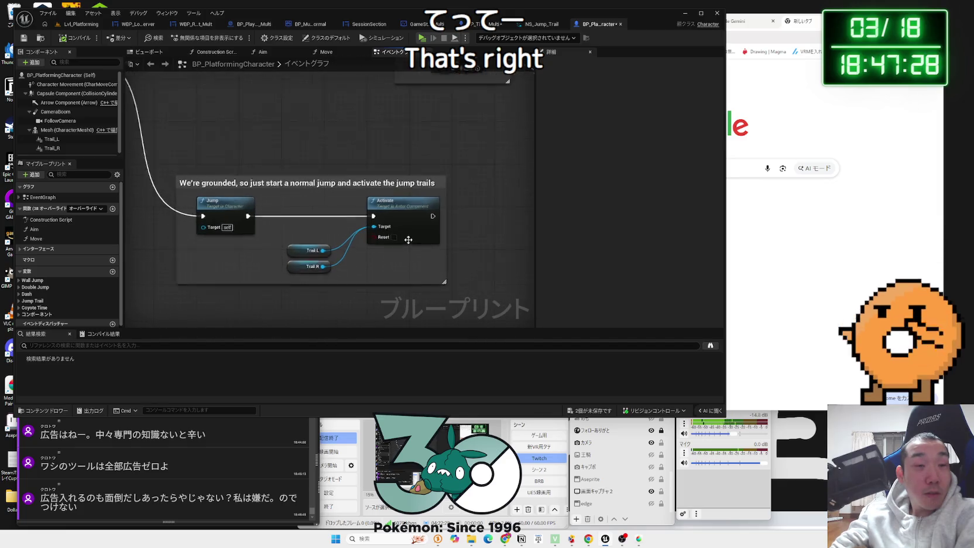
pyautogui.scroll(1, 371, 266)
pyautogui.moveTo(335, 273)
pyautogui.mouseDown()
pyautogui.moveTo(289, 237)
pyautogui.moveTo(312, 242)
pyautogui.mouseUp()
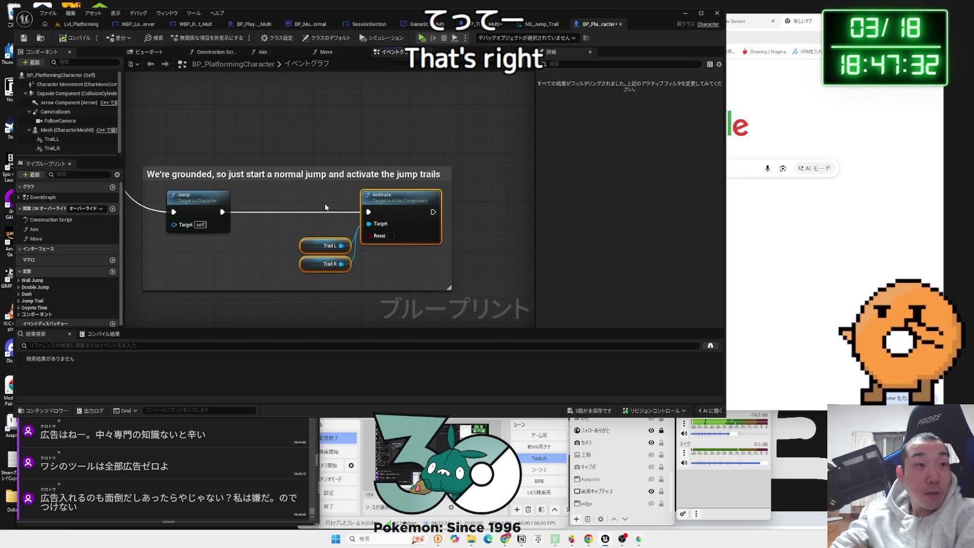
pyautogui.moveTo(325, 207); pyautogui.dragTo(407, 259)
pyautogui.scroll(-5, 406, 258)
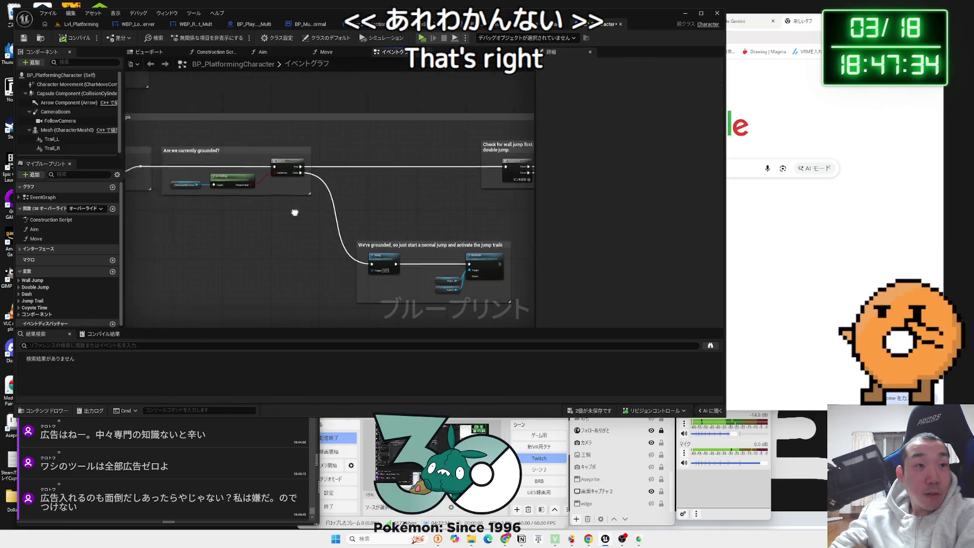
pyautogui.scroll(5, 406, 242)
pyautogui.scroll(-4, 407, 246)
pyautogui.scroll(2, 344, 173)
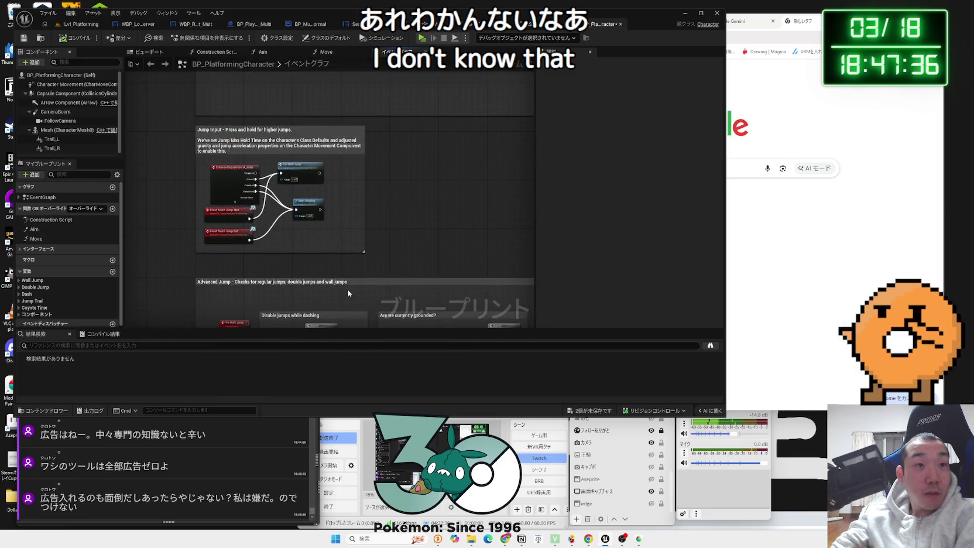
# Browse the Dash Montage, dashed-on-ground, Initialization and dashing-flag velocity nodes
pyautogui.moveTo(371, 226); pyautogui.dragTo(294, 316)
pyautogui.moveTo(370, 225); pyautogui.dragTo(198, 230)
pyautogui.moveTo(332, 231)
pyautogui.mouseDown()
pyautogui.moveTo(282, 233)
pyautogui.moveTo(330, 232)
pyautogui.mouseUp()
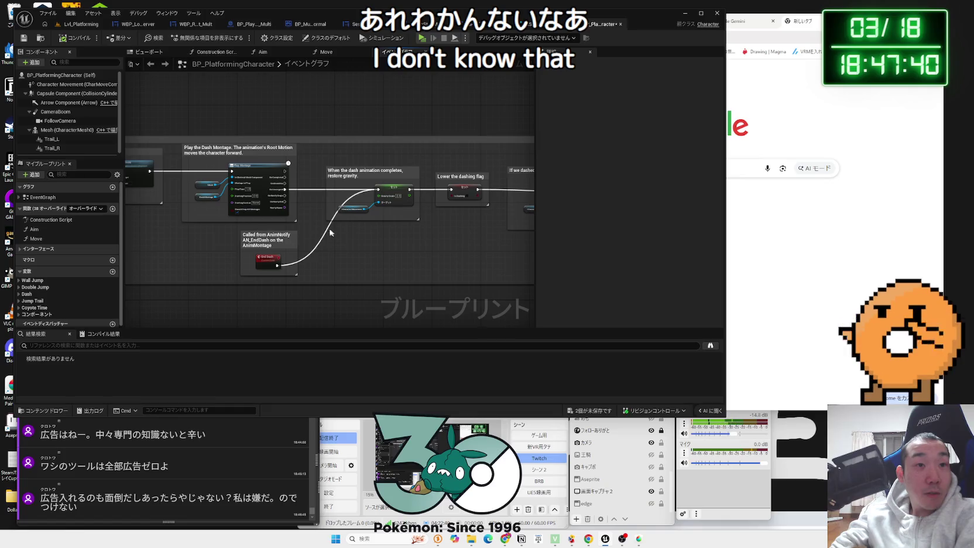
pyautogui.scroll(1, 287, 221)
pyautogui.scroll(2, 369, 236)
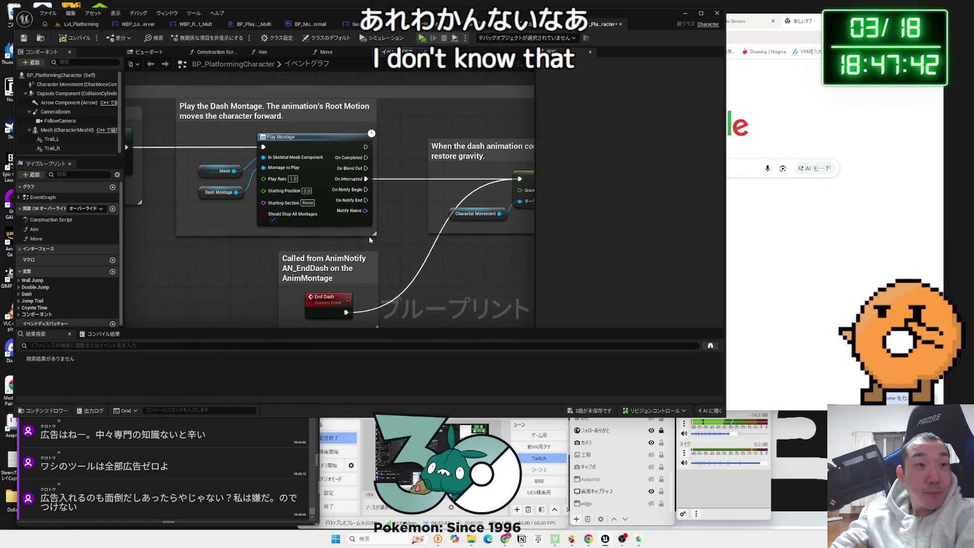
pyautogui.scroll(-2, 369, 236)
pyautogui.moveTo(539, 240); pyautogui.dragTo(135, 239)
pyautogui.moveTo(392, 237)
pyautogui.mouseDown()
pyautogui.moveTo(254, 237)
pyautogui.moveTo(401, 234)
pyautogui.moveTo(375, 275)
pyautogui.moveTo(267, 222)
pyautogui.moveTo(328, 259)
pyautogui.moveTo(370, 323)
pyautogui.mouseUp()
pyautogui.scroll(-2, 222, 230)
pyautogui.scroll(-1, 223, 230)
pyautogui.scroll(3, 266, 222)
pyautogui.scroll(-1, 266, 221)
pyautogui.scroll(3, 410, 261)
pyautogui.moveTo(410, 261); pyautogui.dragTo(356, 262)
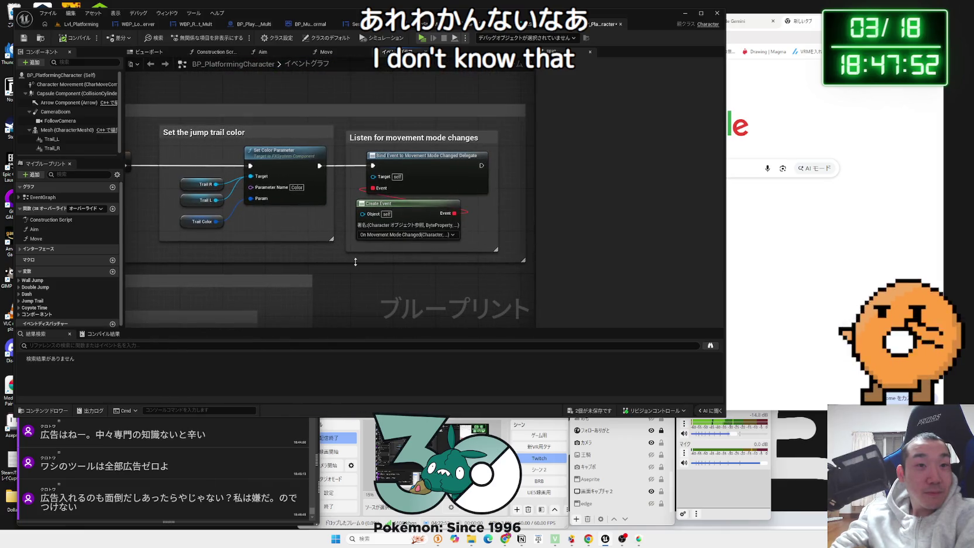
pyautogui.scroll(-3, 356, 263)
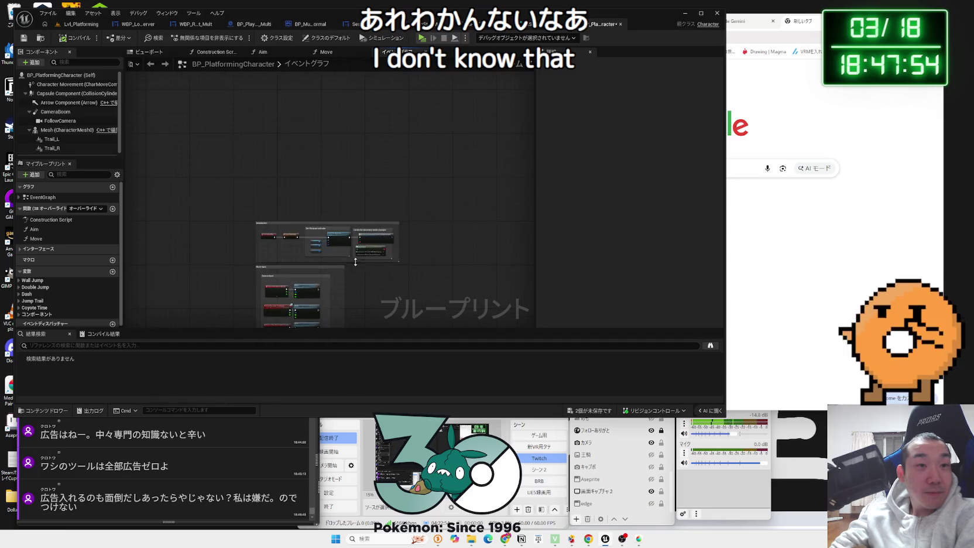
pyautogui.scroll(3, 340, 199)
pyautogui.scroll(-4, 329, 196)
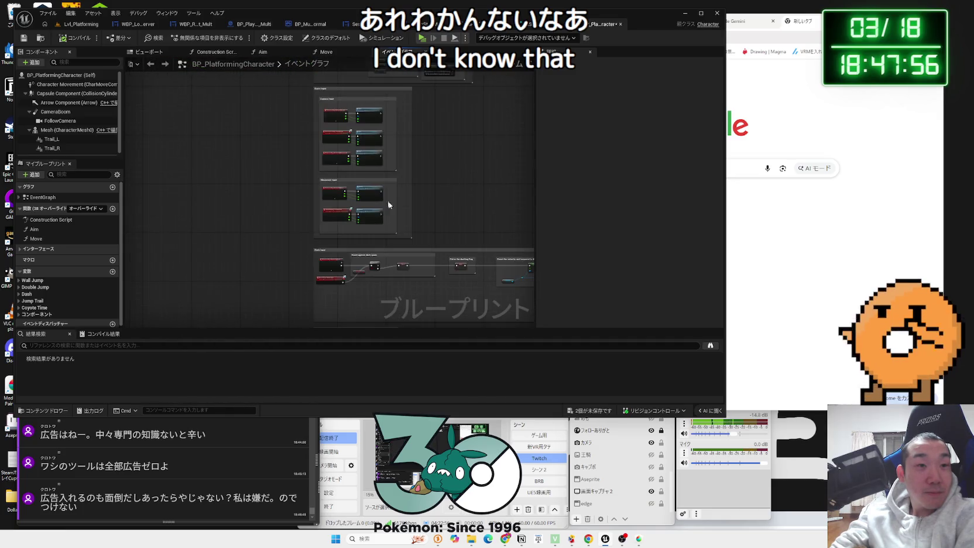
pyautogui.scroll(4, 357, 179)
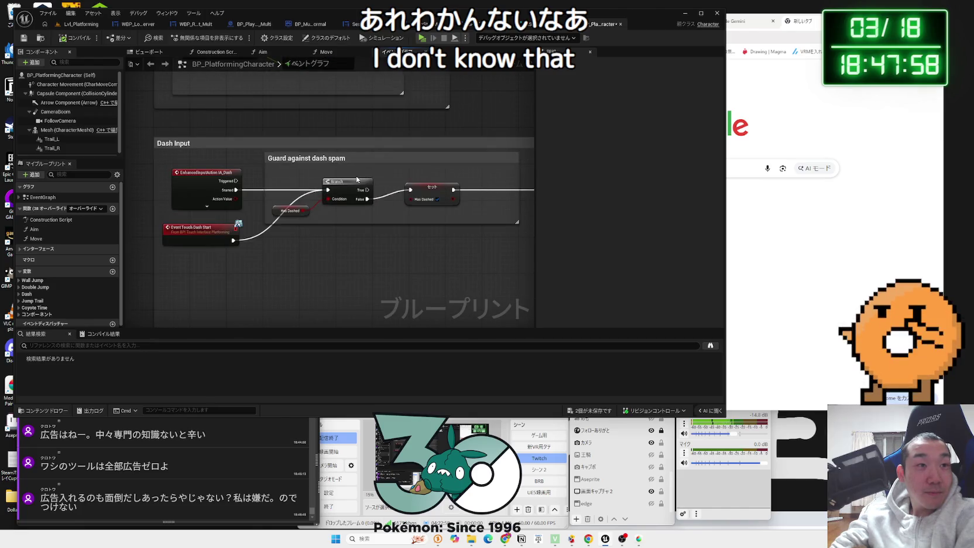
pyautogui.scroll(-3, 356, 179)
pyautogui.moveTo(357, 181)
pyautogui.mouseDown()
pyautogui.moveTo(283, 192)
pyautogui.moveTo(153, 170)
pyautogui.mouseUp()
pyautogui.scroll(3, 236, 184)
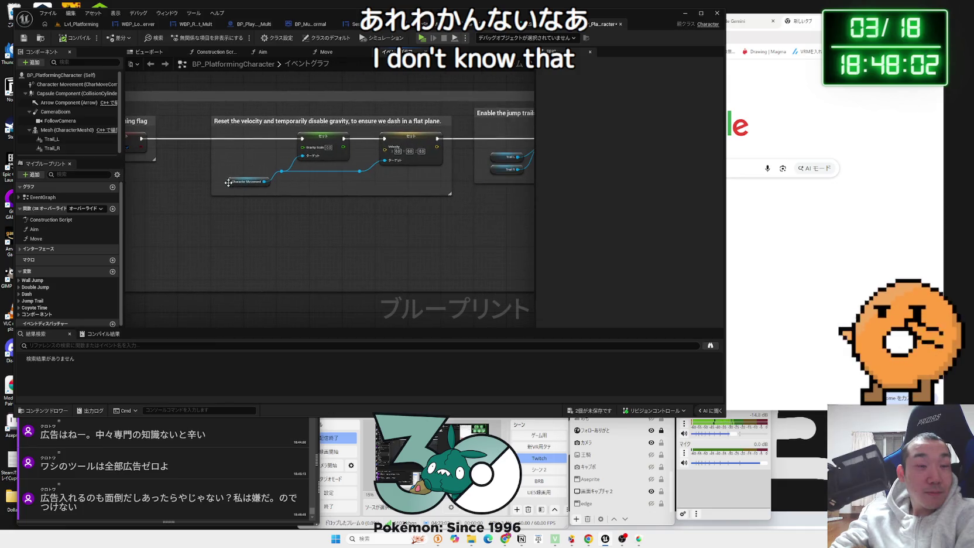
# Inspect the Character Movement and EndDash nodes, then return to the Lvl_Platforming level via NS_Jump_Trail
pyautogui.click(231, 176)
pyautogui.click(384, 204)
pyautogui.moveTo(384, 204)
pyautogui.mouseDown()
pyautogui.moveTo(293, 216)
pyautogui.moveTo(189, 207)
pyautogui.mouseUp()
pyautogui.scroll(-3, 189, 208)
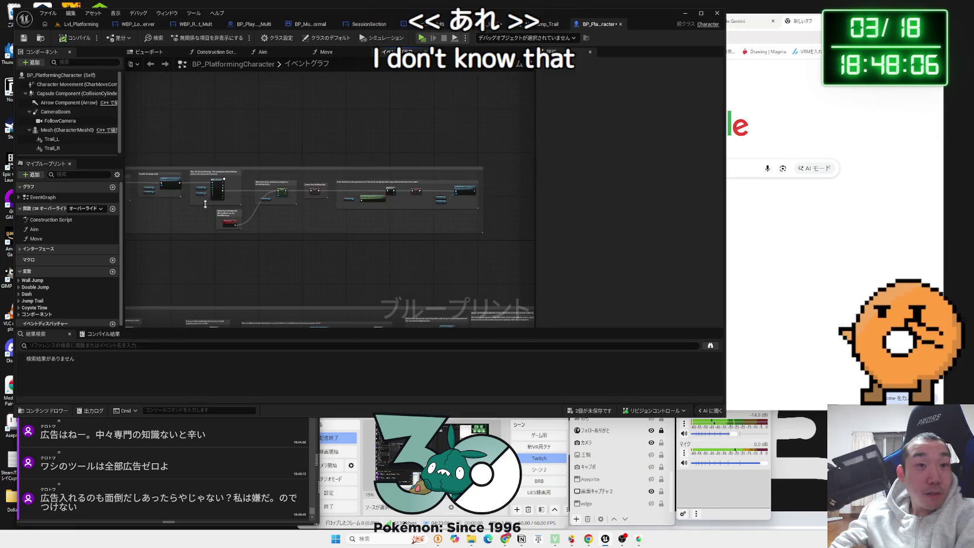
pyautogui.scroll(3, 331, 221)
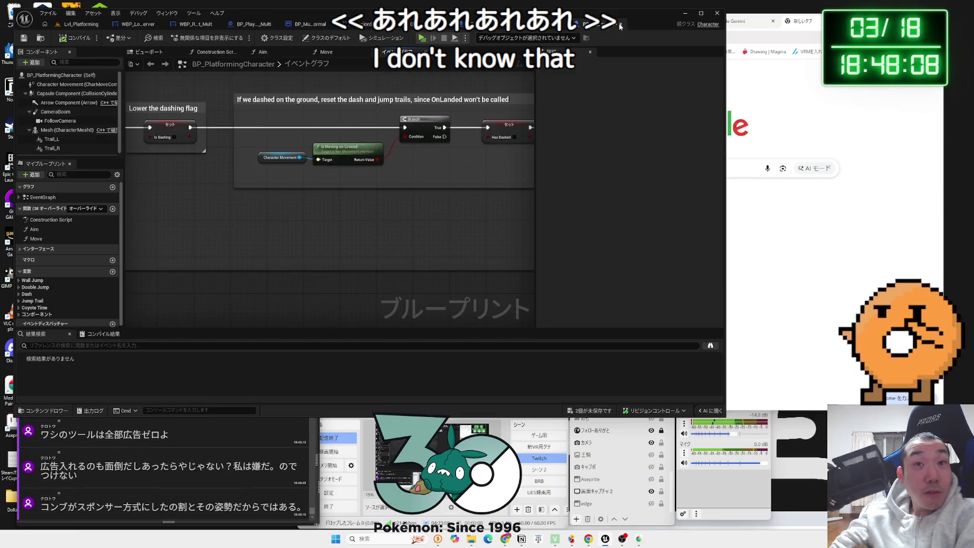
pyautogui.click(619, 23)
pyautogui.click(81, 24)
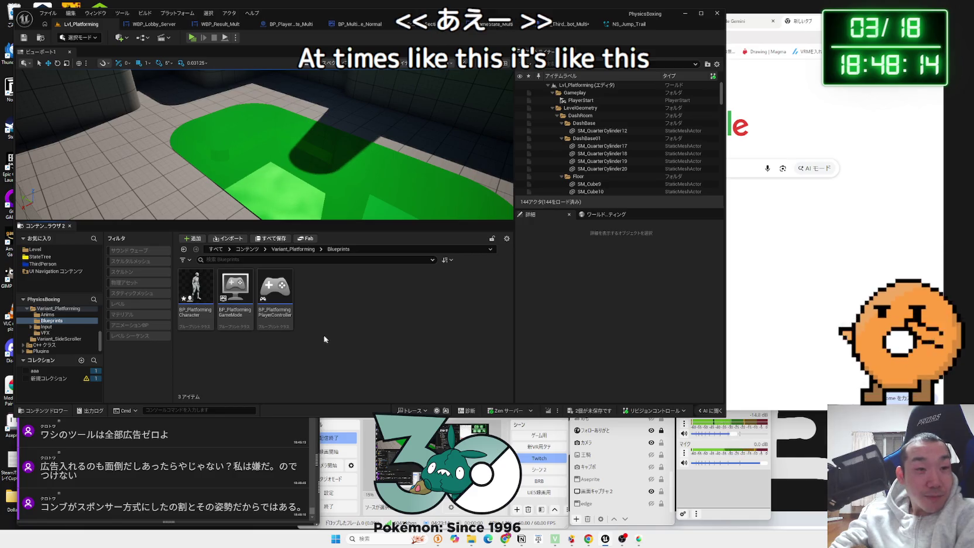
# Save all unsaved assets and show the VFX folder's contents
pyautogui.hotkey('ctrl', 'shift', 's')
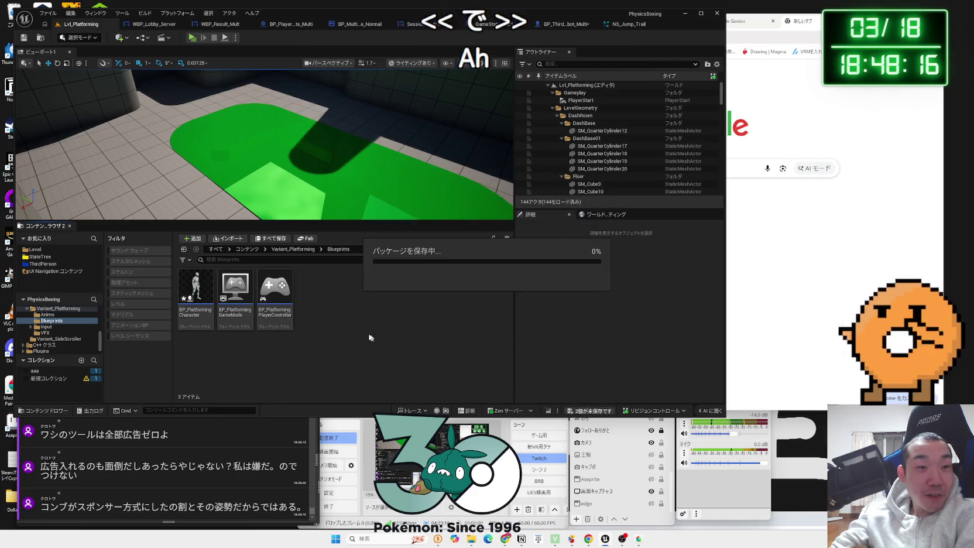
pyautogui.press('Up')
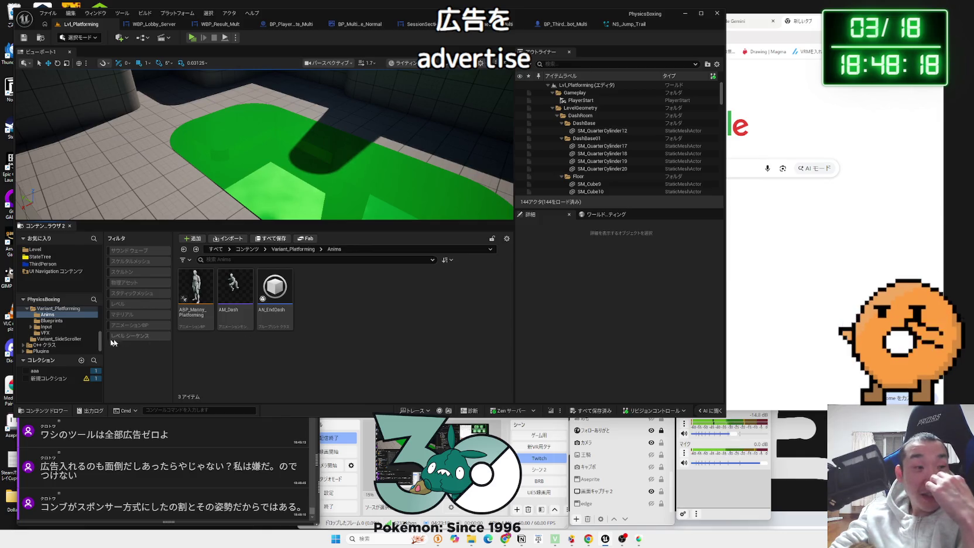
pyautogui.click(45, 332)
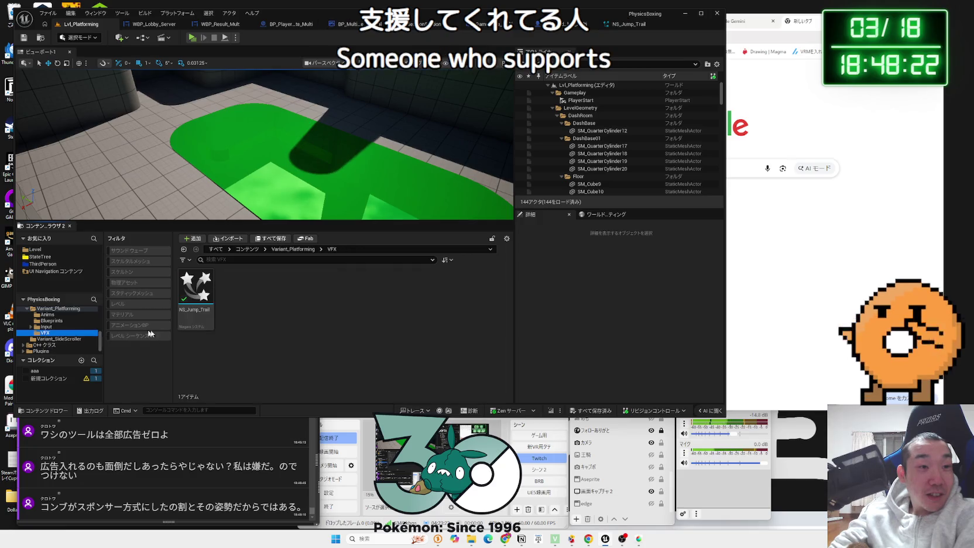
# Open the Reference Viewer for NS_Jump_Trail from its asset actions menu
pyautogui.rightClick(195, 311)
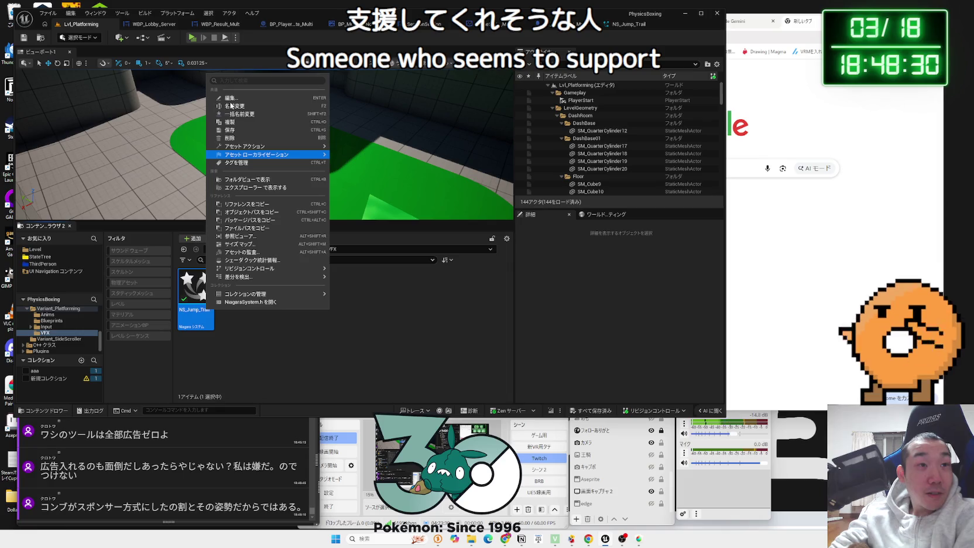
pyautogui.click(360, 303)
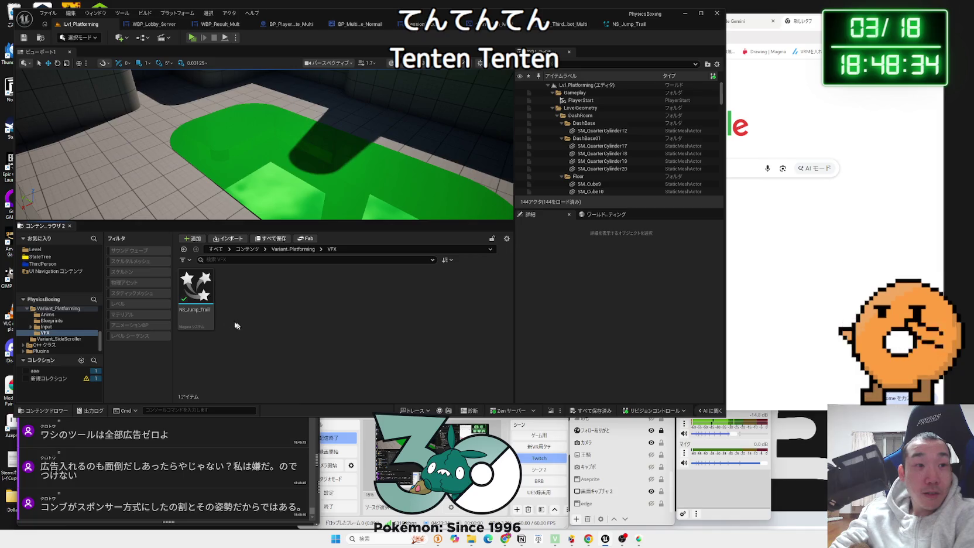
pyautogui.rightClick(203, 288)
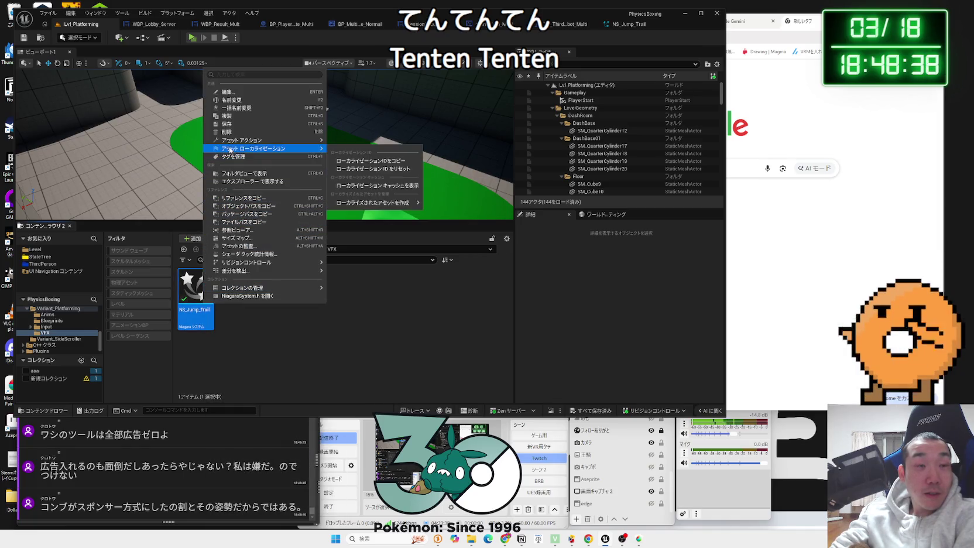
pyautogui.moveTo(233, 141)
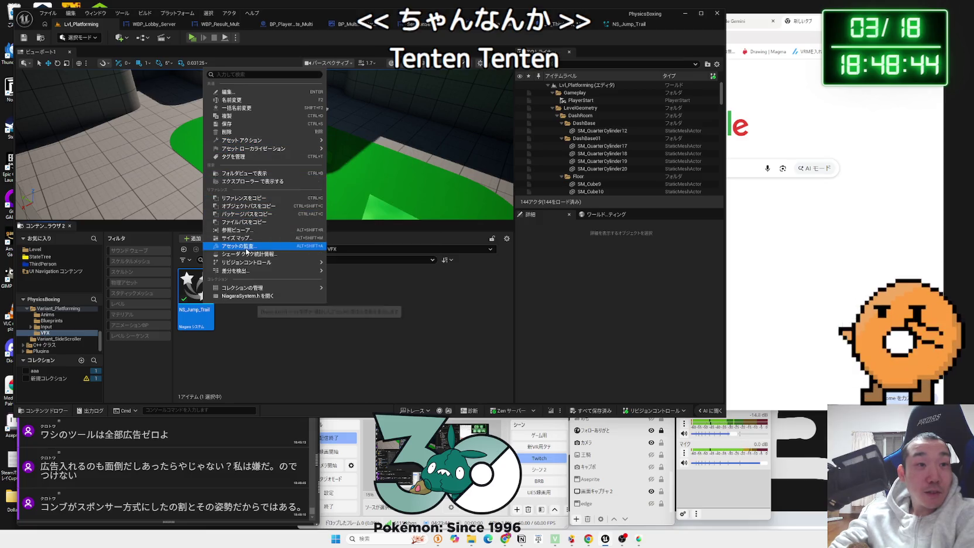
pyautogui.click(241, 230)
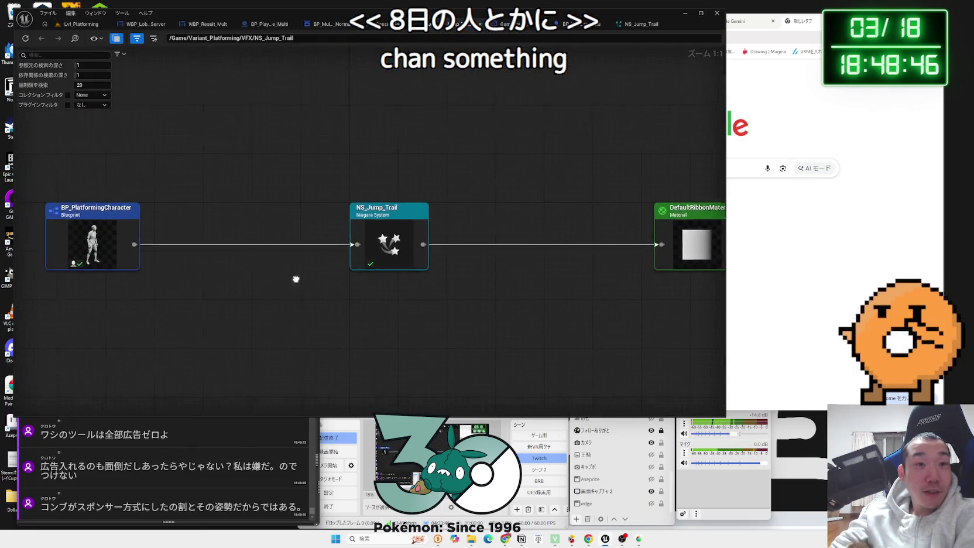
# Pull DefaultRibbonMaterial and BP_PlatformingCharacter in beside NS_Jump_Trail and centre the three nodes
pyautogui.scroll(-2, 296, 279)
pyautogui.moveTo(620, 233); pyautogui.dragTo(483, 232)
pyautogui.moveTo(165, 236); pyautogui.dragTo(301, 235)
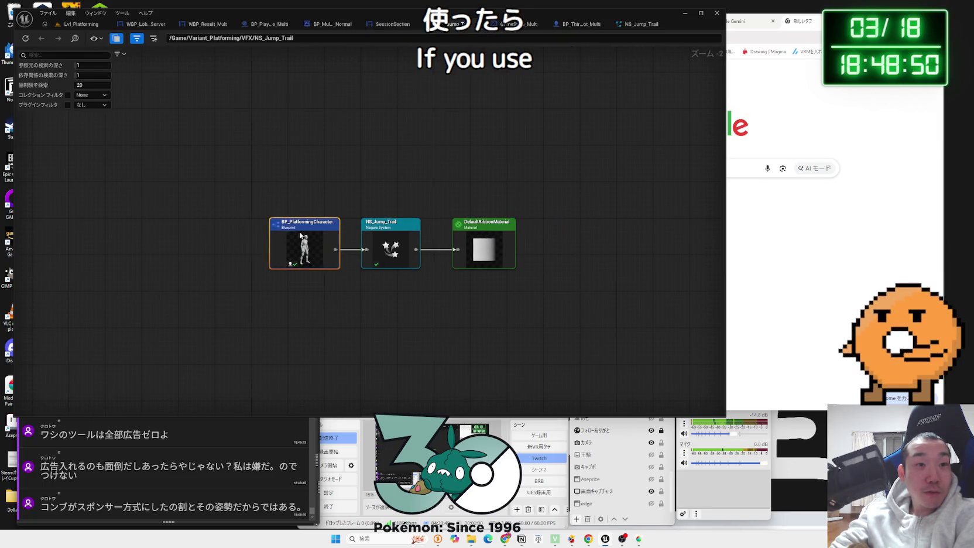
pyautogui.click(346, 273)
pyautogui.scroll(2, 354, 276)
pyautogui.moveTo(378, 275); pyautogui.dragTo(331, 268)
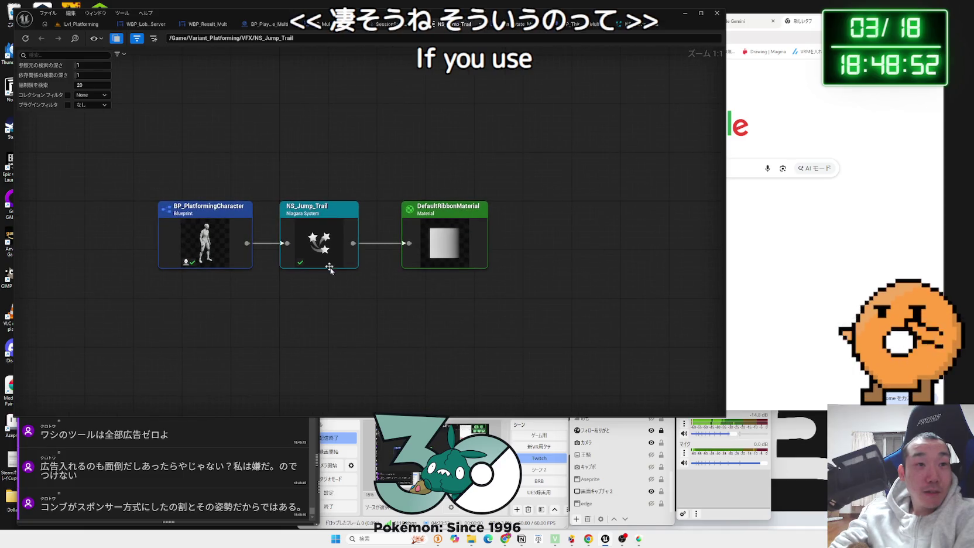
# Fine-tune NS_Jump_Trail and DefaultRibbonMaterial positions, then select BP_PlatformingCharacter for its info
pyautogui.click(350, 237)
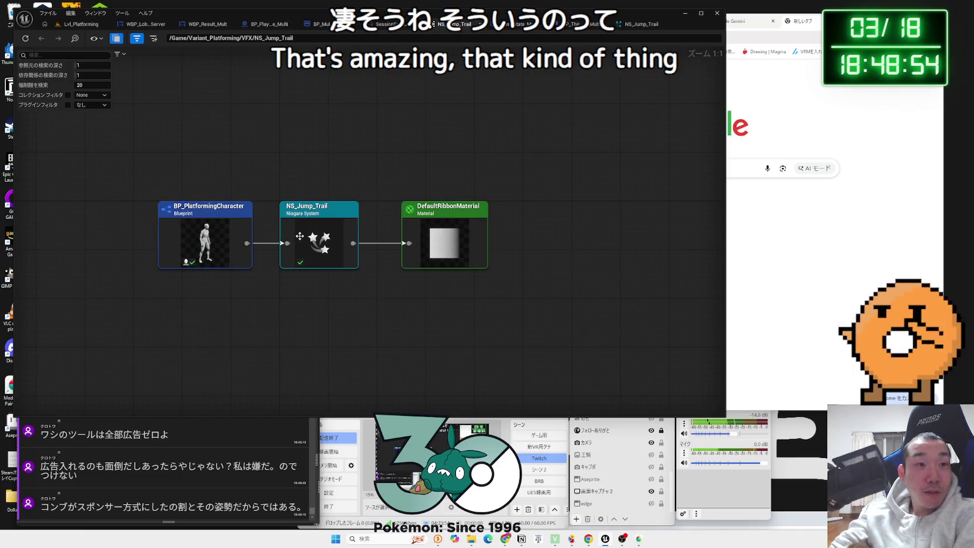
pyautogui.moveTo(299, 236); pyautogui.dragTo(312, 236)
pyautogui.click(215, 261)
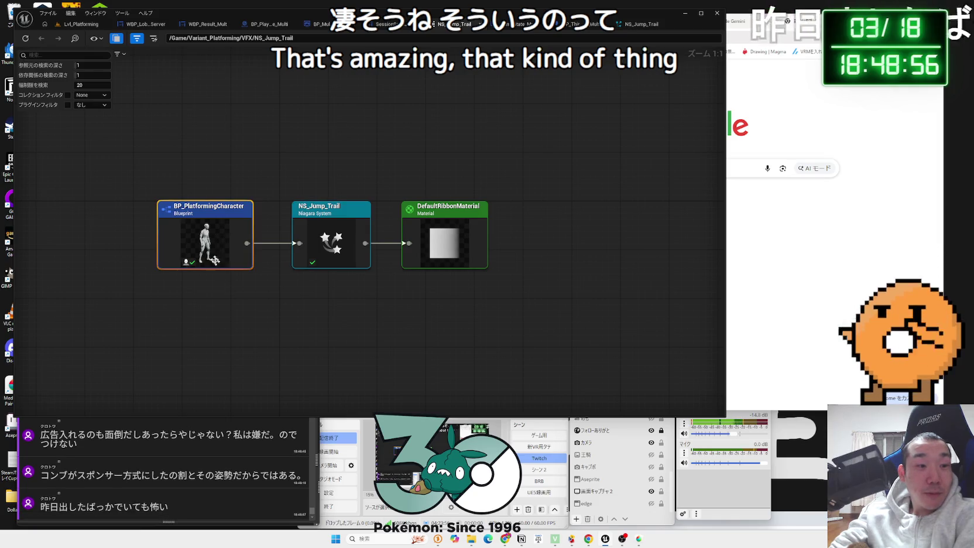
pyautogui.click(323, 291)
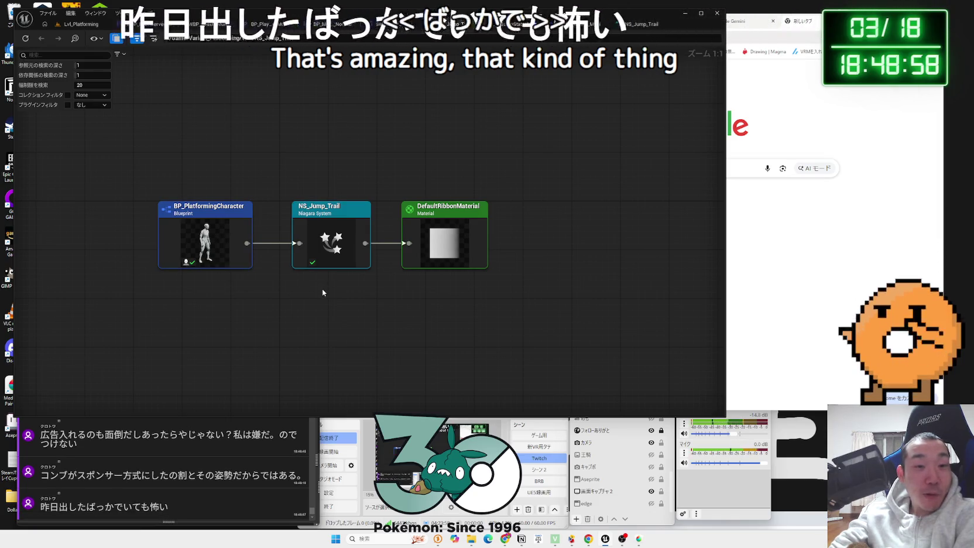
pyautogui.click(445, 255)
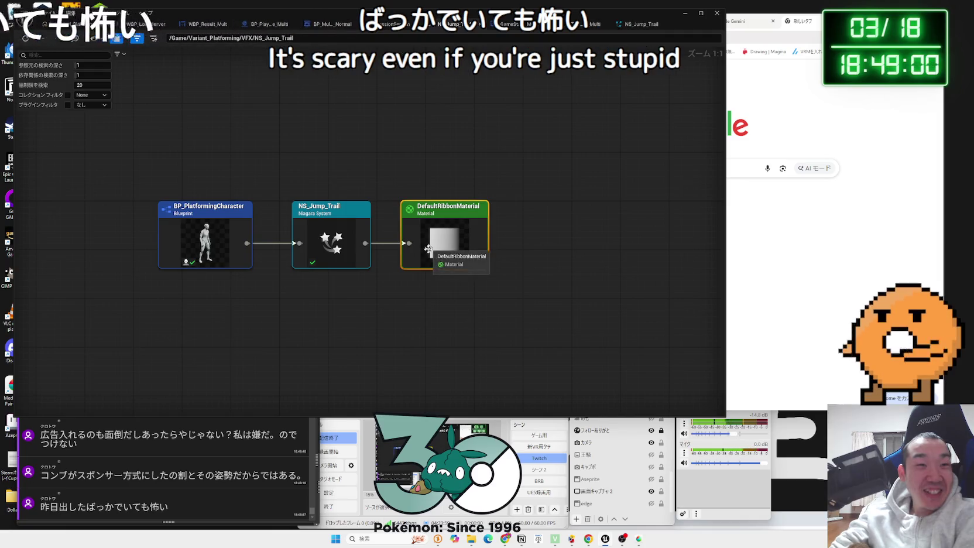
pyautogui.click(416, 281)
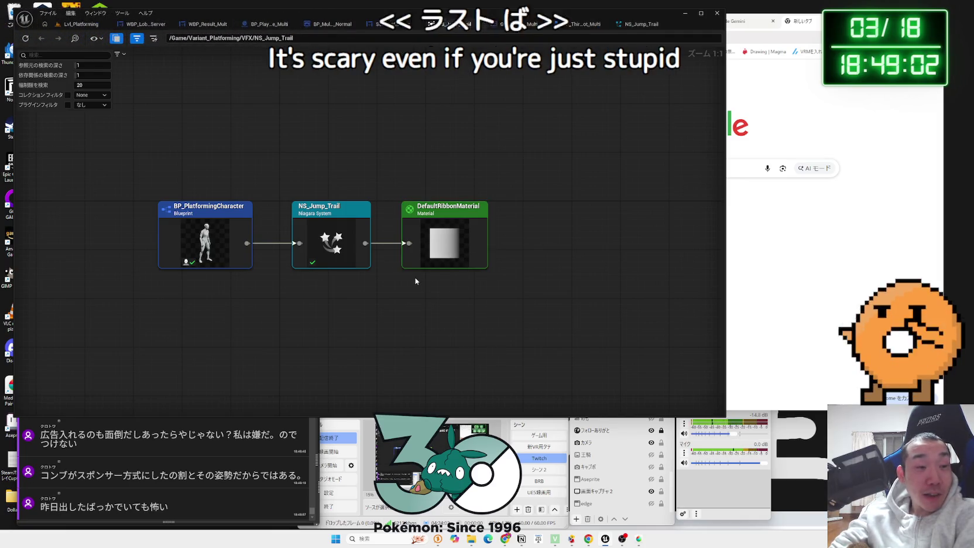
pyautogui.moveTo(434, 240); pyautogui.dragTo(448, 240)
pyautogui.click(417, 273)
pyautogui.click(210, 236)
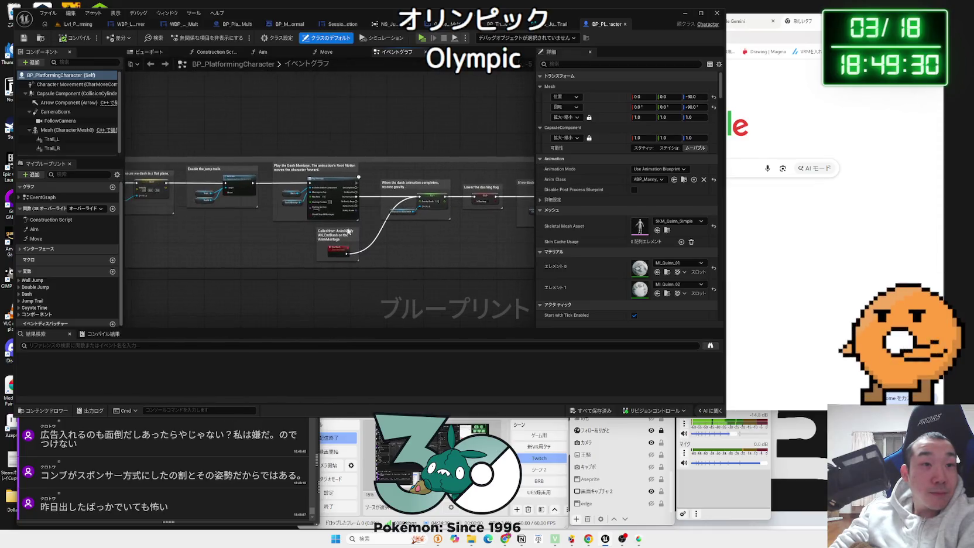
# Locate the Trail Color variable and move the Trail R, Trail L and Trail Color nodes
pyautogui.scroll(3, 312, 244)
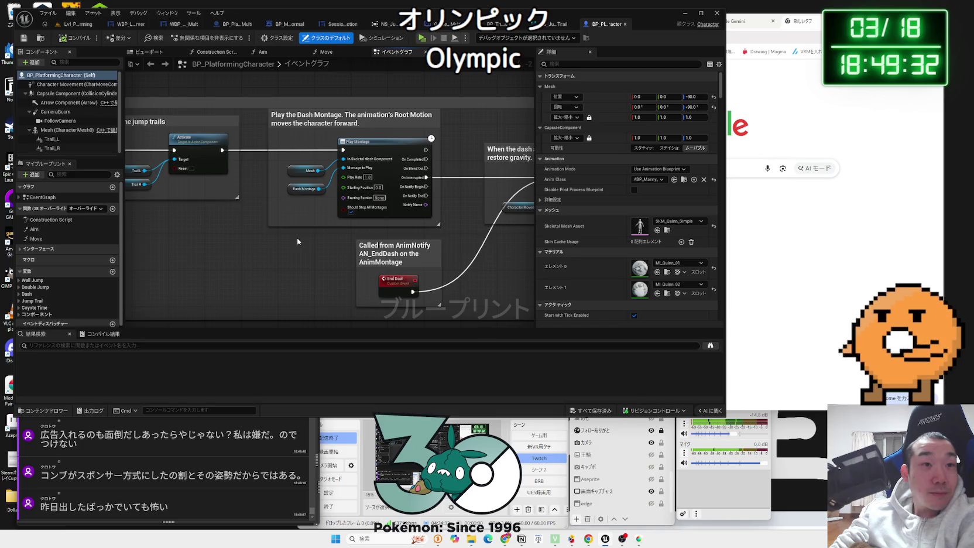
pyautogui.scroll(-1, 297, 241)
pyautogui.moveTo(297, 240)
pyautogui.mouseDown()
pyautogui.moveTo(432, 250)
pyautogui.moveTo(384, 243)
pyautogui.moveTo(383, 321)
pyautogui.moveTo(370, 287)
pyautogui.moveTo(370, 201)
pyautogui.moveTo(365, 206)
pyautogui.moveTo(378, 214)
pyautogui.mouseUp()
pyautogui.scroll(3, 371, 201)
pyautogui.moveTo(240, 200); pyautogui.dragTo(240, 188)
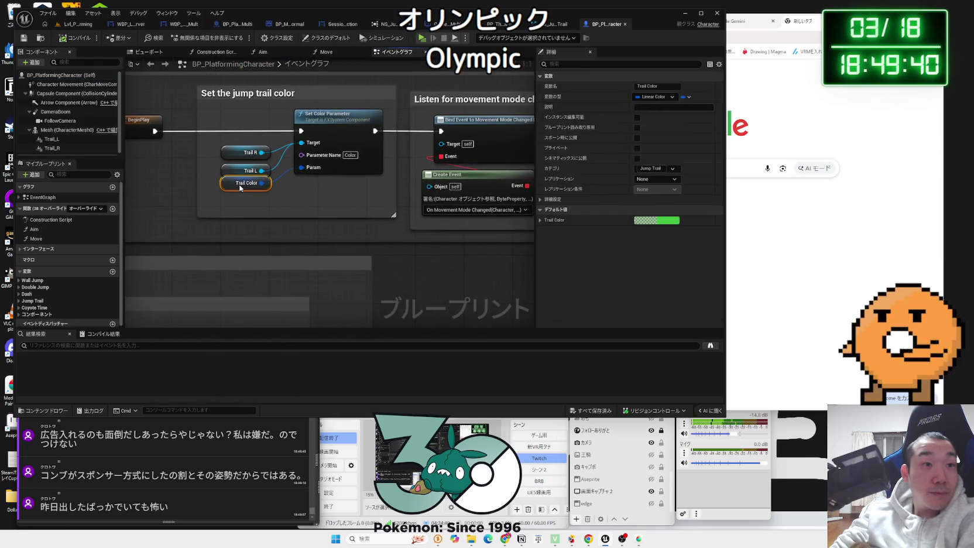
pyautogui.moveTo(227, 147)
pyautogui.mouseDown()
pyautogui.moveTo(243, 174)
pyautogui.moveTo(302, 97)
pyautogui.moveTo(300, 189)
pyautogui.moveTo(348, 139)
pyautogui.moveTo(354, 146)
pyautogui.moveTo(344, 98)
pyautogui.moveTo(360, 111)
pyautogui.moveTo(289, 136)
pyautogui.moveTo(286, 160)
pyautogui.moveTo(254, 148)
pyautogui.moveTo(246, 174)
pyautogui.moveTo(221, 170)
pyautogui.mouseUp()
pyautogui.scroll(-1, 250, 172)
pyautogui.scroll(-1, 241, 204)
# Find the Launch Character, Jump and trail activation nodes, then select the Trail_L component
pyautogui.moveTo(331, 137)
pyautogui.mouseDown()
pyautogui.moveTo(263, 146)
pyautogui.moveTo(215, 187)
pyautogui.moveTo(150, 172)
pyautogui.mouseUp()
pyautogui.scroll(-5, 333, 171)
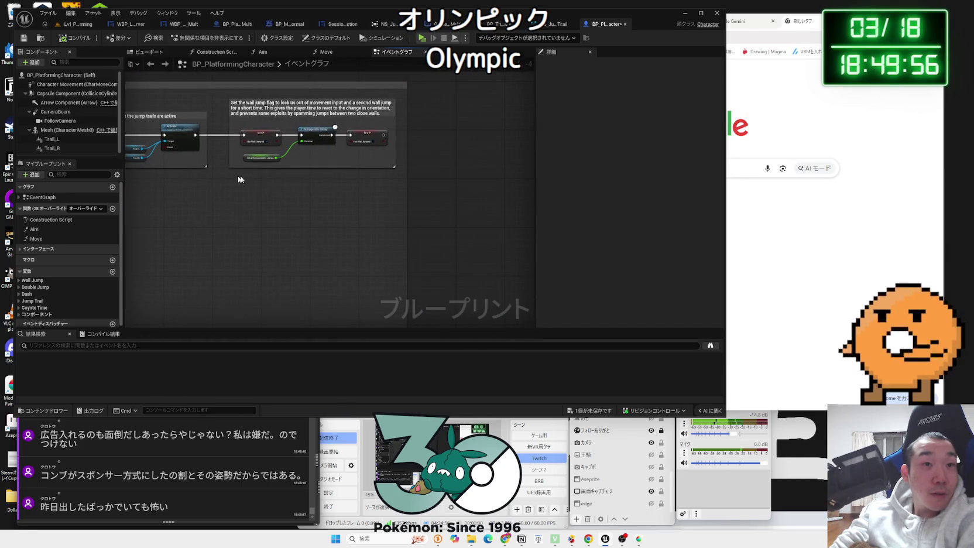
pyautogui.scroll(8, 259, 159)
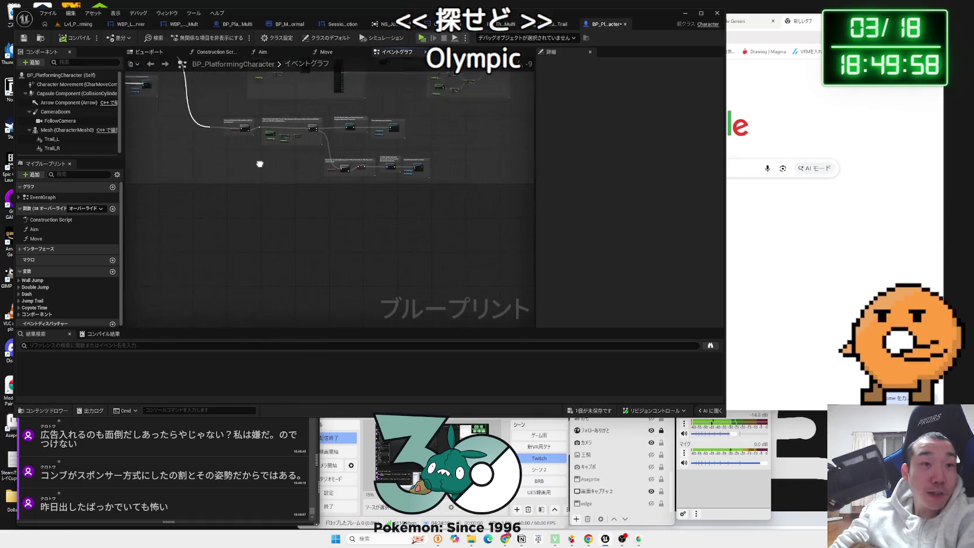
pyautogui.moveTo(325, 134); pyautogui.dragTo(159, 138)
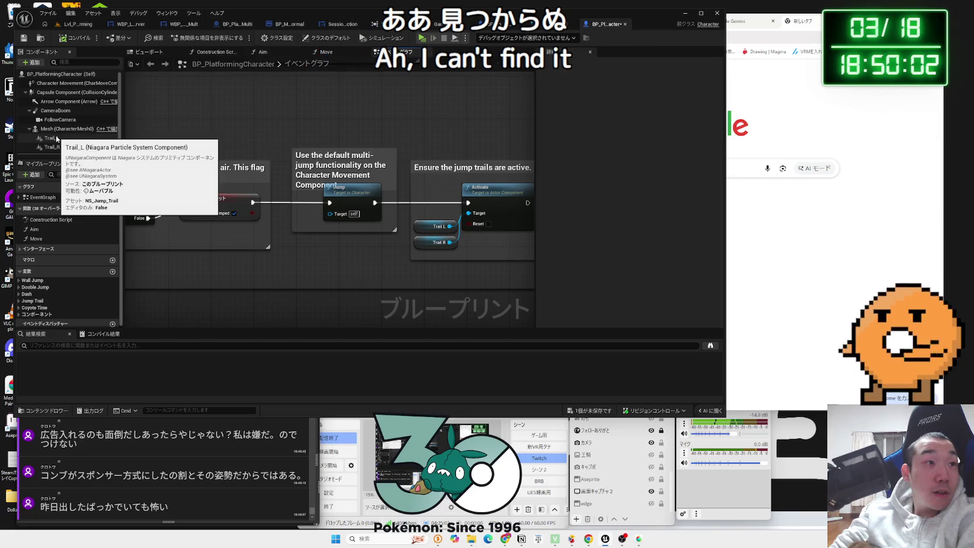
pyautogui.click(53, 139)
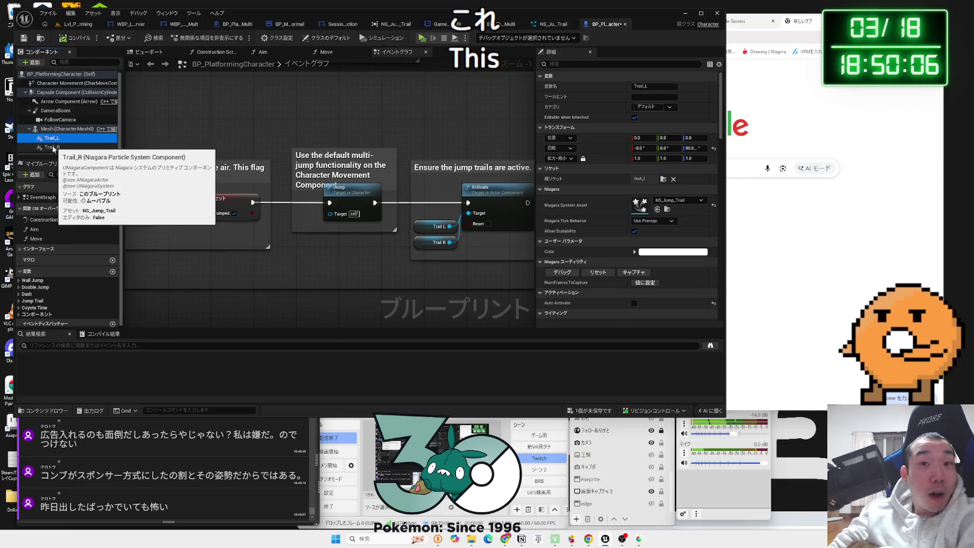
# Compare the Trail_R and Trail_L component details, confirming NS_Jump_Trail on foot_l, then right-click Trail_L
pyautogui.click(52, 146)
pyautogui.click(52, 141)
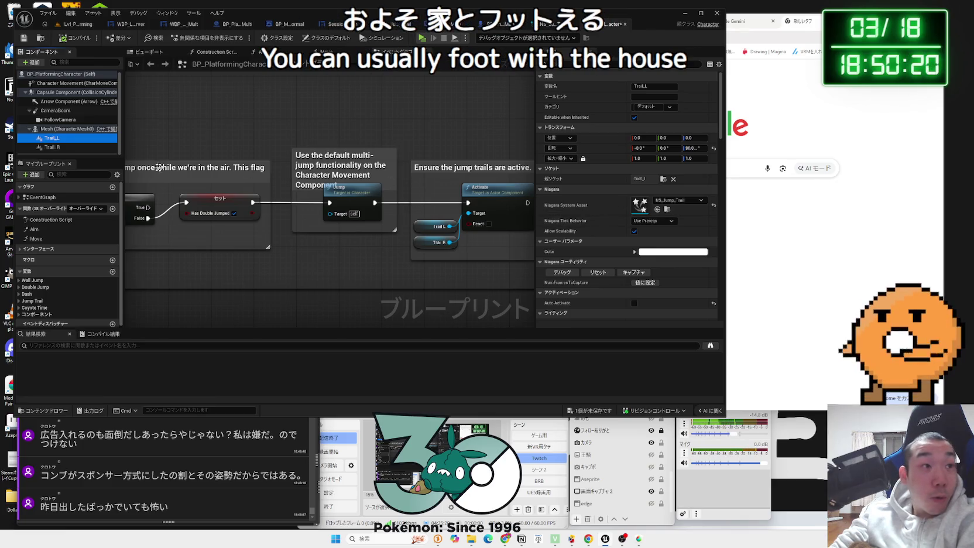
pyautogui.rightClick(58, 142)
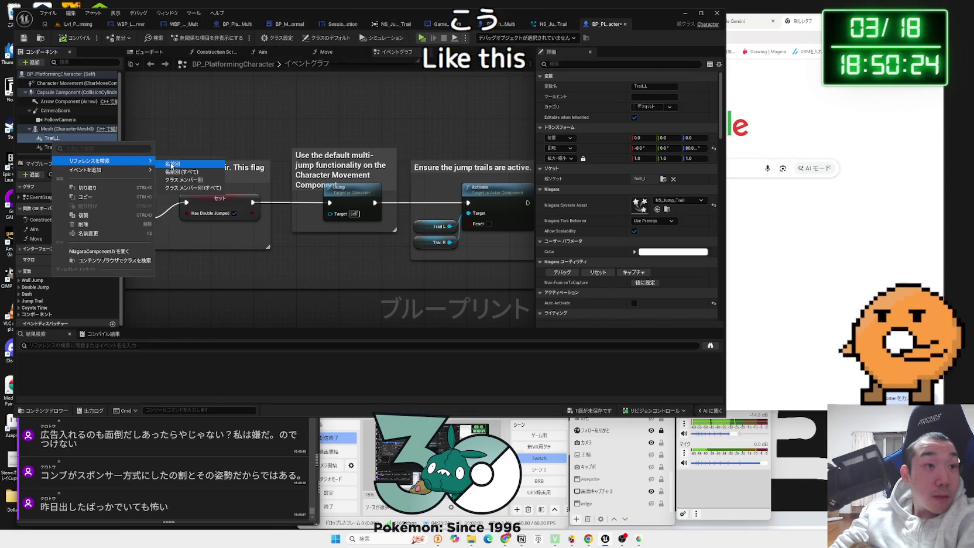
# Find Trail_L references by name and visit each Get Trail_L: color, enable, deactivate, ensure-active
pyautogui.click(172, 164)
pyautogui.click(48, 366)
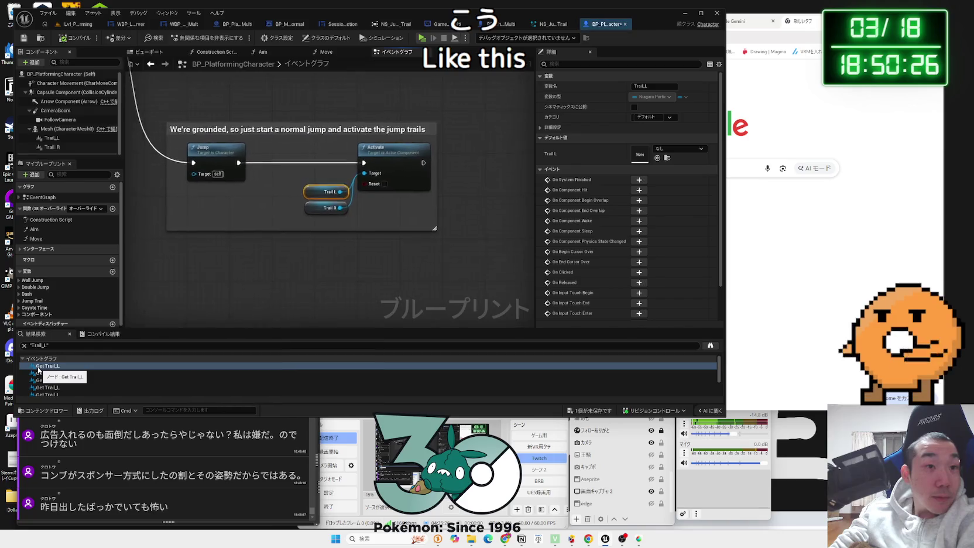
pyautogui.click(44, 374)
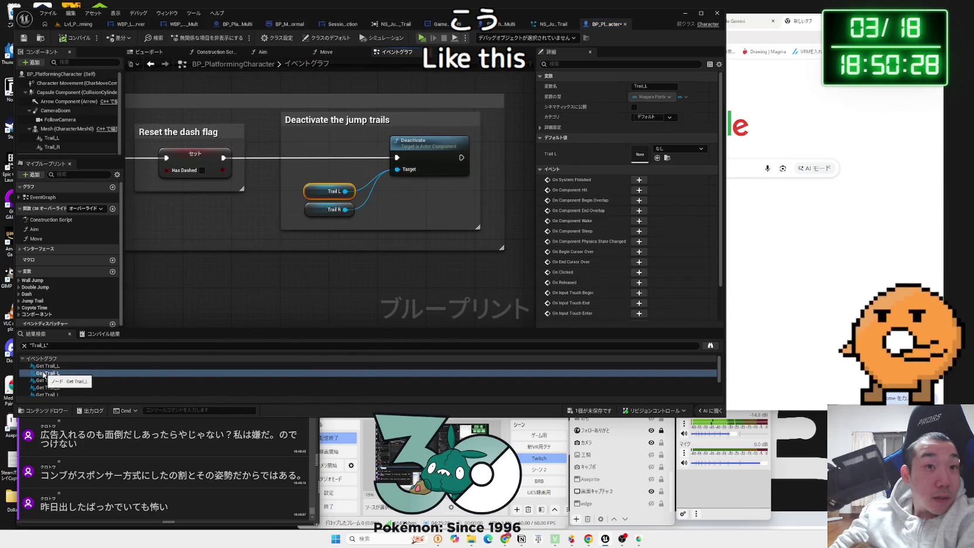
pyautogui.click(46, 380)
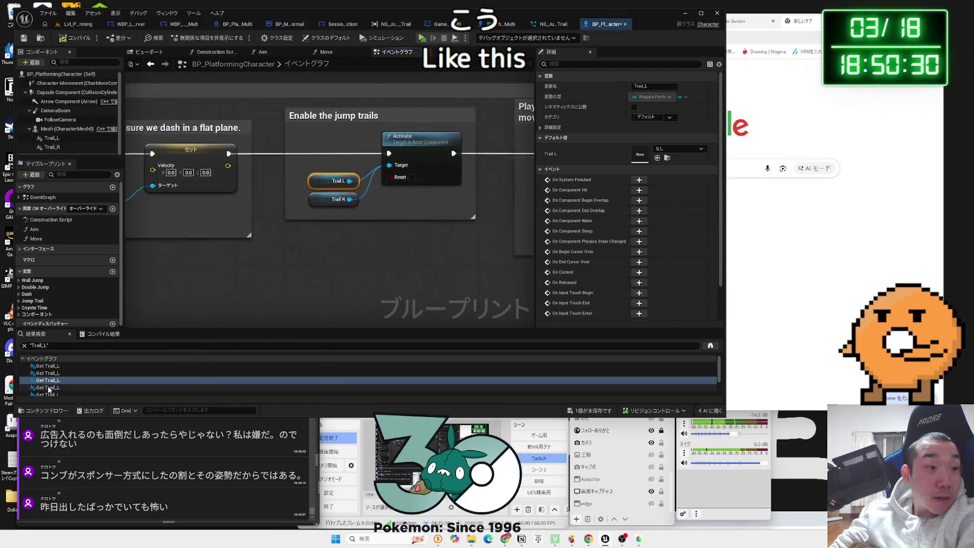
pyautogui.click(48, 388)
pyautogui.click(50, 392)
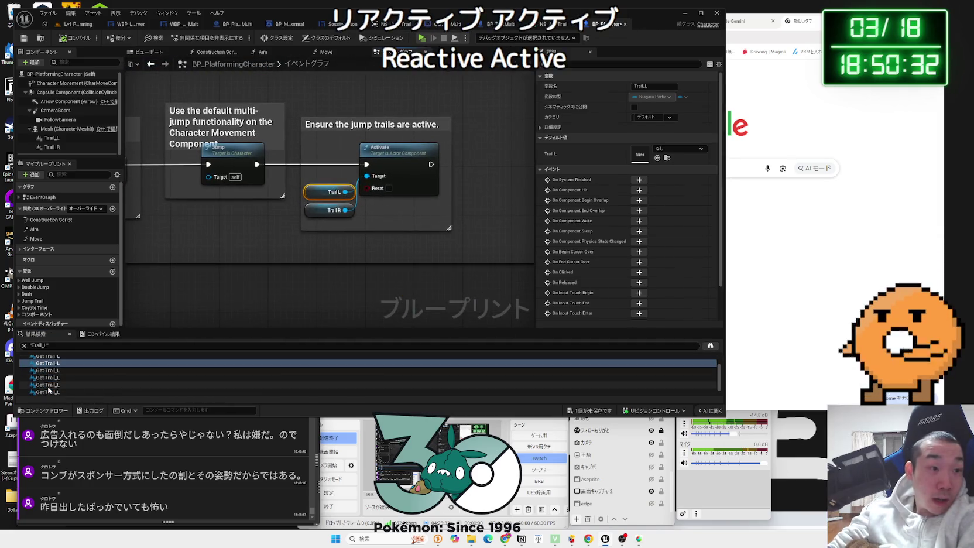
pyautogui.click(49, 392)
pyautogui.click(49, 378)
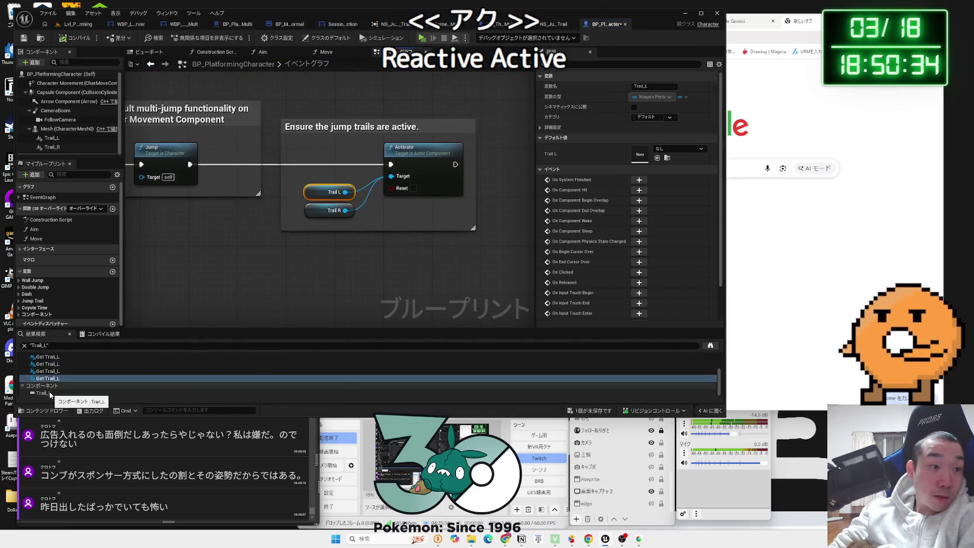
pyautogui.click(48, 372)
pyautogui.click(48, 364)
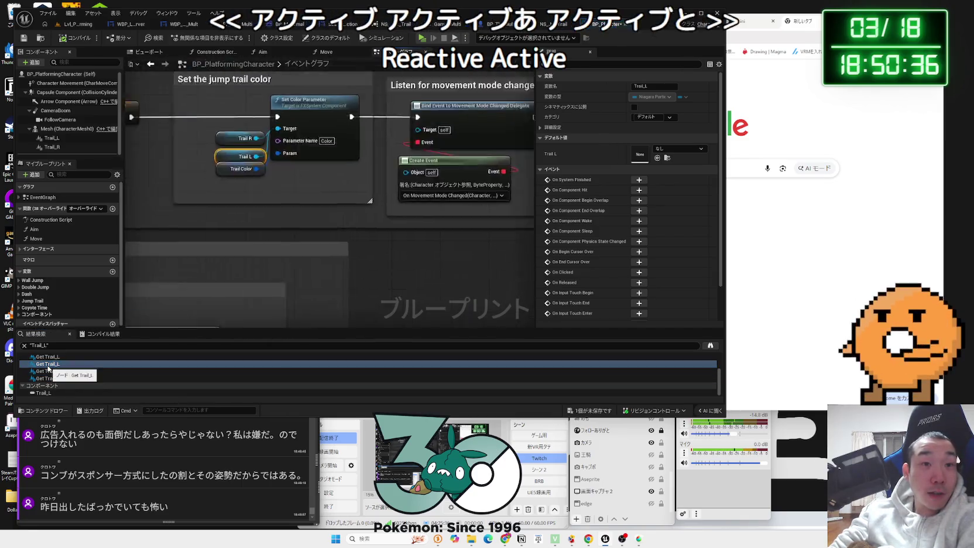
pyautogui.click(47, 358)
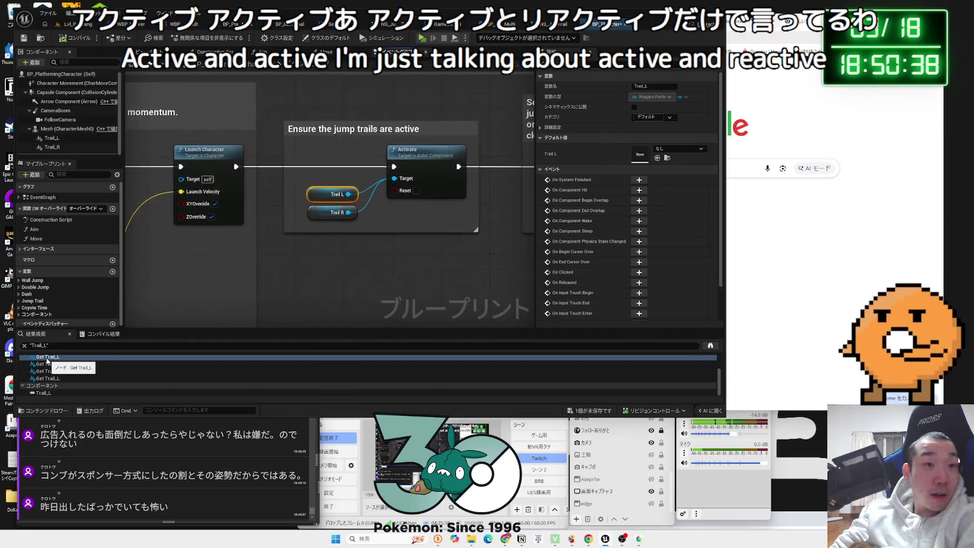
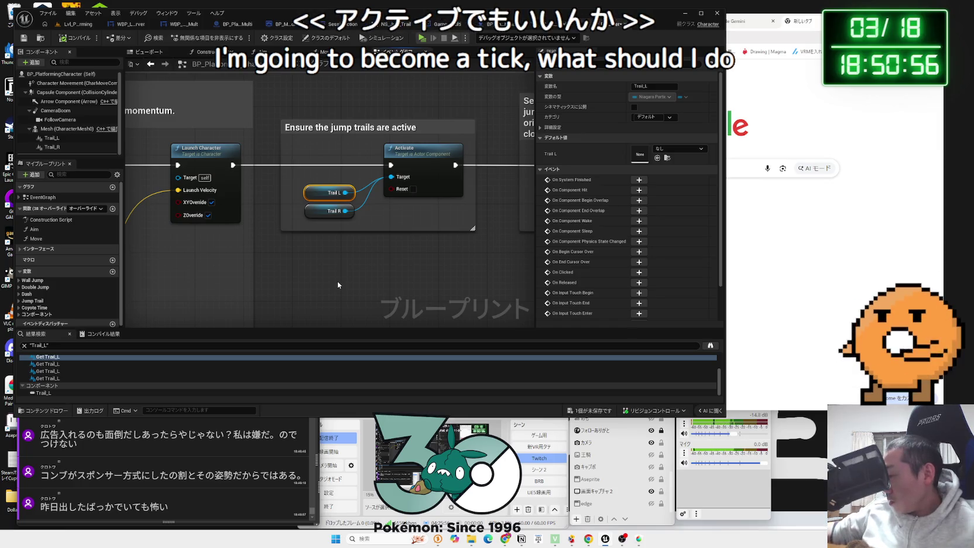
# Test-play Lvl_Platforming to check jump trails, then bring up the NS_Jump_Trail system
pyautogui.click(350, 277)
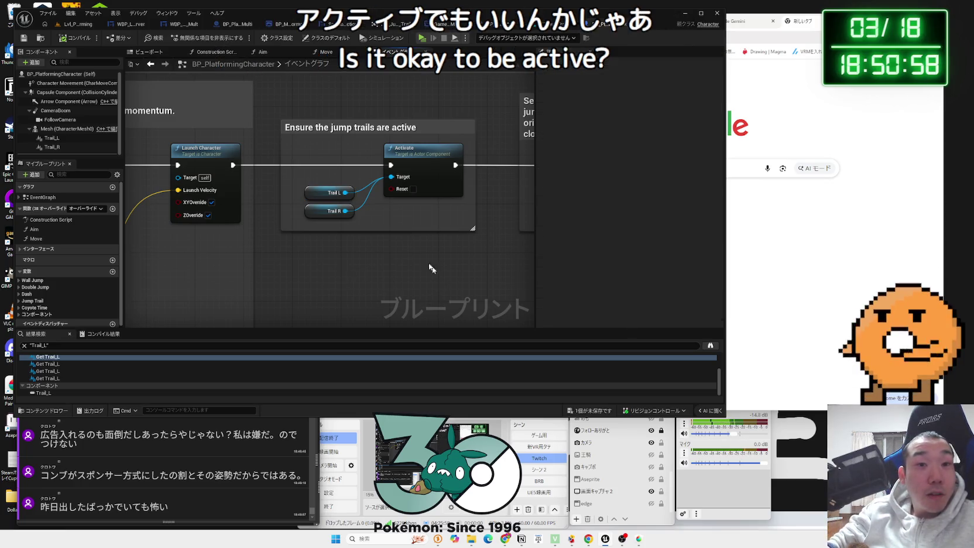
pyautogui.click(77, 25)
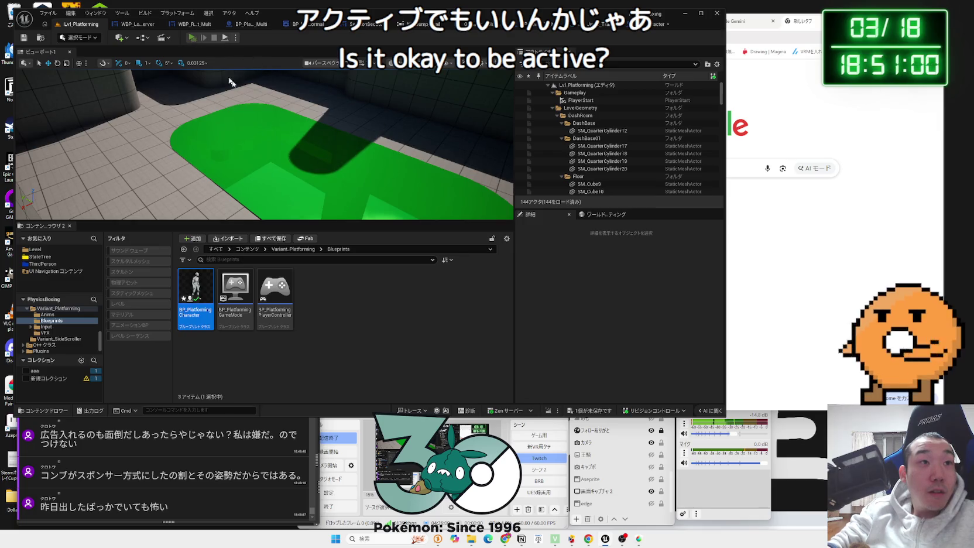
pyautogui.hotkey('alt', 'p')
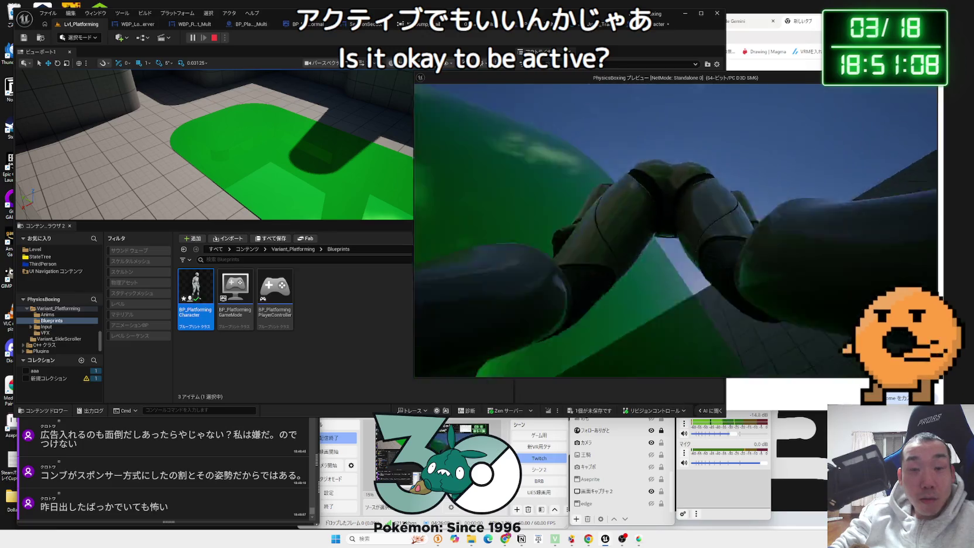
pyautogui.press('Escape')
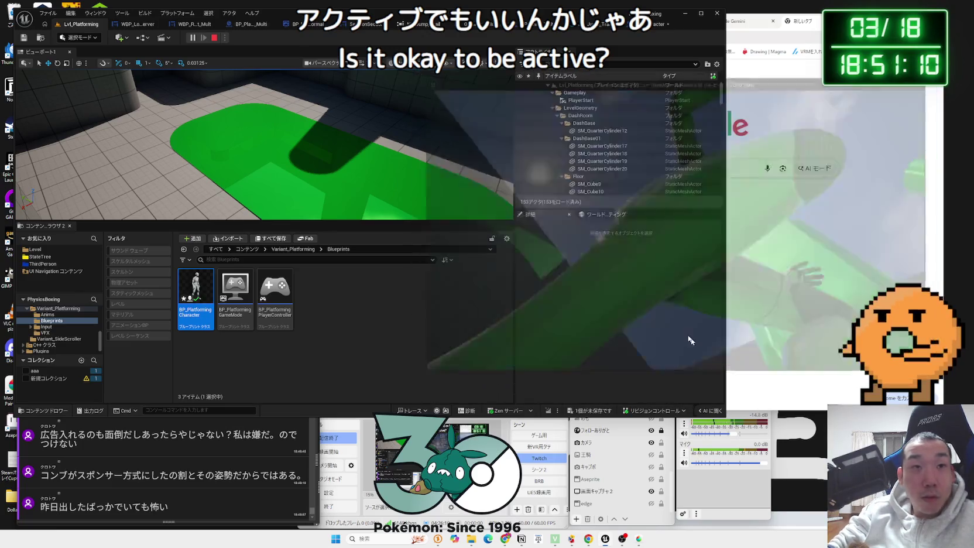
pyautogui.click(593, 27)
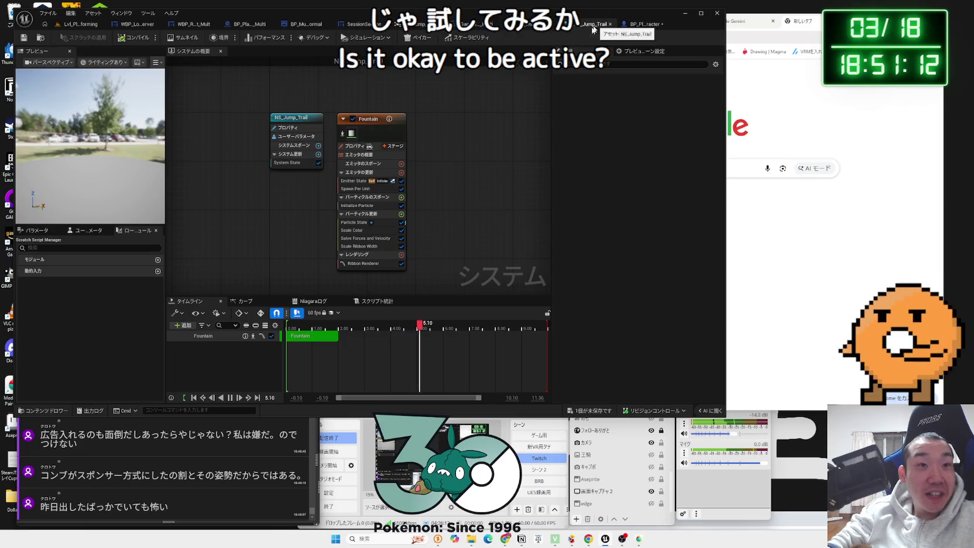
# Browse the Content Browser into the Robot3 Blueprint folder
pyautogui.click(69, 24)
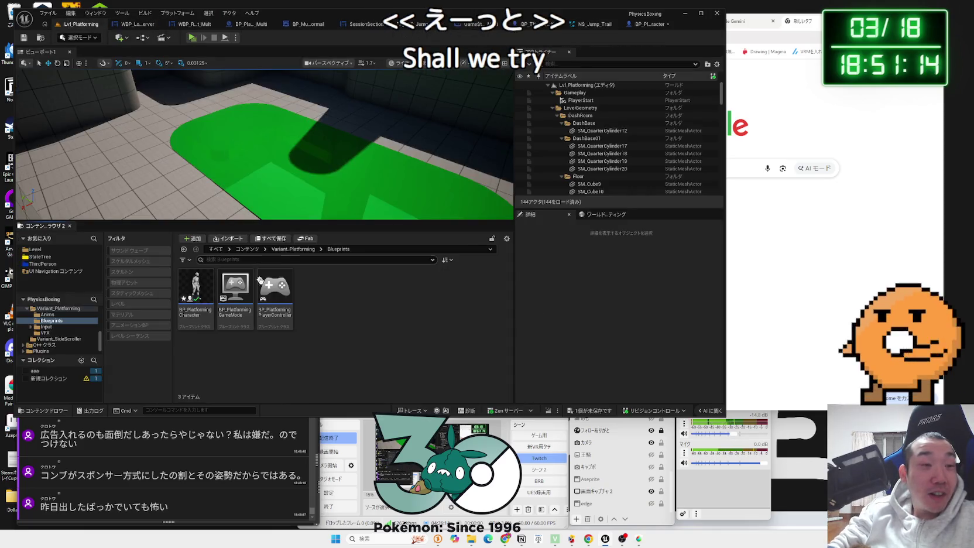
pyautogui.press('Left')
pyautogui.press('Left')
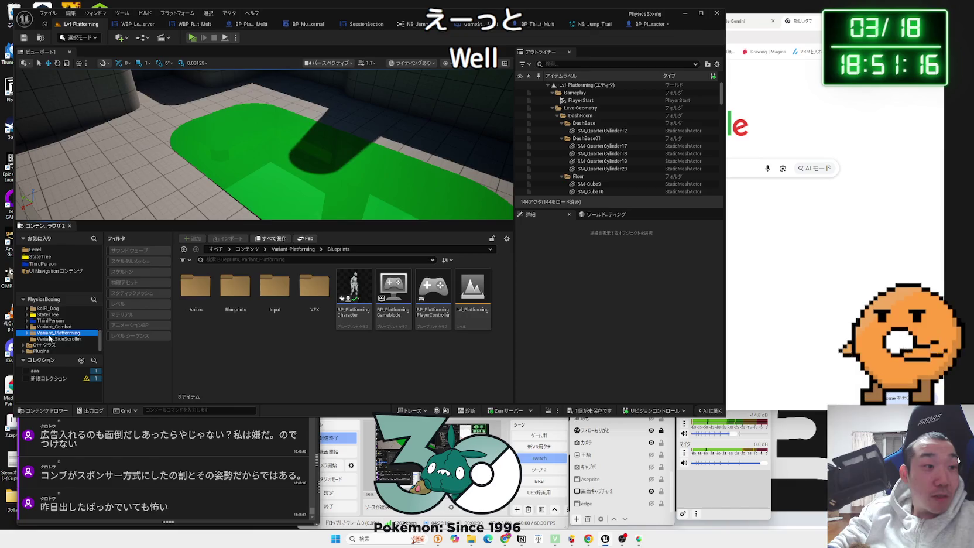
pyautogui.scroll(-2, 67, 341)
pyautogui.click(44, 332)
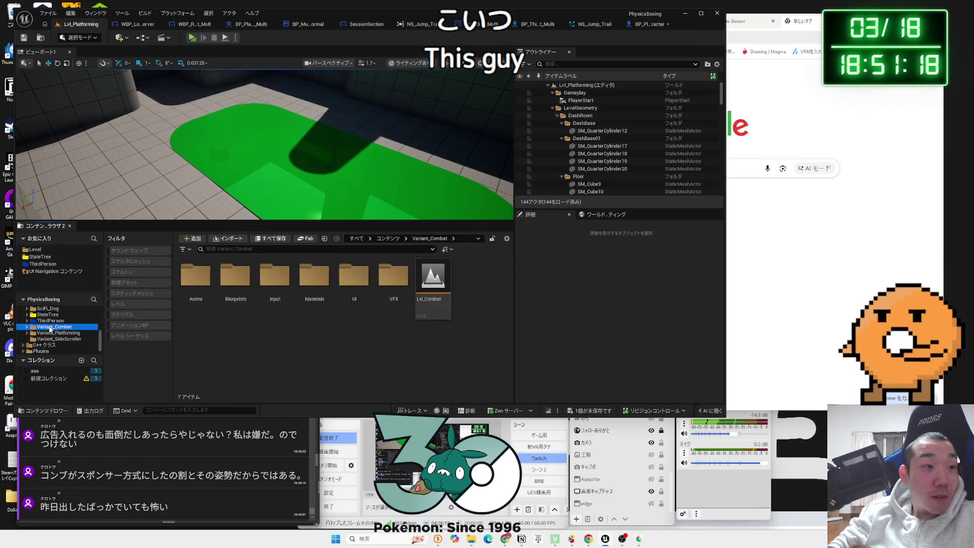
pyautogui.scroll(2, 45, 330)
pyautogui.click(45, 328)
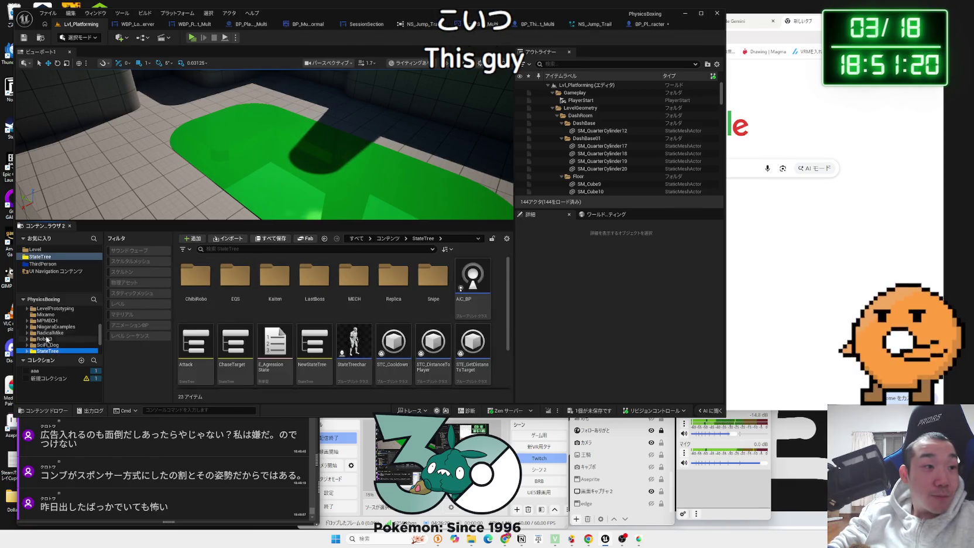
pyautogui.click(44, 339)
pyautogui.doubleClick(234, 276)
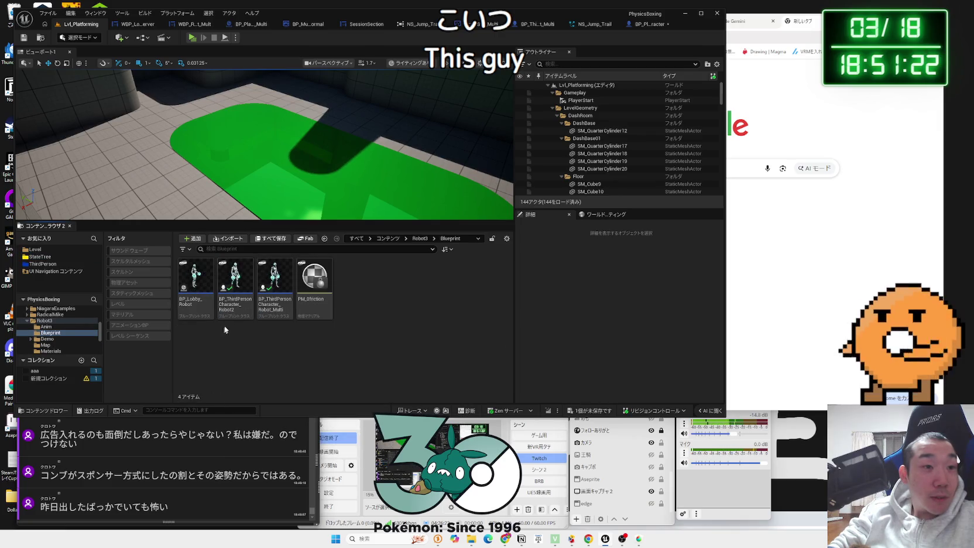
# Save all unsaved assets and open BP_ThirdPersonCharacter_Robot_Multi
pyautogui.click(588, 413)
pyautogui.click(539, 359)
pyautogui.doubleClick(268, 310)
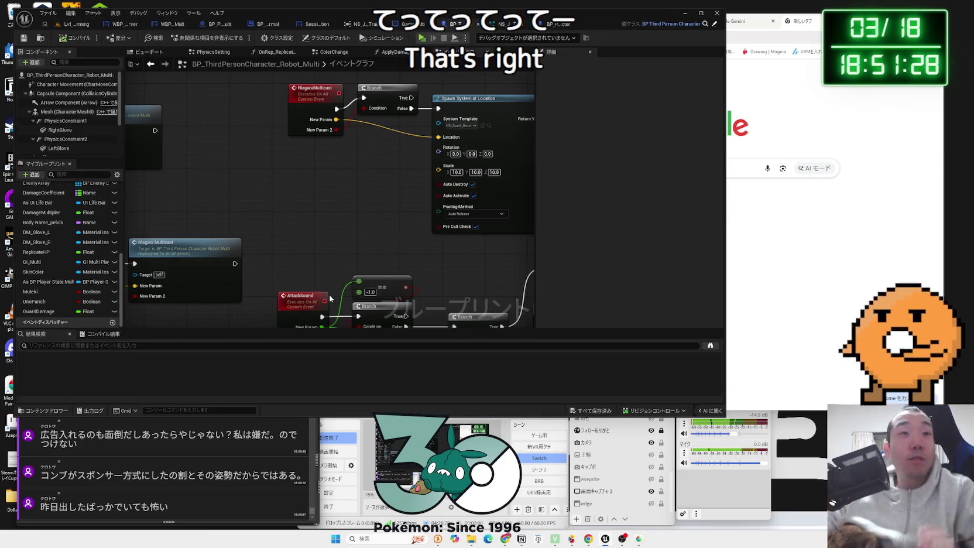
# Look over the NS_Jump_Trail system and the BP_PlatformingCharacter graph
pyautogui.scroll(-2, 342, 190)
pyautogui.scroll(-4, 339, 196)
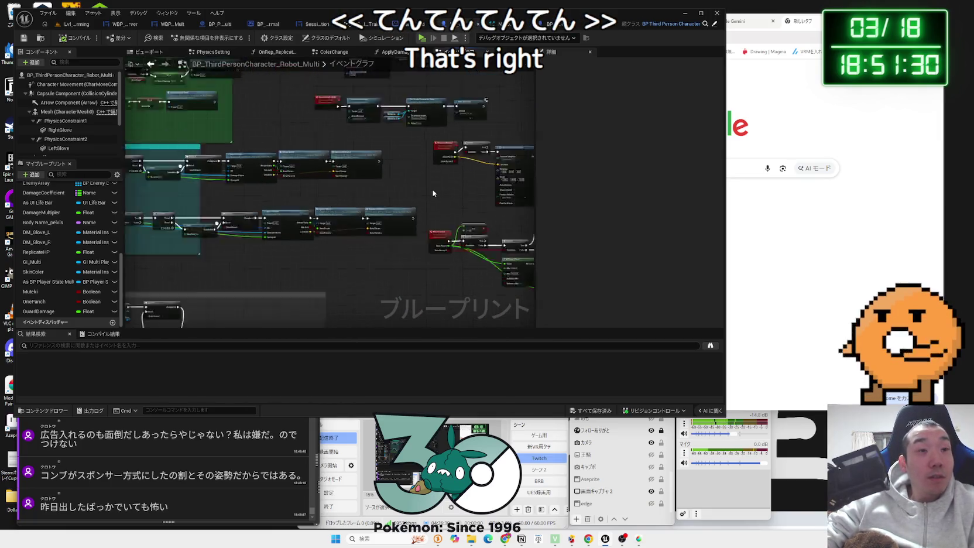
pyautogui.scroll(4, 361, 240)
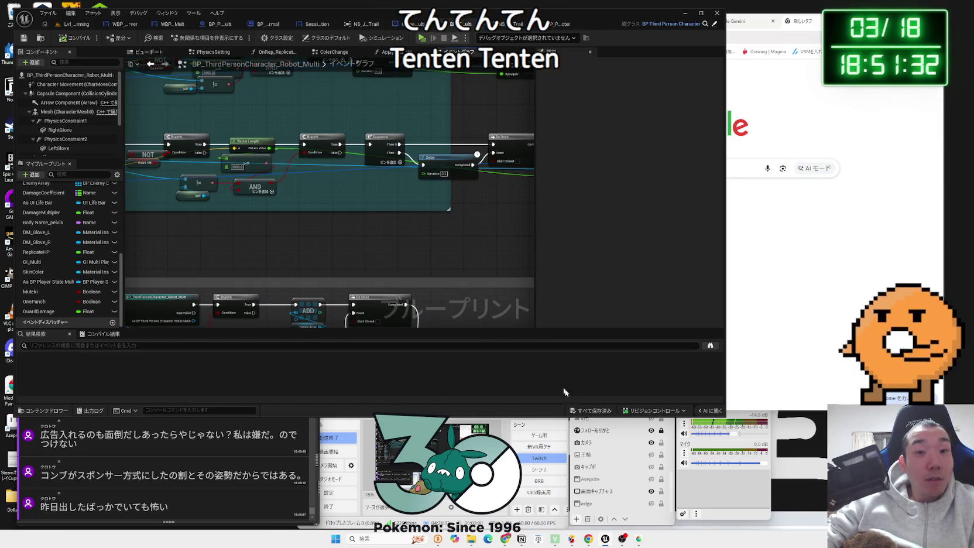
pyautogui.scroll(-3, 353, 269)
pyautogui.scroll(2, 357, 291)
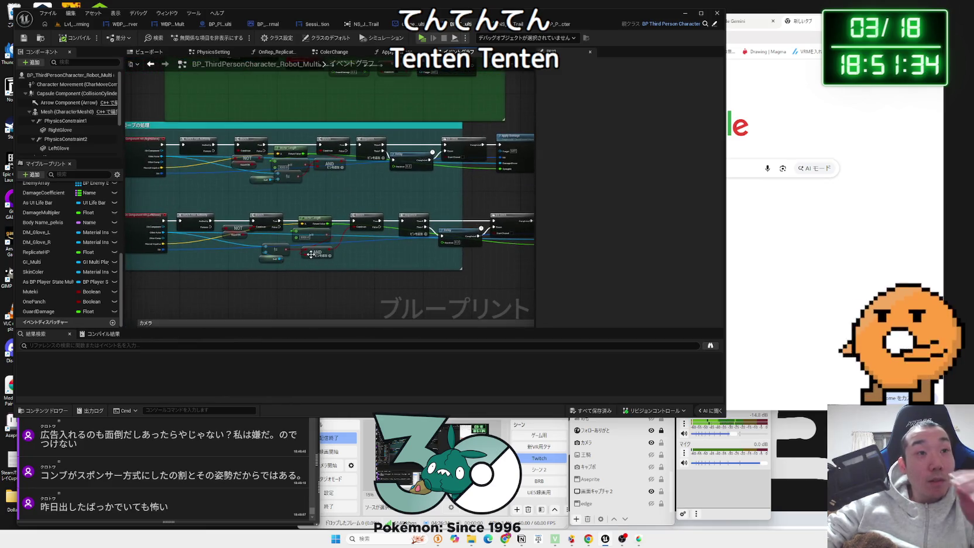
pyautogui.click(500, 24)
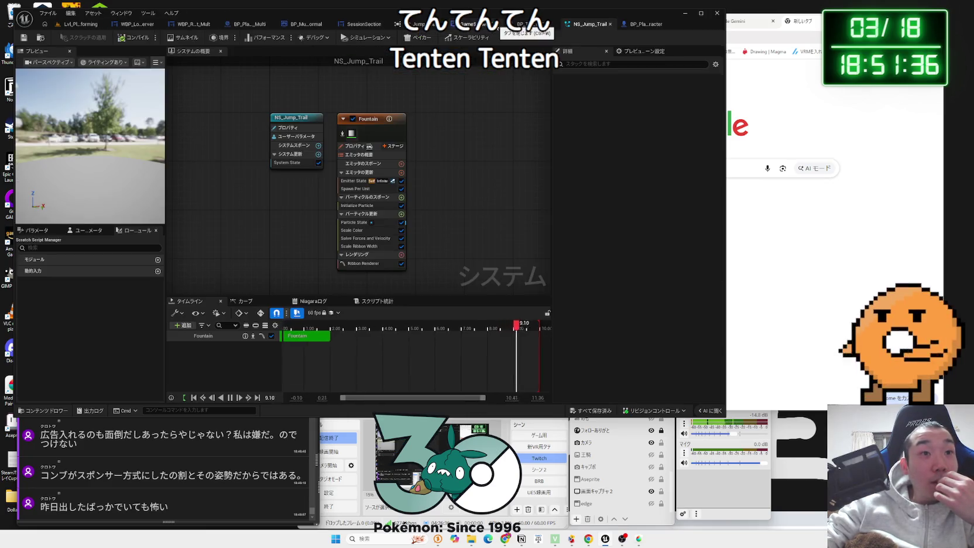
pyautogui.click(611, 24)
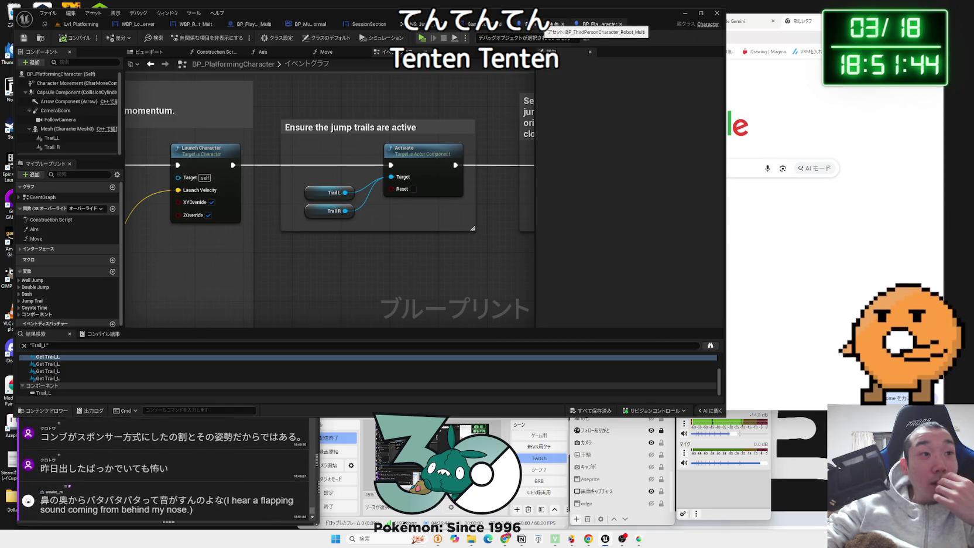
# In the Robot_Multi graph, widen the グローブの処理 comment box leftward
pyautogui.click(598, 24)
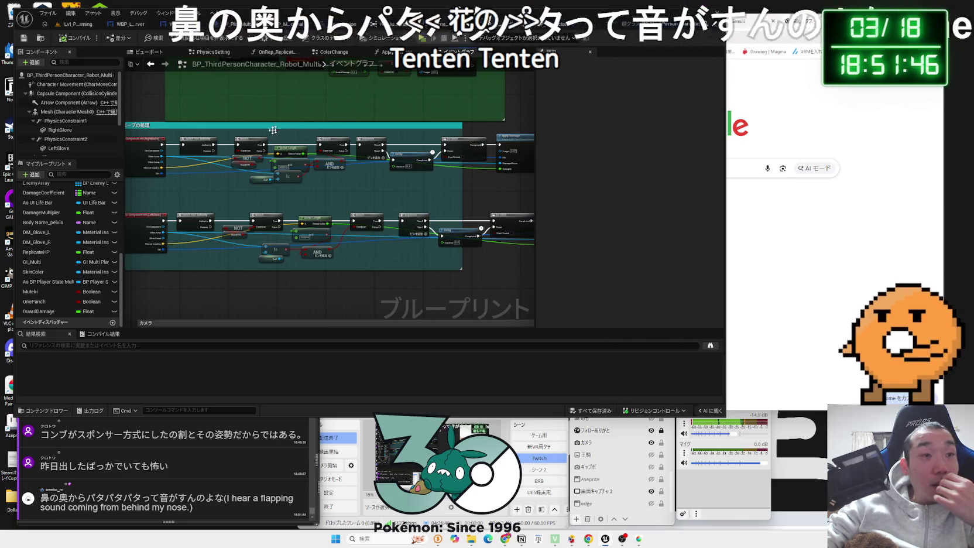
pyautogui.moveTo(224, 141); pyautogui.dragTo(306, 226)
pyautogui.scroll(-2, 306, 227)
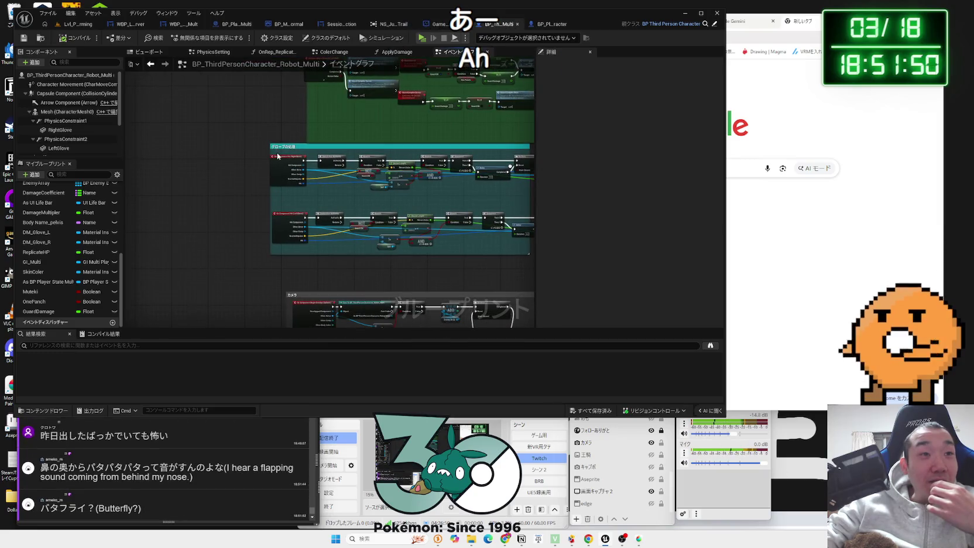
pyautogui.moveTo(270, 151); pyautogui.dragTo(264, 151)
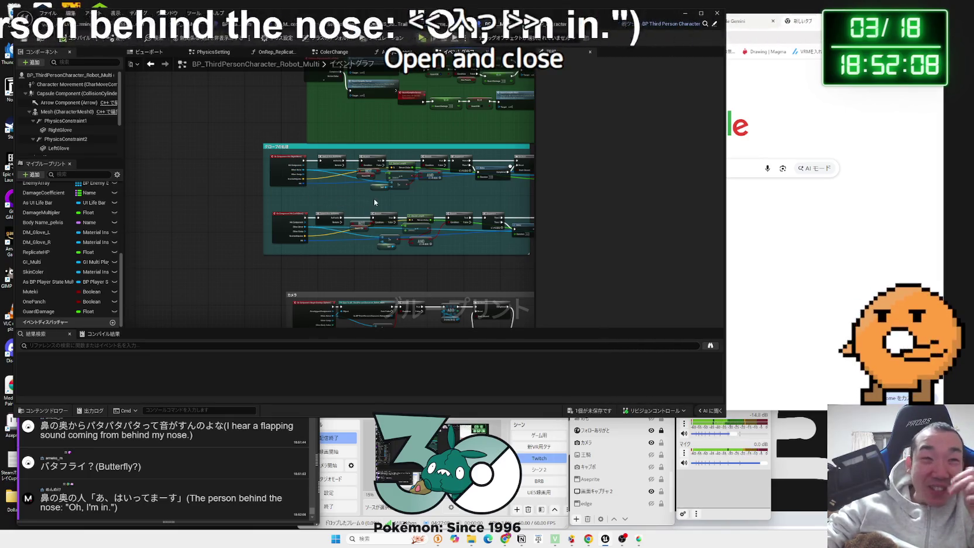
# Narrow the red 受けたダメージ comment box from its right edge
pyautogui.moveTo(378, 200); pyautogui.dragTo(304, 236)
pyautogui.scroll(5, 268, 228)
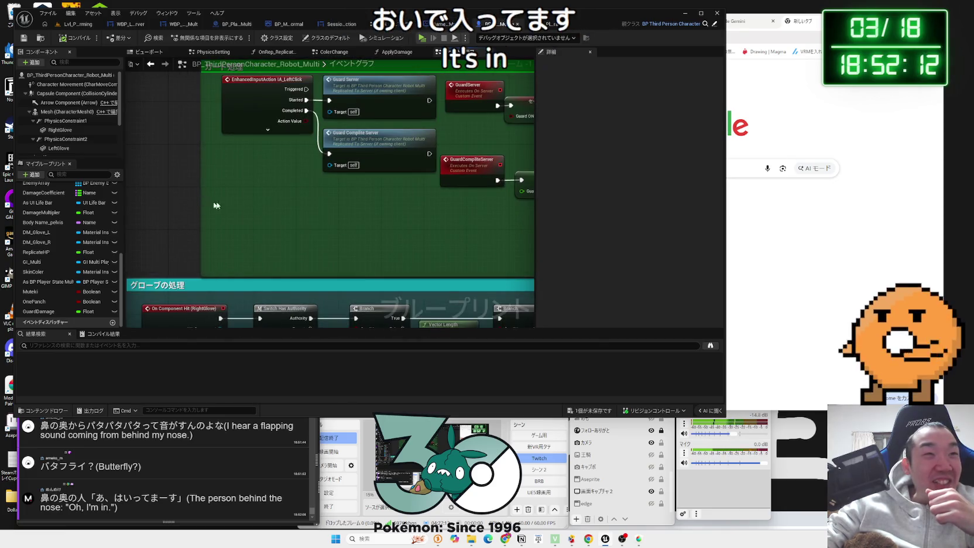
pyautogui.scroll(-5, 277, 239)
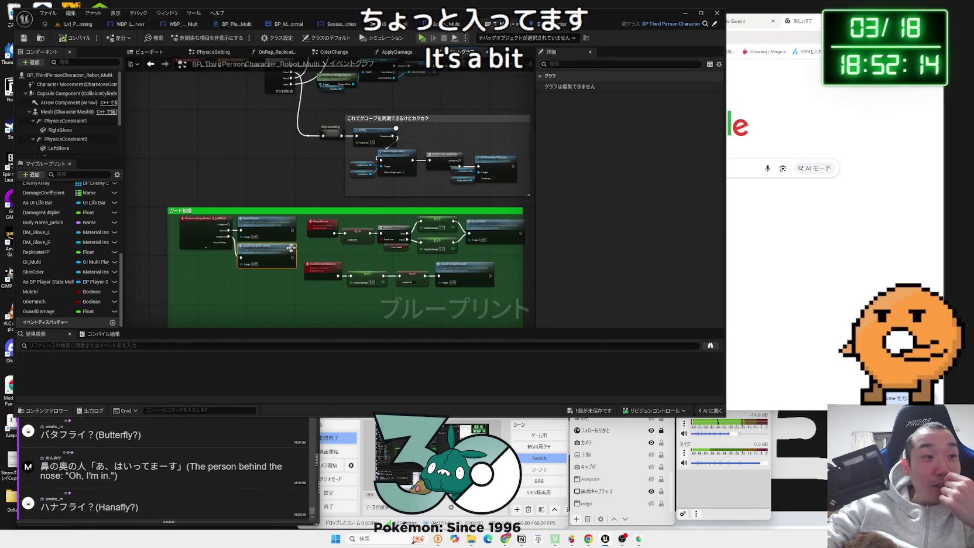
pyautogui.scroll(2, 286, 258)
pyautogui.moveTo(188, 292); pyautogui.dragTo(426, 257)
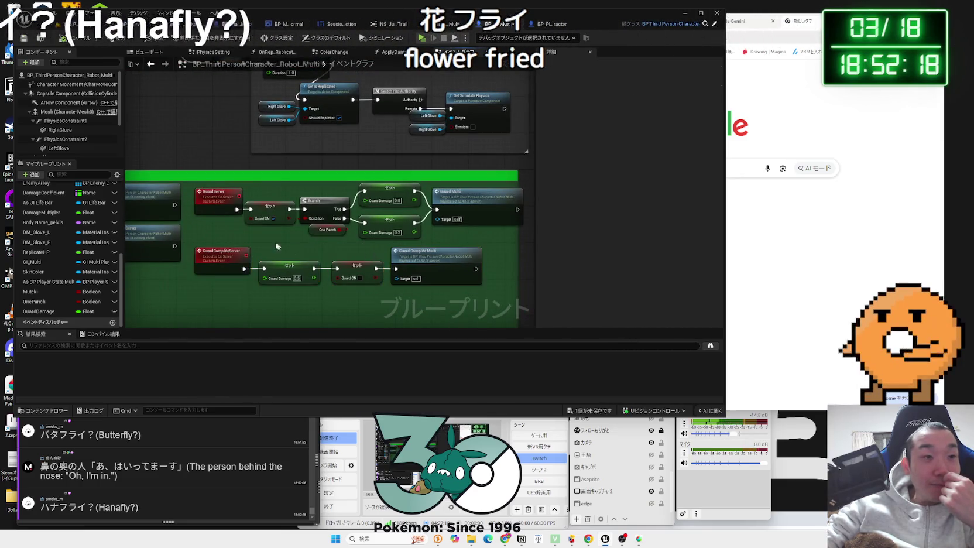
pyautogui.scroll(-3, 294, 300)
pyautogui.scroll(-4, 249, 300)
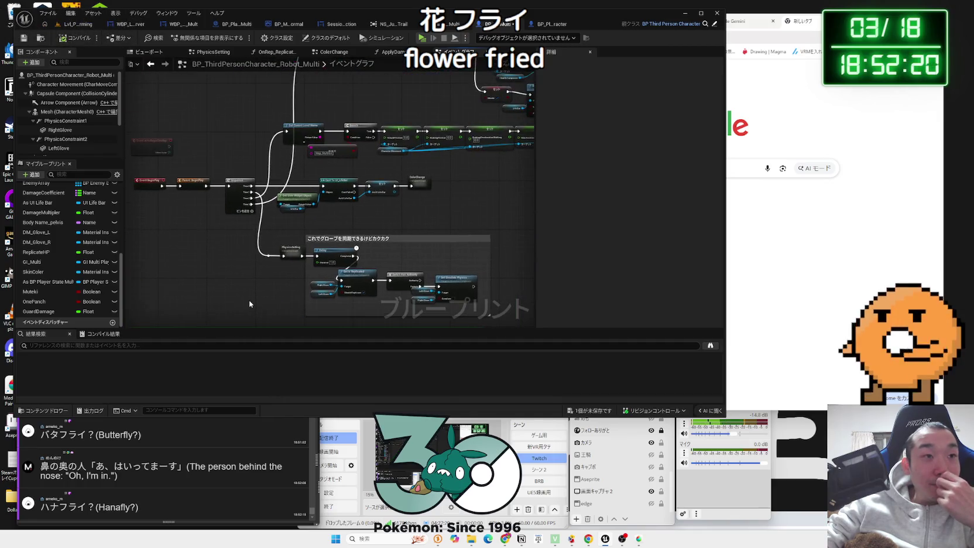
pyautogui.moveTo(324, 287); pyautogui.dragTo(324, 203)
pyautogui.scroll(5, 321, 269)
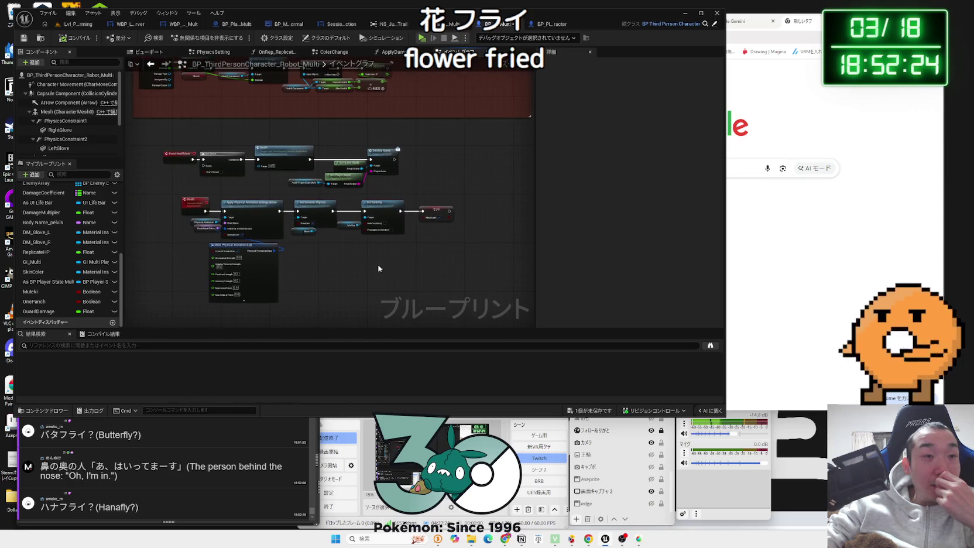
pyautogui.moveTo(292, 220)
pyautogui.mouseDown()
pyautogui.moveTo(292, 305)
pyautogui.moveTo(182, 305)
pyautogui.mouseUp()
pyautogui.moveTo(432, 248)
pyautogui.mouseDown()
pyautogui.moveTo(334, 246)
pyautogui.moveTo(484, 276)
pyautogui.mouseUp()
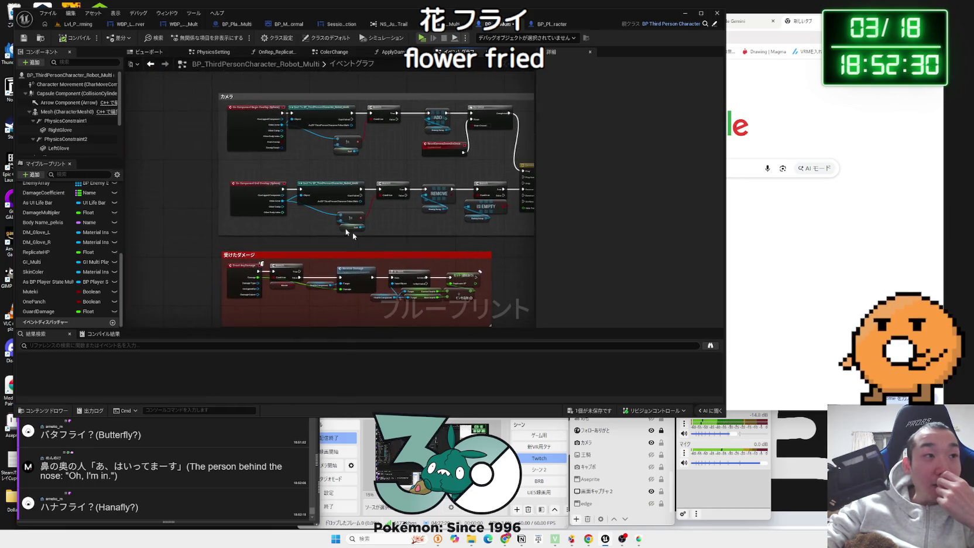
# Review the LeftGlove and RightGlove components' Details, then bring up the Add component list
pyautogui.scroll(-1, 65, 140)
pyautogui.click(59, 136)
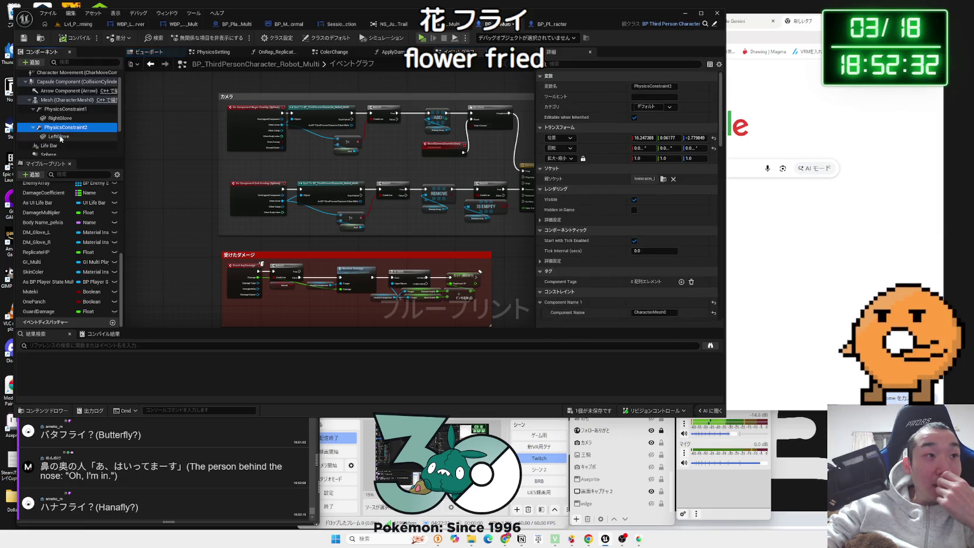
pyautogui.click(60, 119)
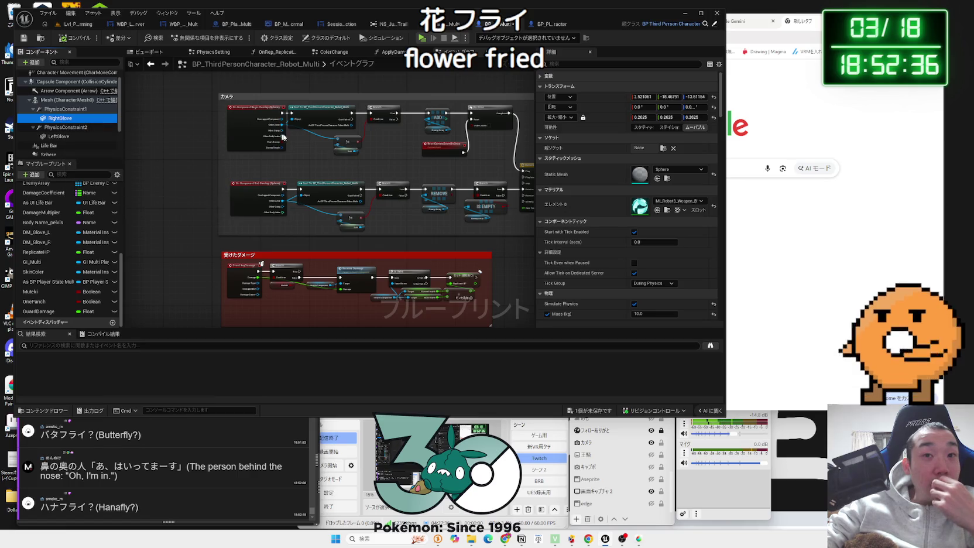
pyautogui.scroll(-1, 722, 106)
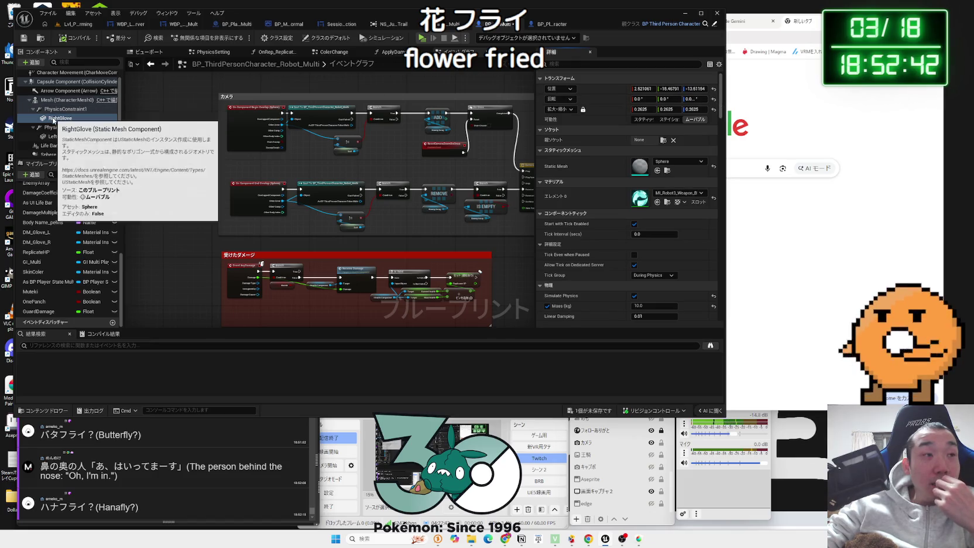
pyautogui.click(33, 62)
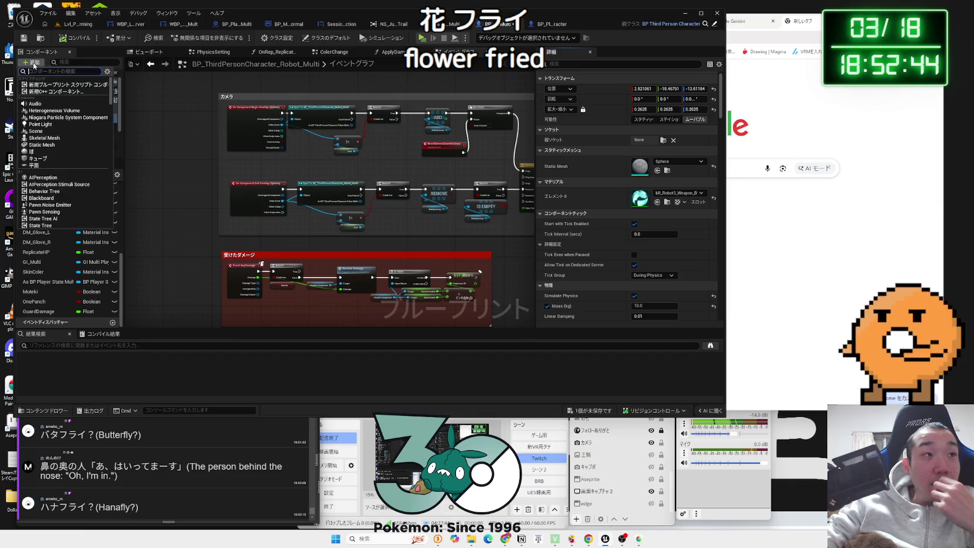
# Add a Niagara Particle System Component under RightGlove
pyautogui.write('niag')
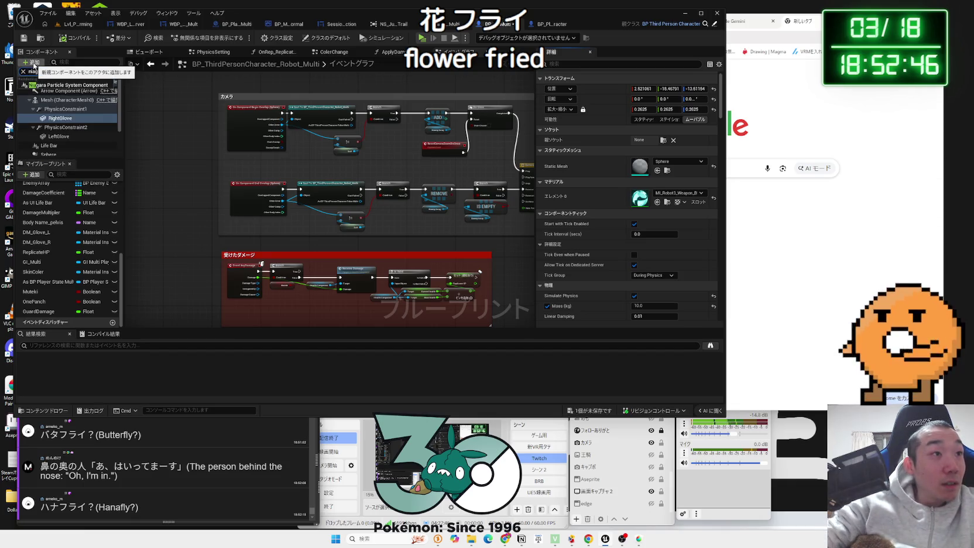
pyautogui.click(64, 128)
pyautogui.click(61, 119)
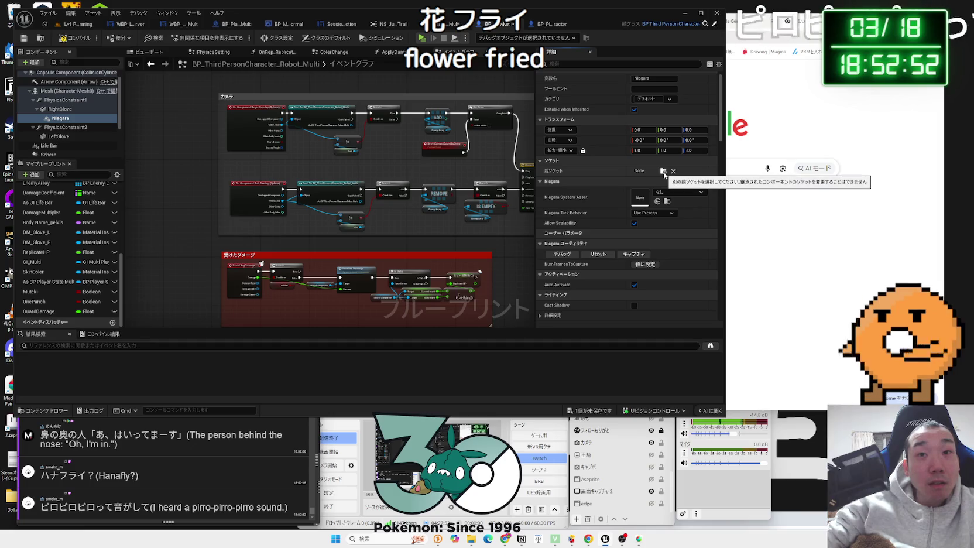
# Glance at the Niagara system asset list without choosing, then return to Lvl_Platforming
pyautogui.click(57, 112)
pyautogui.click(58, 118)
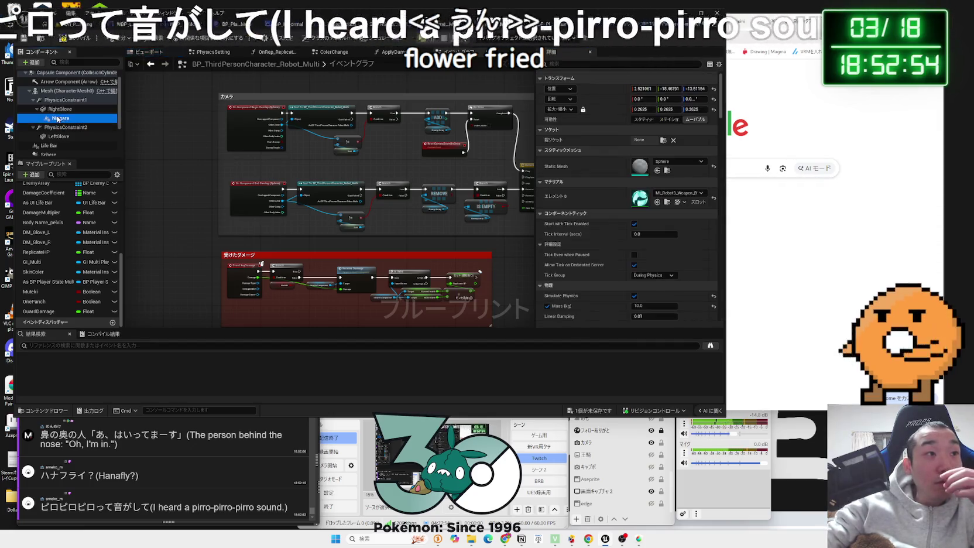
pyautogui.click(691, 192)
pyautogui.click(691, 192)
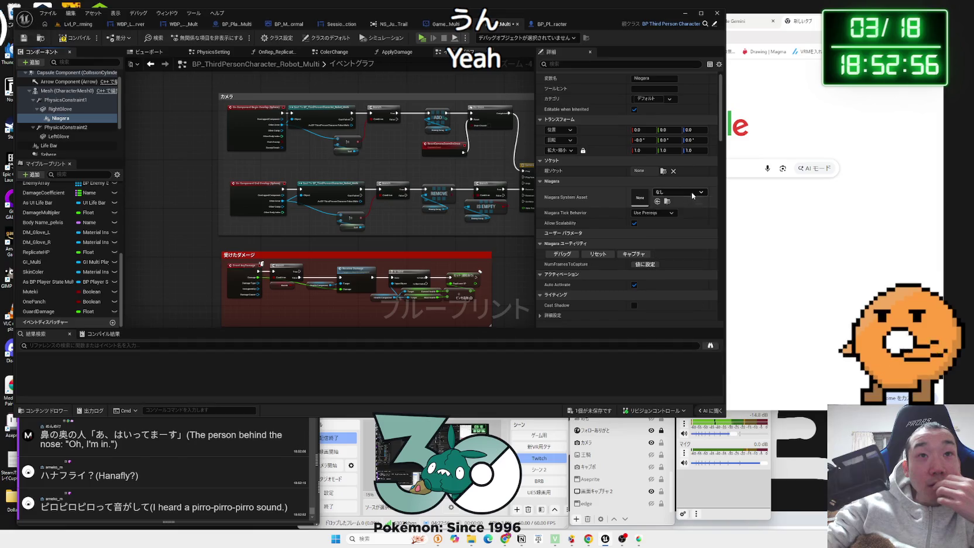
pyautogui.click(73, 39)
pyautogui.click(78, 24)
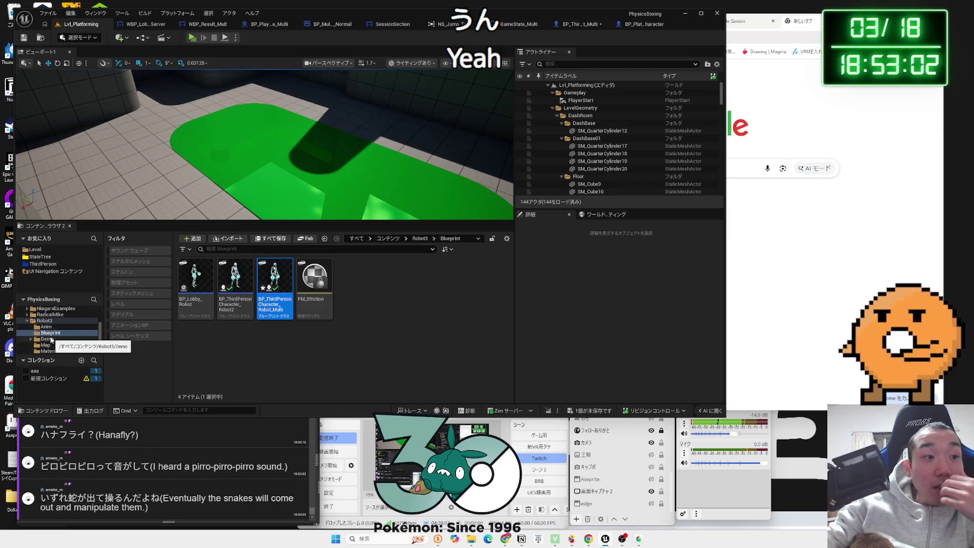
# Save all content, including the changed robot blueprint
pyautogui.scroll(-2, 51, 343)
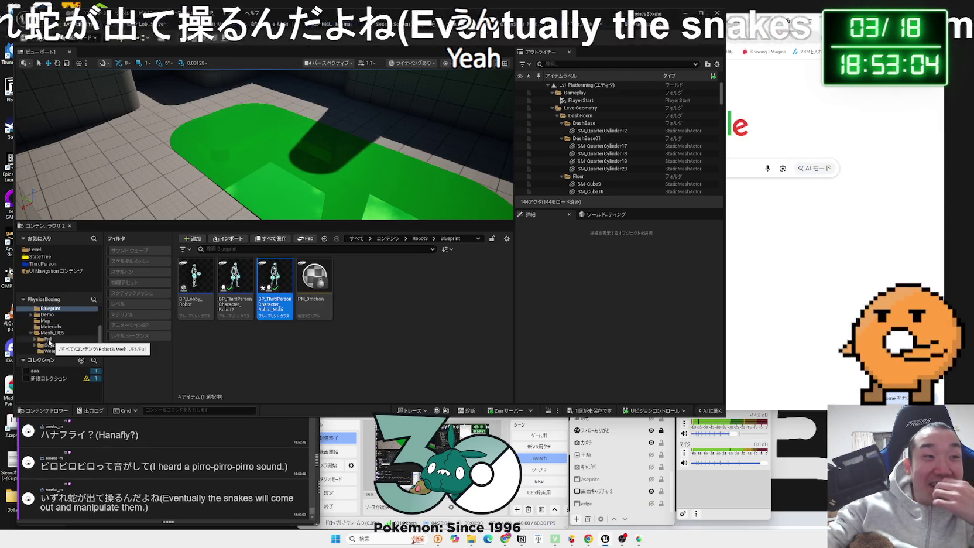
pyautogui.scroll(3, 31, 321)
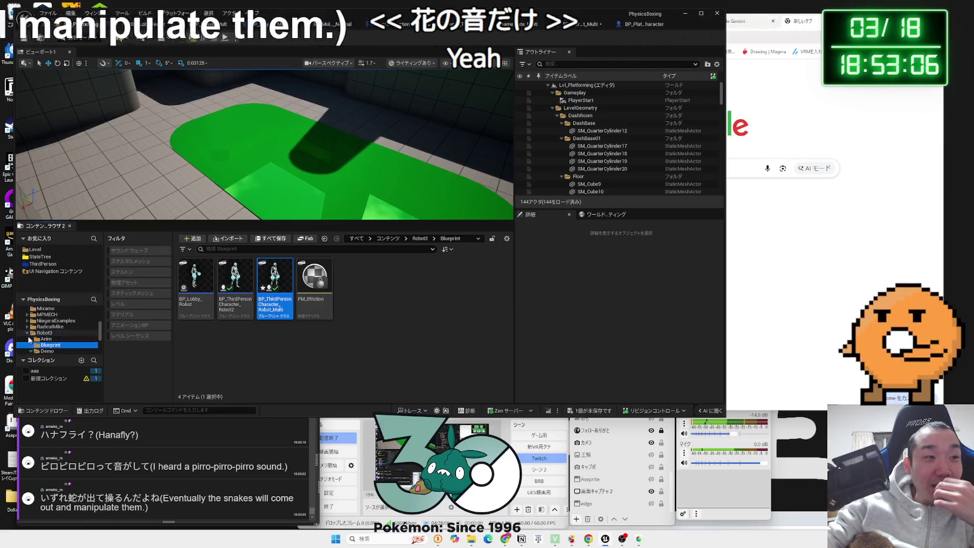
pyautogui.click(27, 334)
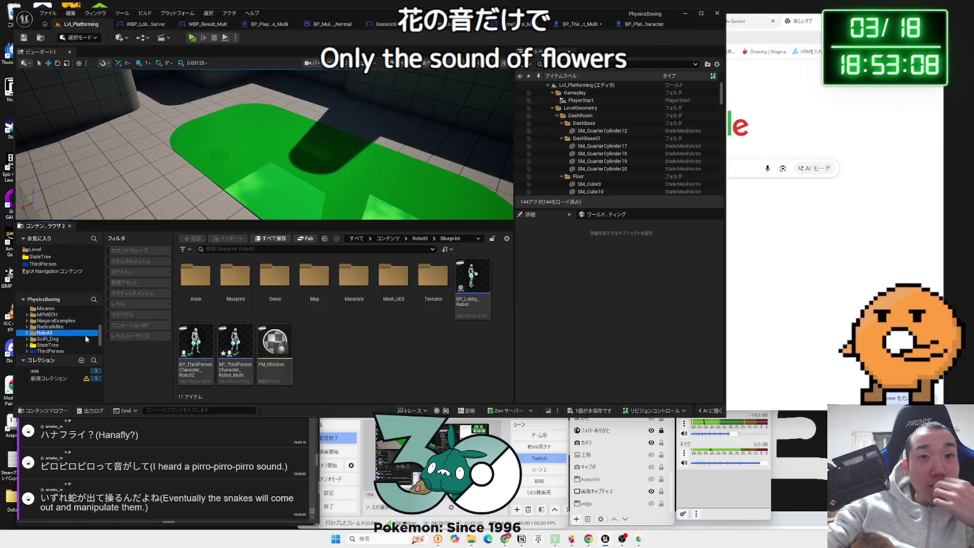
pyautogui.hotkey('ctrl', 'shift', 's')
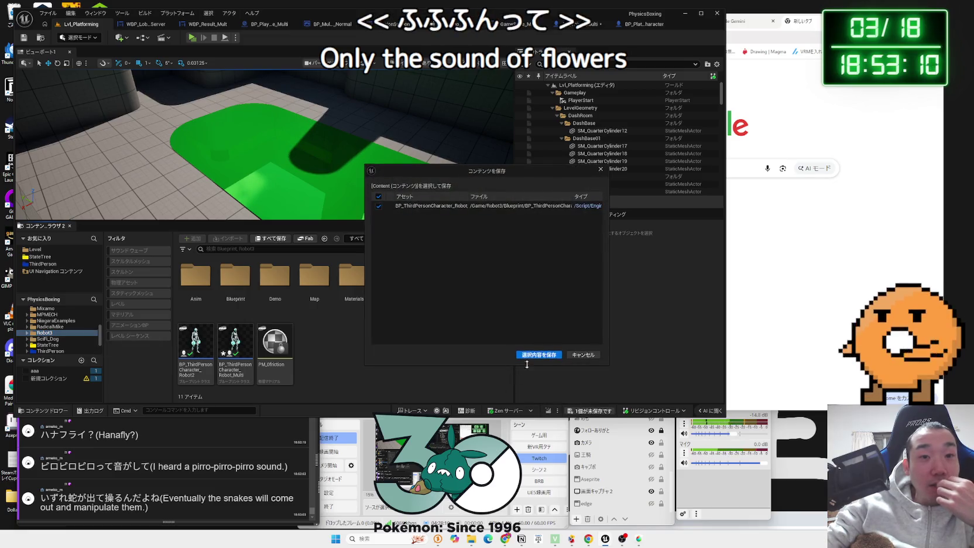
pyautogui.click(473, 353)
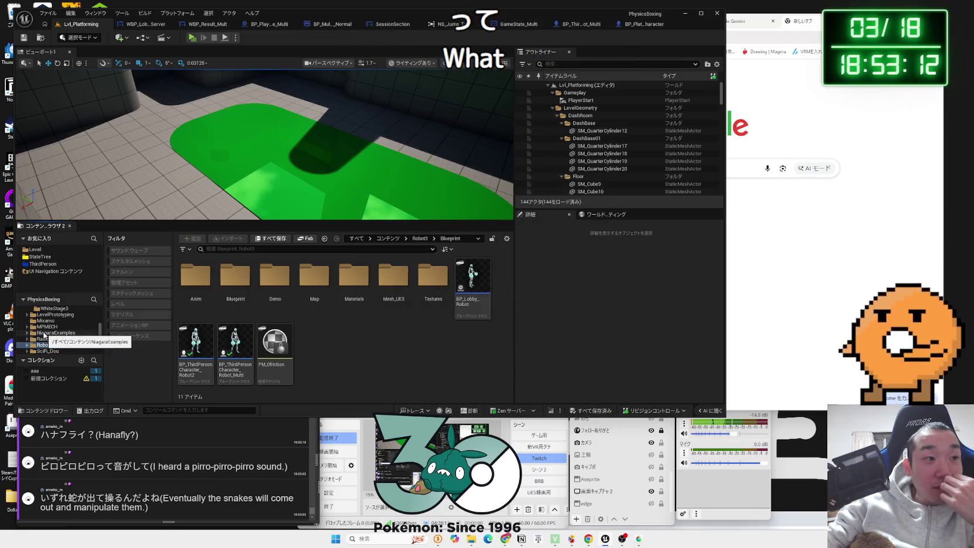
# Browse to Variant_Platforming > VFX to locate NS_Jump_Trail
pyautogui.click(45, 333)
pyautogui.click(44, 327)
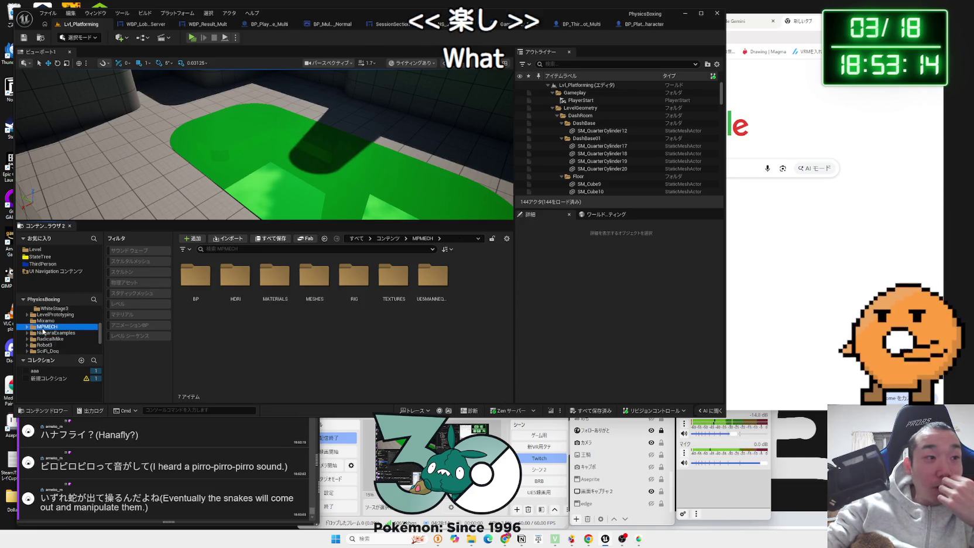
pyautogui.scroll(2, 29, 328)
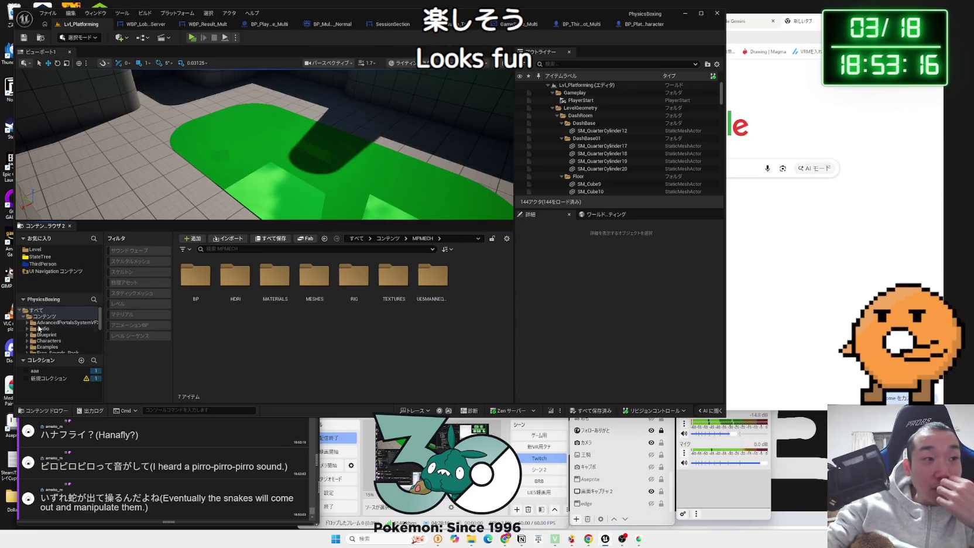
pyautogui.click(53, 335)
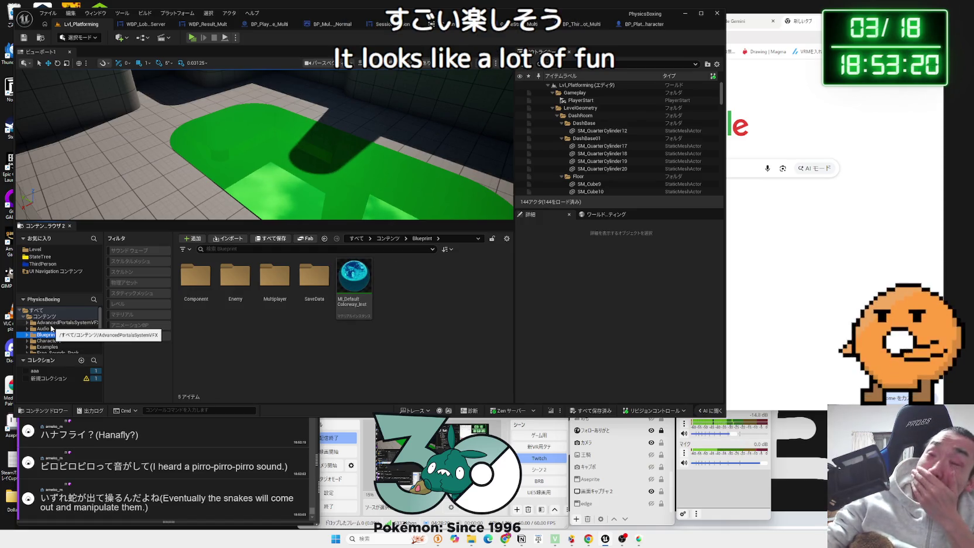
pyautogui.scroll(-3, 51, 329)
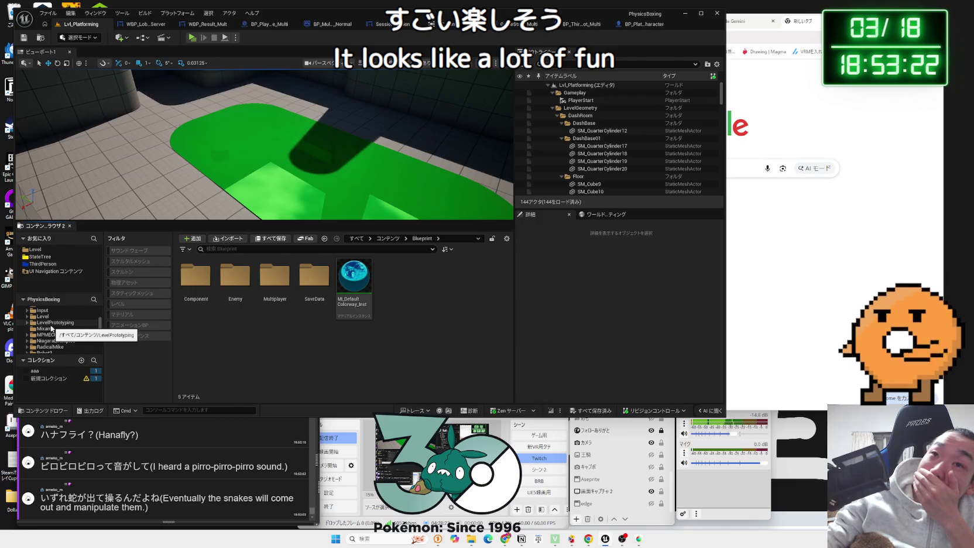
pyautogui.scroll(-1, 56, 340)
pyautogui.click(53, 335)
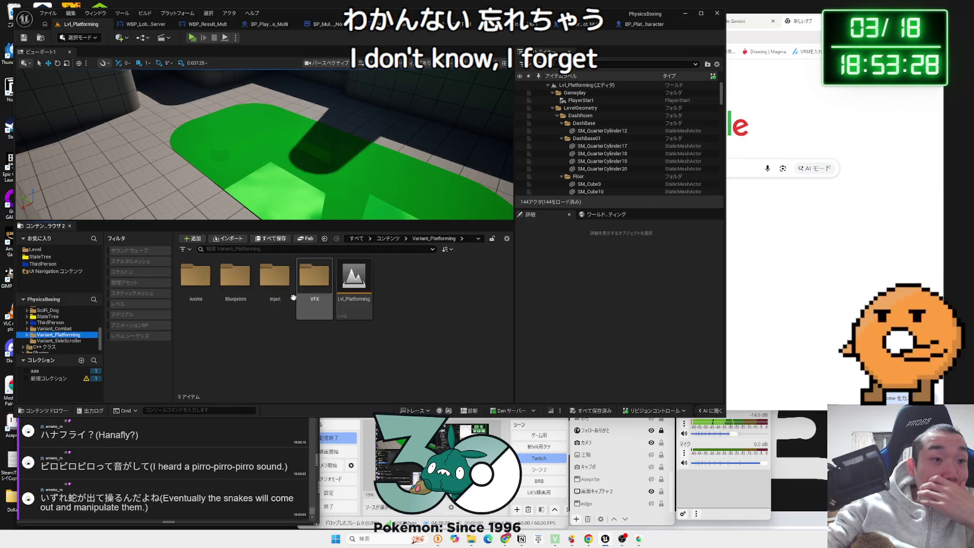
pyautogui.doubleClick(314, 280)
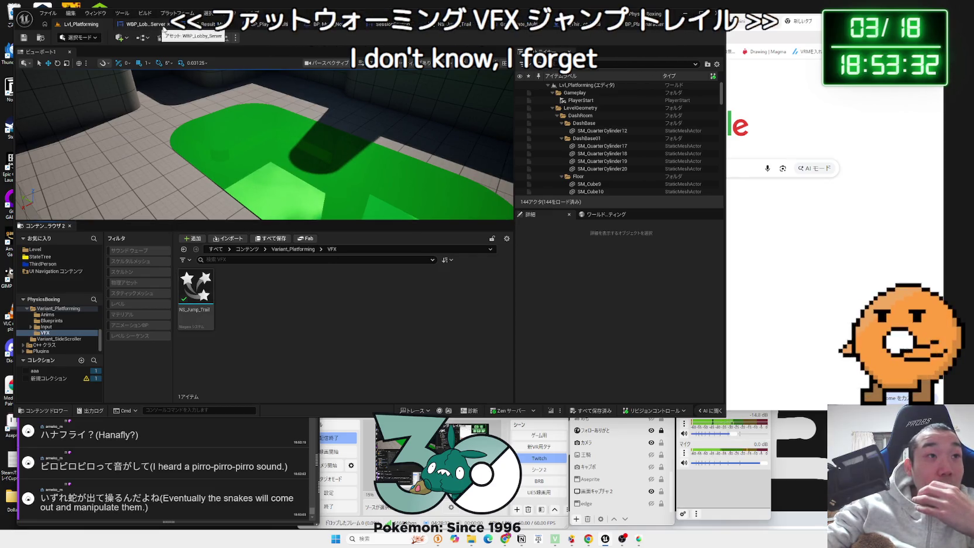
# Check what references NS_Jump_Trail, then return to the robot character blueprint
pyautogui.click(592, 24)
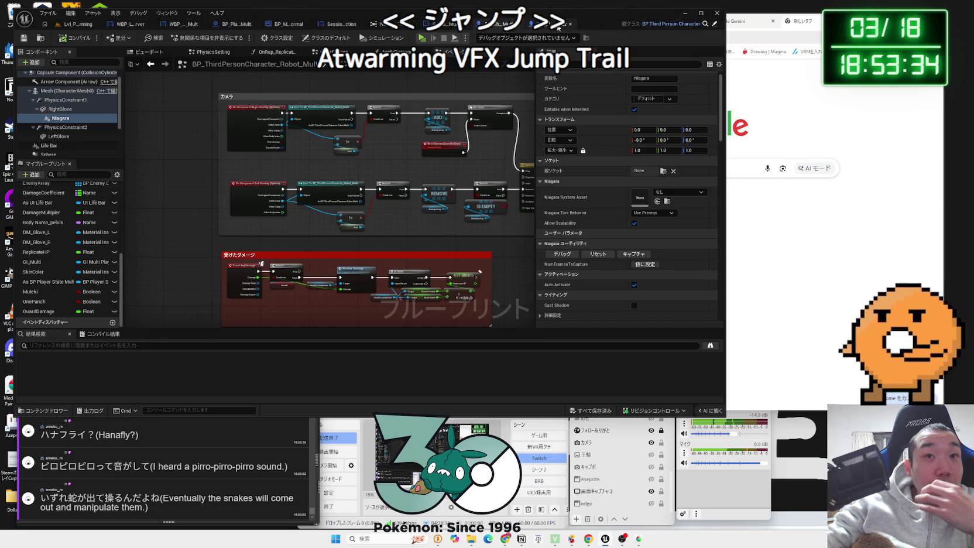
pyautogui.click(592, 23)
pyautogui.click(547, 26)
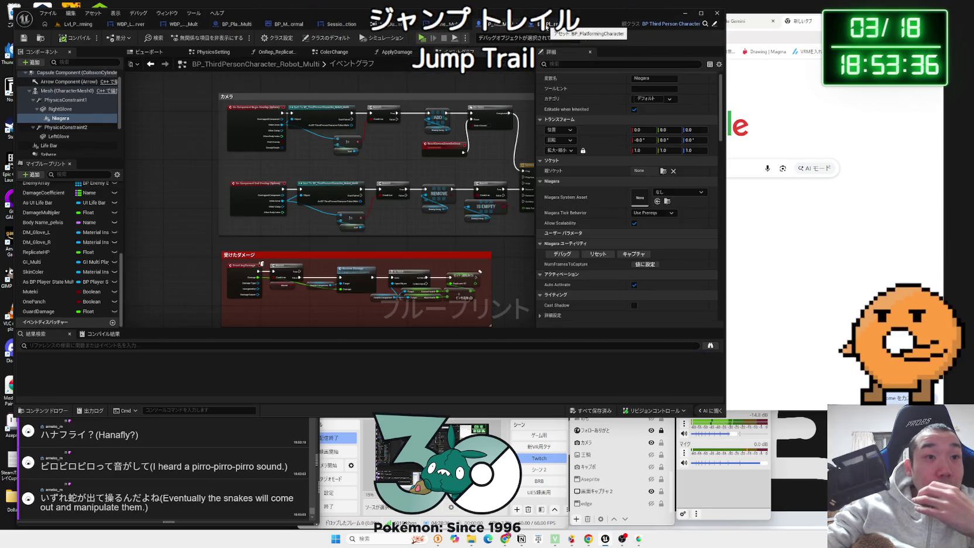
pyautogui.moveTo(389, 144)
pyautogui.mouseDown()
pyautogui.moveTo(326, 92)
pyautogui.moveTo(329, 162)
pyautogui.mouseUp()
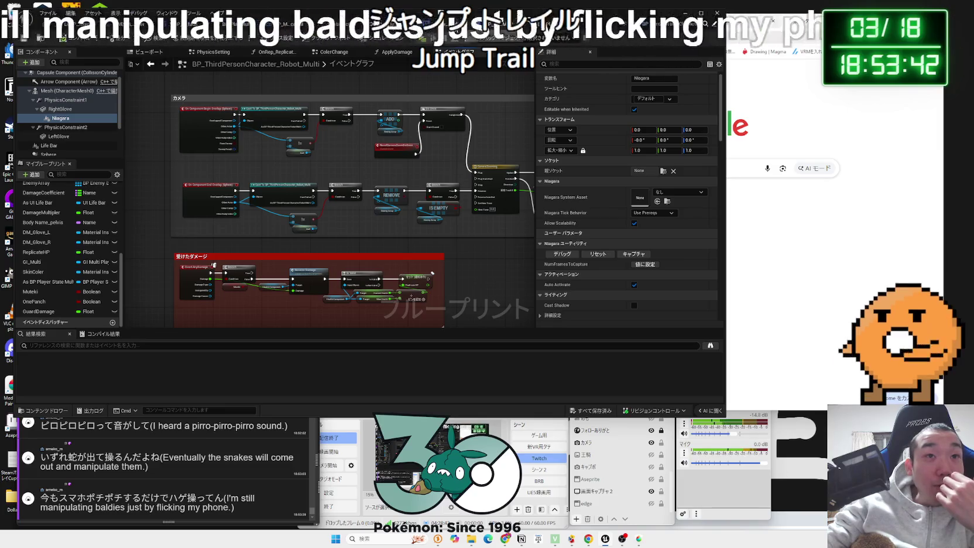
pyautogui.click(397, 27)
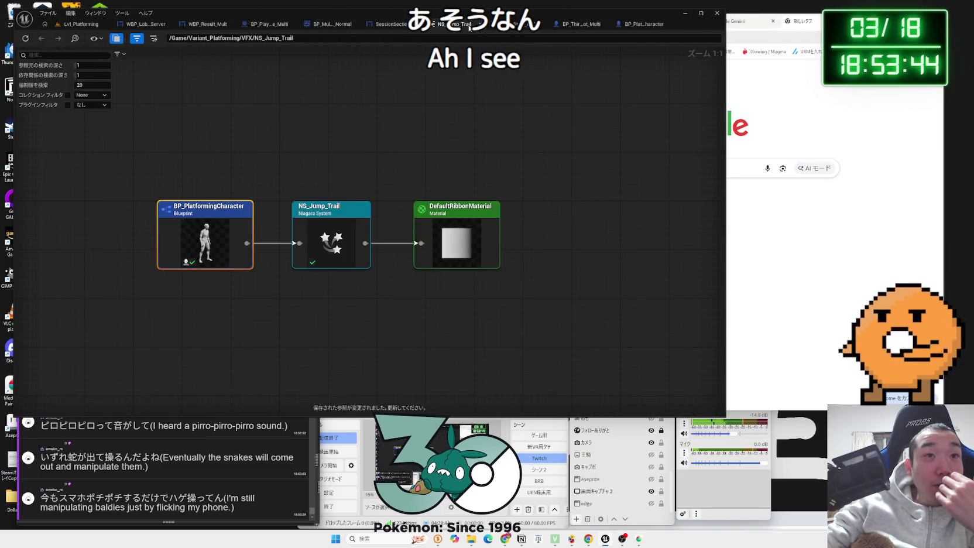
pyautogui.click(481, 28)
pyautogui.click(502, 28)
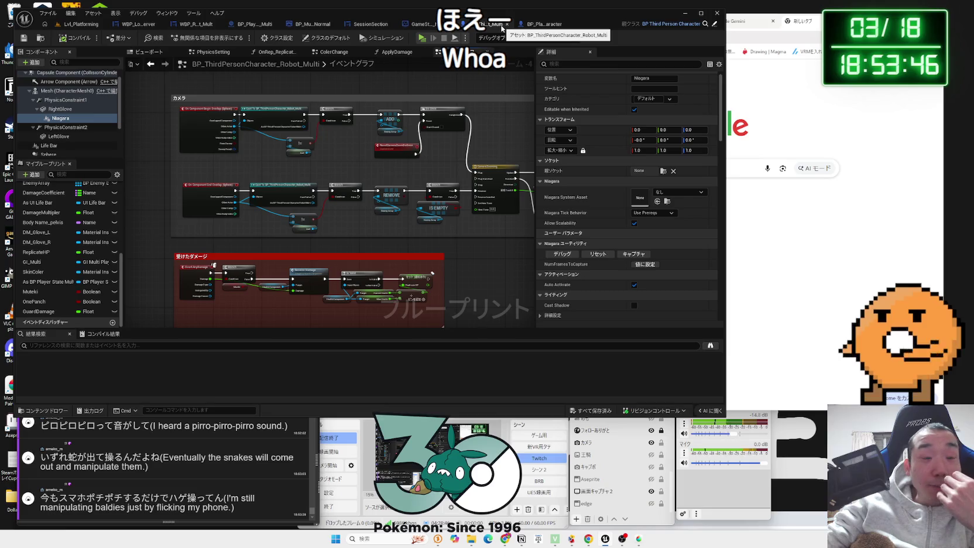
# Nudge a node group down and select the Niagara component under RightGlove for asset assignment
pyautogui.scroll(3, 301, 186)
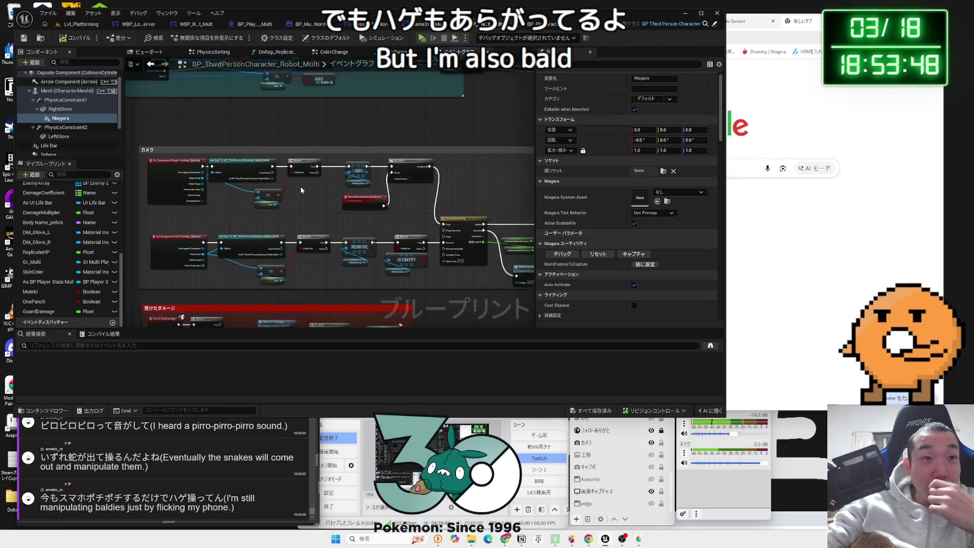
pyautogui.scroll(-5, 299, 164)
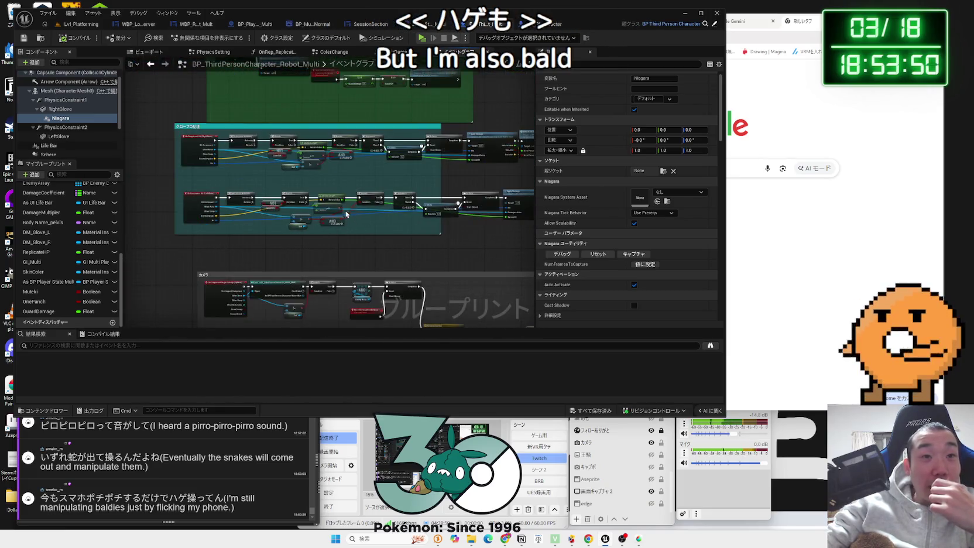
pyautogui.moveTo(309, 216); pyautogui.dragTo(289, 268)
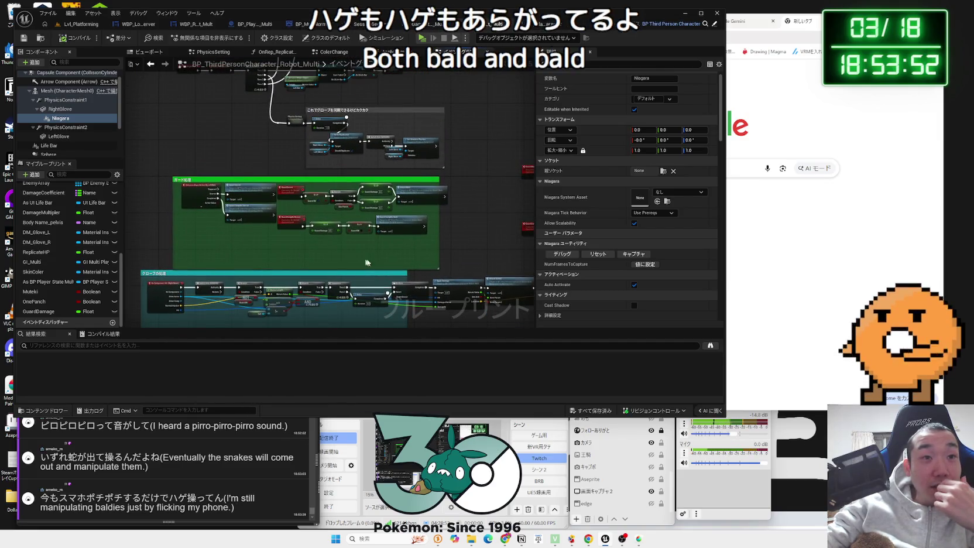
pyautogui.moveTo(191, 191); pyautogui.dragTo(191, 191)
pyautogui.moveTo(238, 187); pyautogui.dragTo(236, 199)
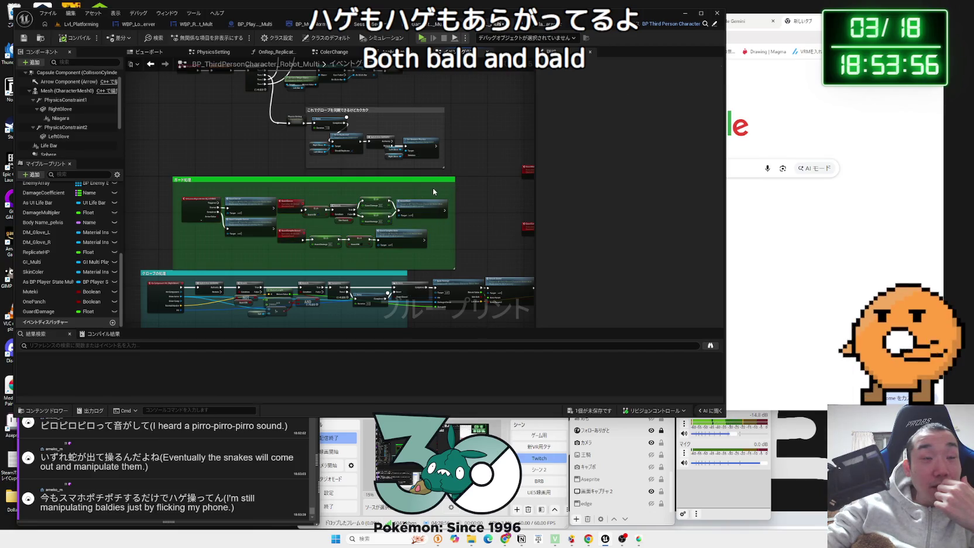
pyautogui.click(71, 118)
pyautogui.click(691, 202)
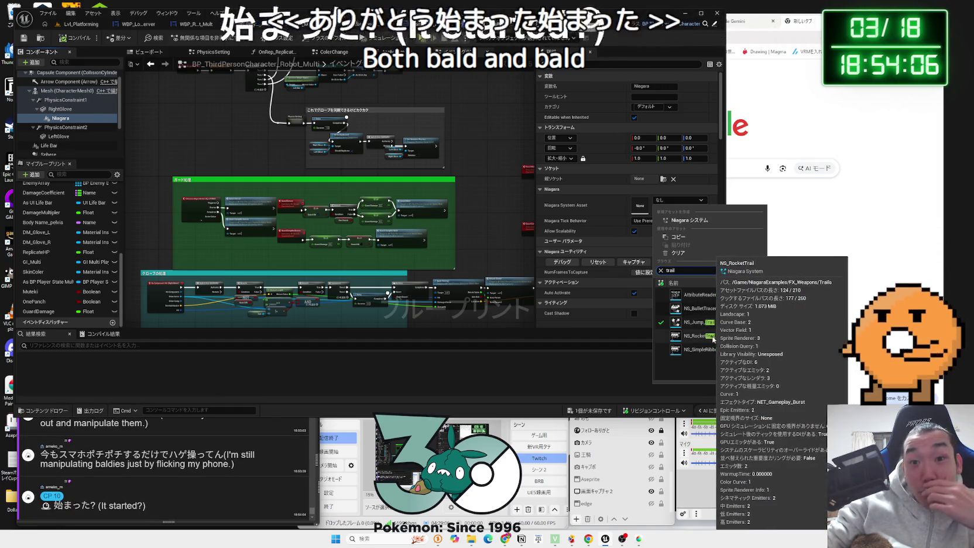
# Set the RightGlove Niagara component's System Asset to NS_Jump_Trail
pyautogui.moveTo(723, 336)
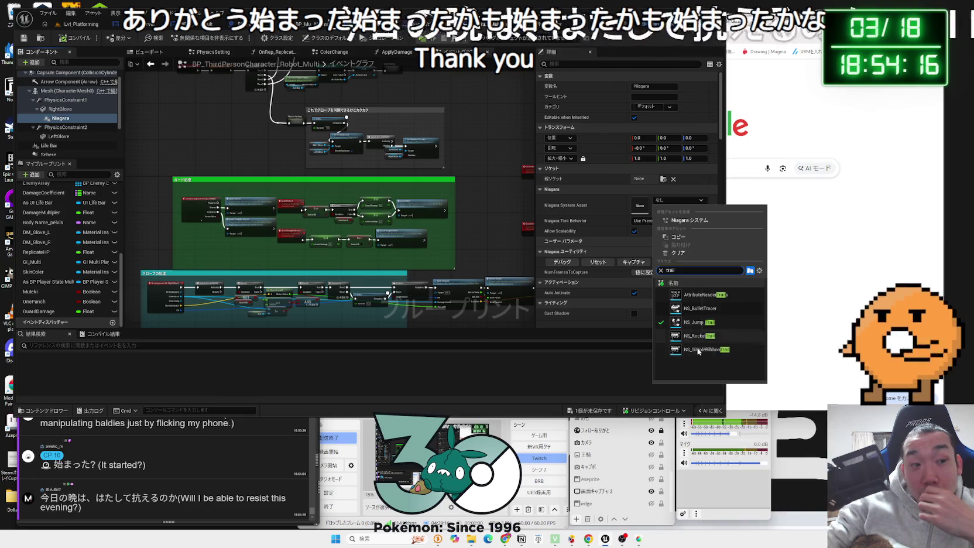
pyautogui.moveTo(701, 356)
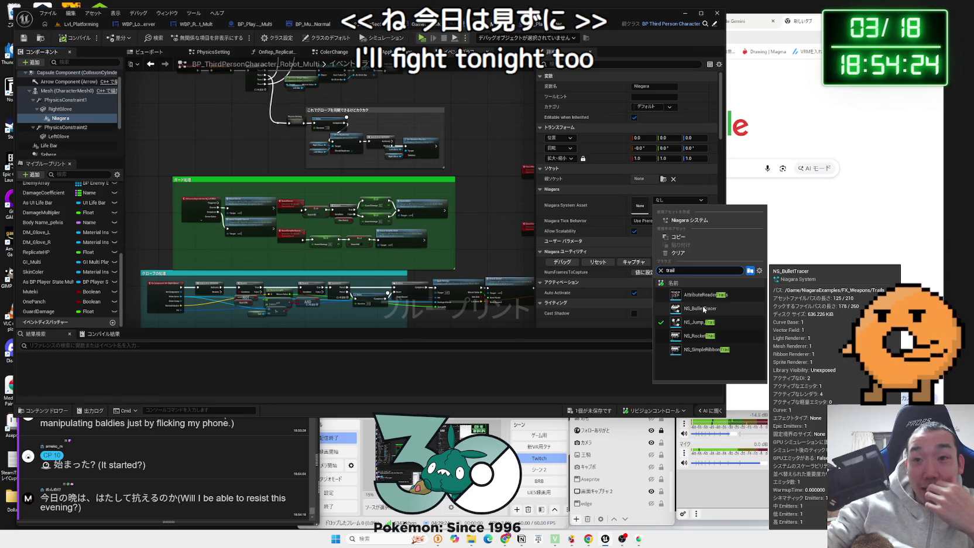
pyautogui.click(701, 322)
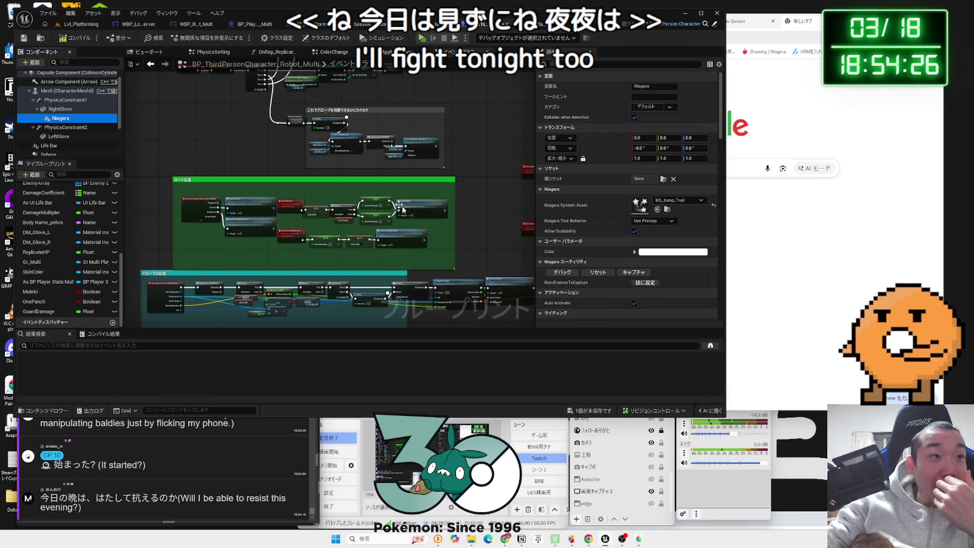
pyautogui.click(665, 252)
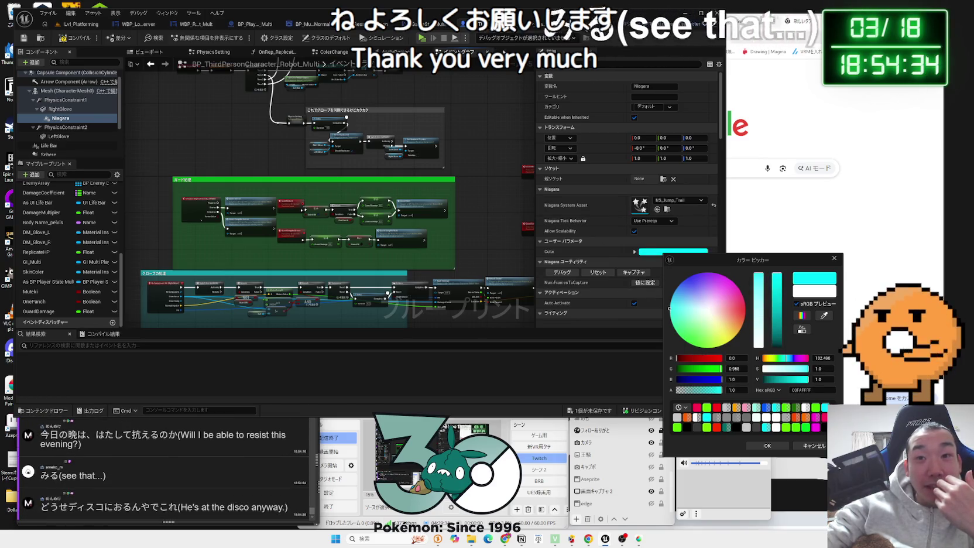
# Confirm cyan as the trail Color, compile the blueprint, and bring up the controls sketch
pyautogui.click(779, 447)
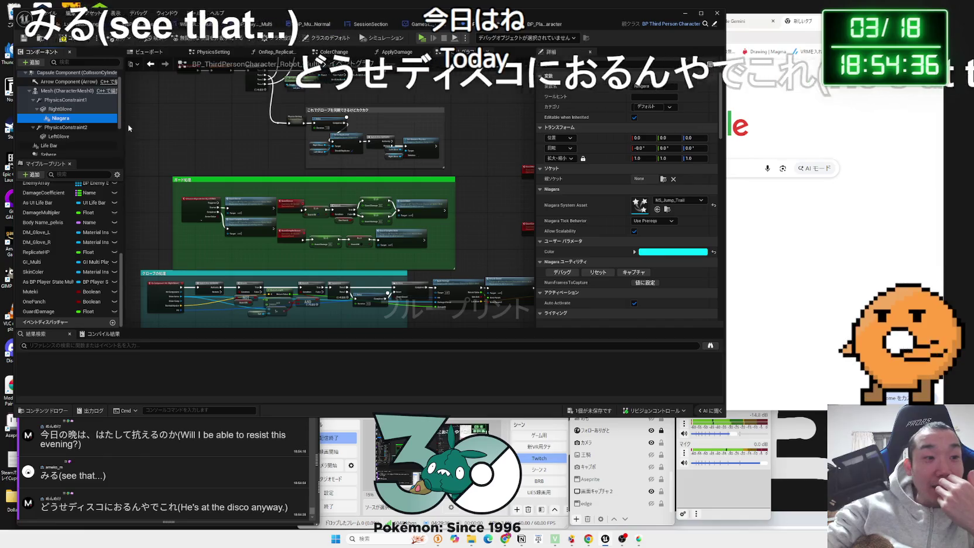
pyautogui.click(73, 40)
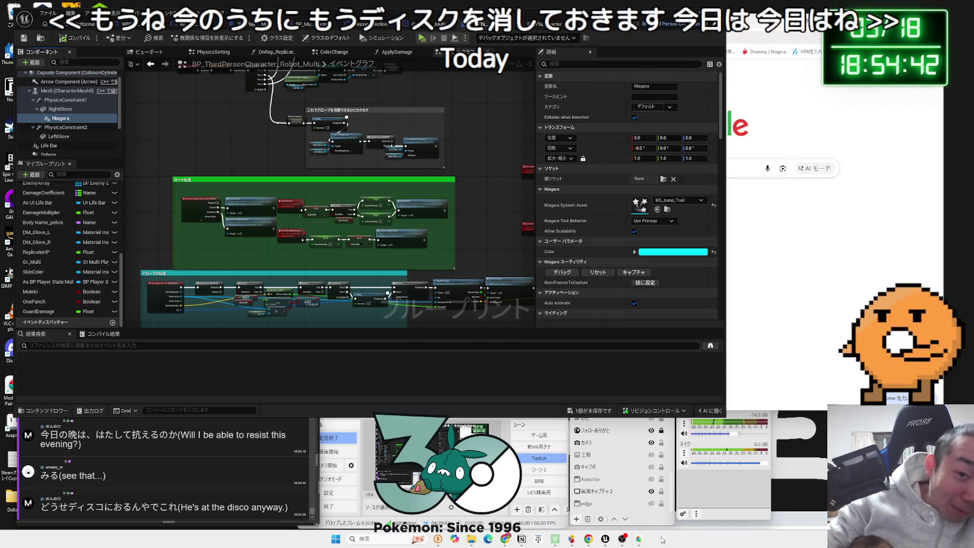
pyautogui.click(639, 539)
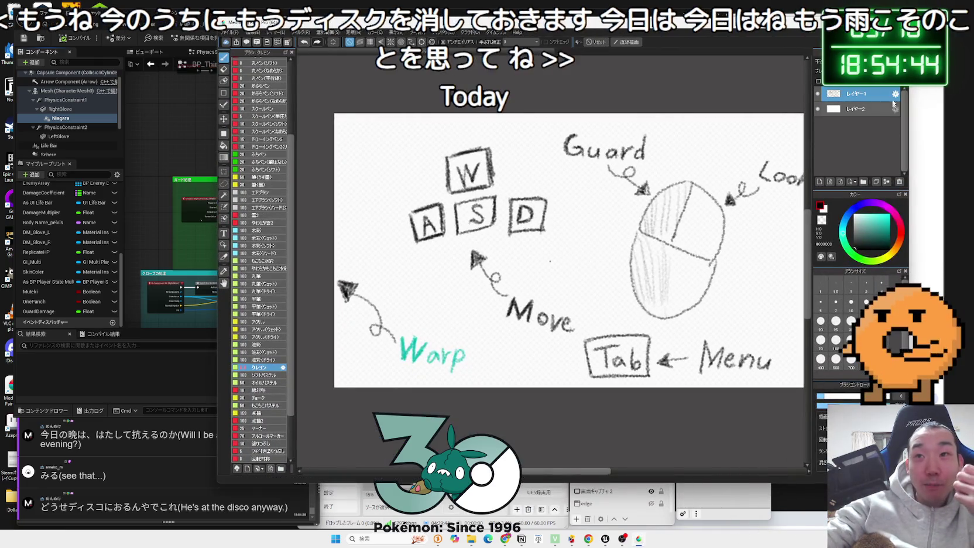
pyautogui.rightClick(550, 261)
pyautogui.click(561, 270)
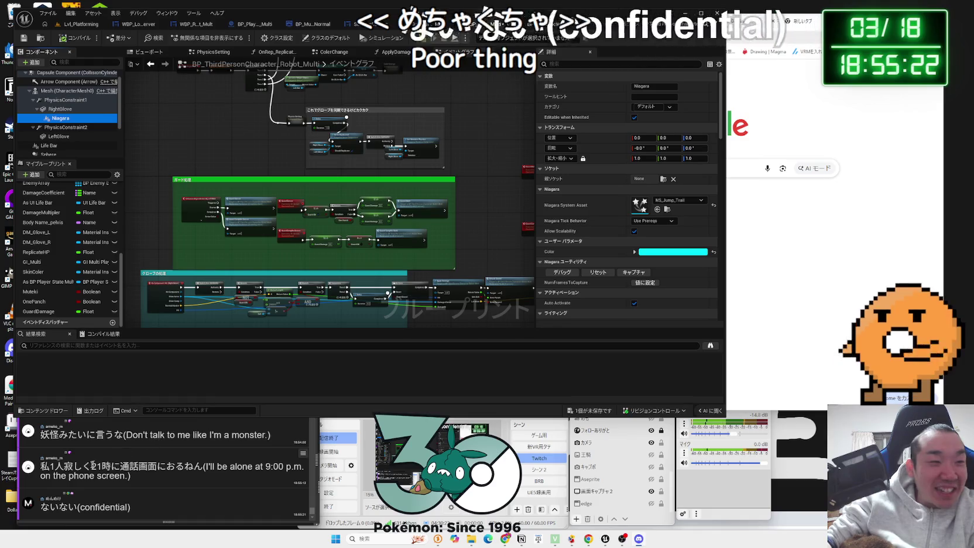
pyautogui.click(136, 469)
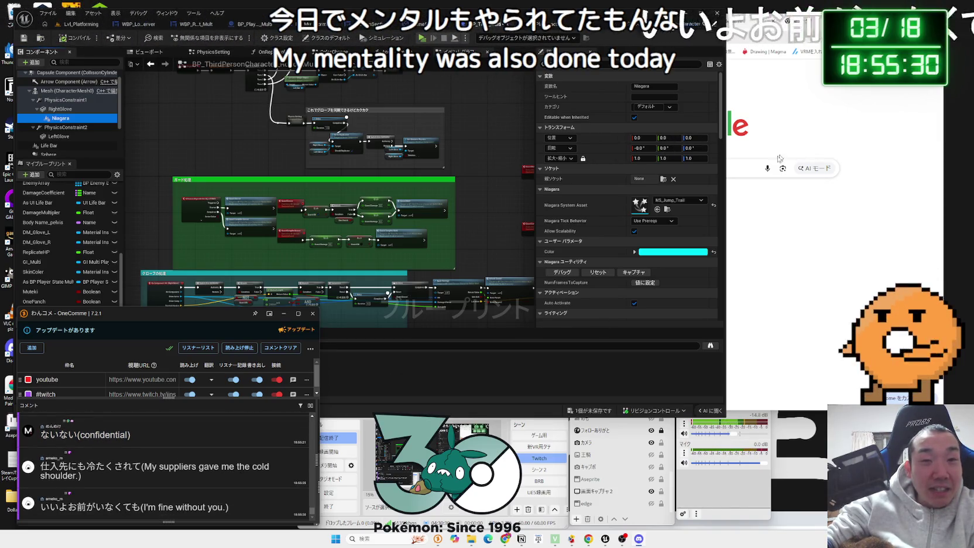
# Save BP_ThirdPersonCharacter_Robot_Multi with Save Selected, then return to Lvl_Platforming
pyautogui.click(265, 165)
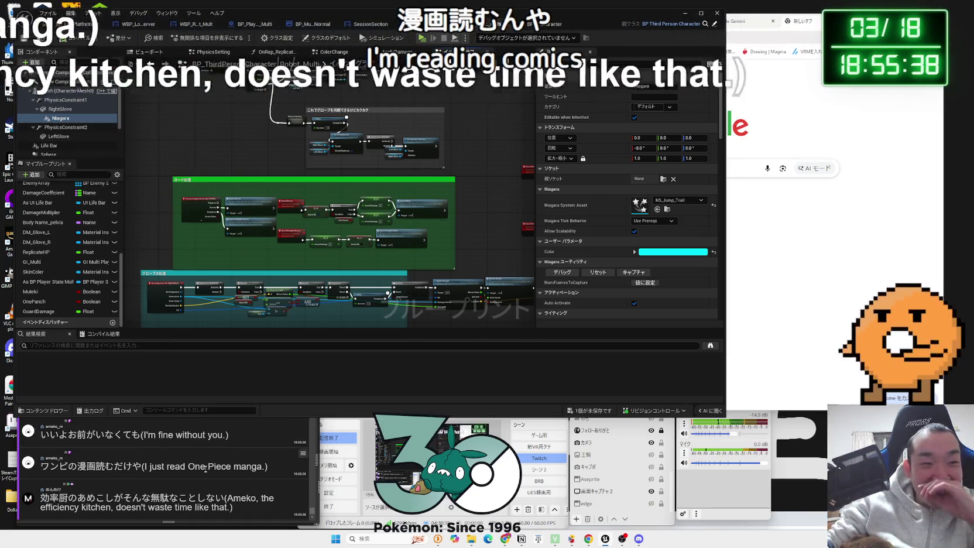
pyautogui.scroll(5, 206, 468)
pyautogui.scroll(-5, 206, 476)
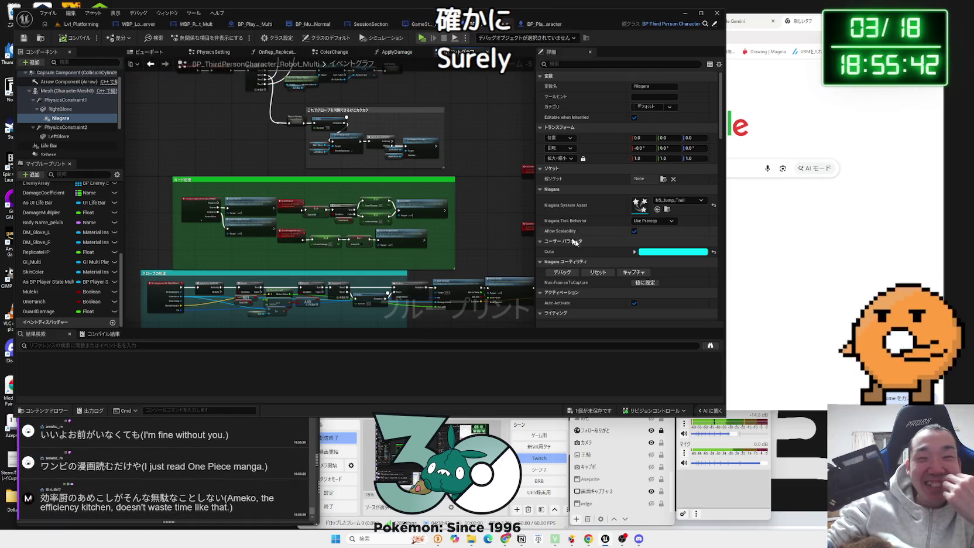
pyautogui.click(598, 417)
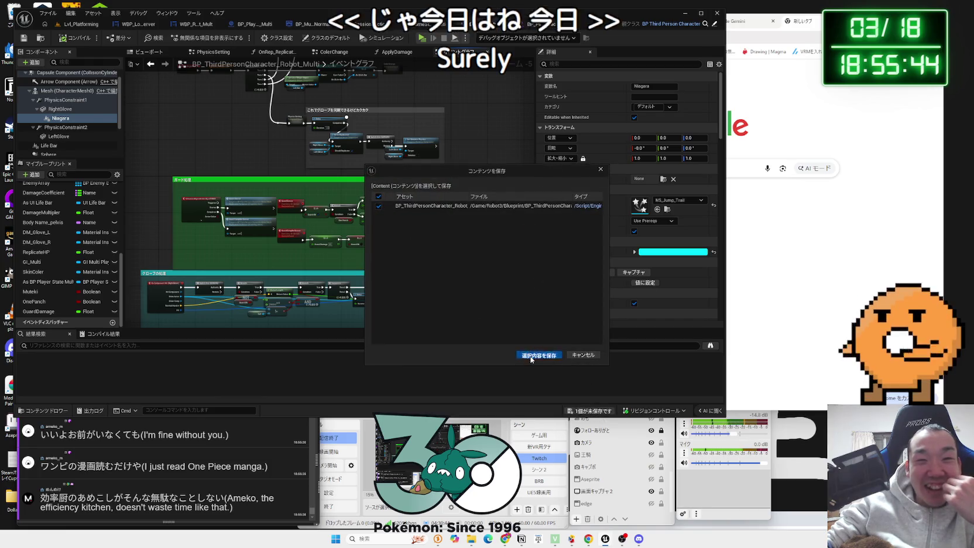
pyautogui.click(543, 357)
pyautogui.click(486, 192)
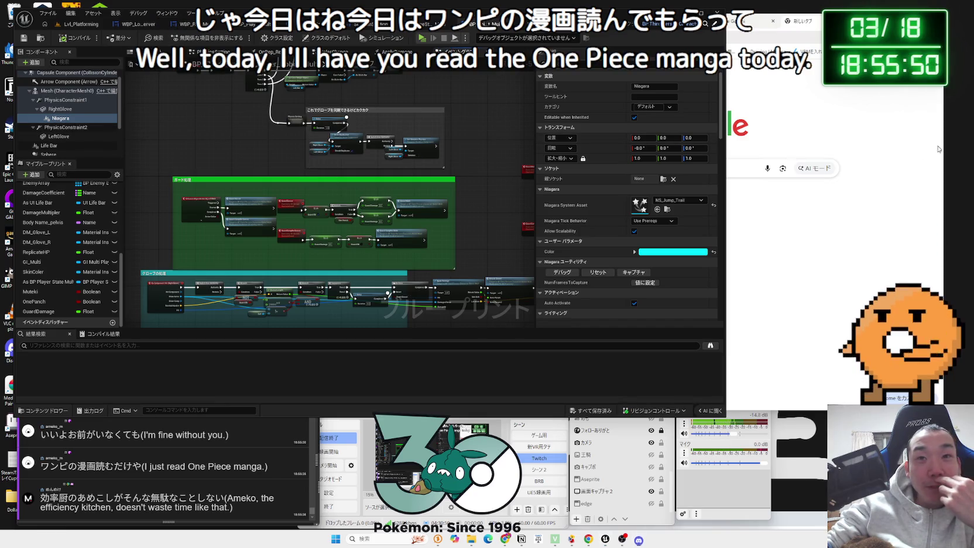
pyautogui.click(81, 25)
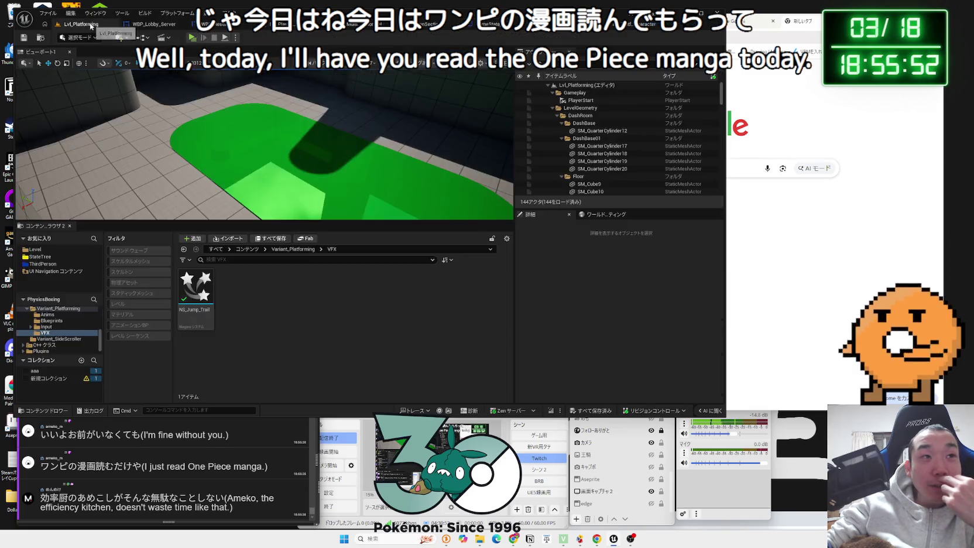
# Open Map_MainMenu from the Level folder, run it briefly, and quit the game
pyautogui.click(36, 249)
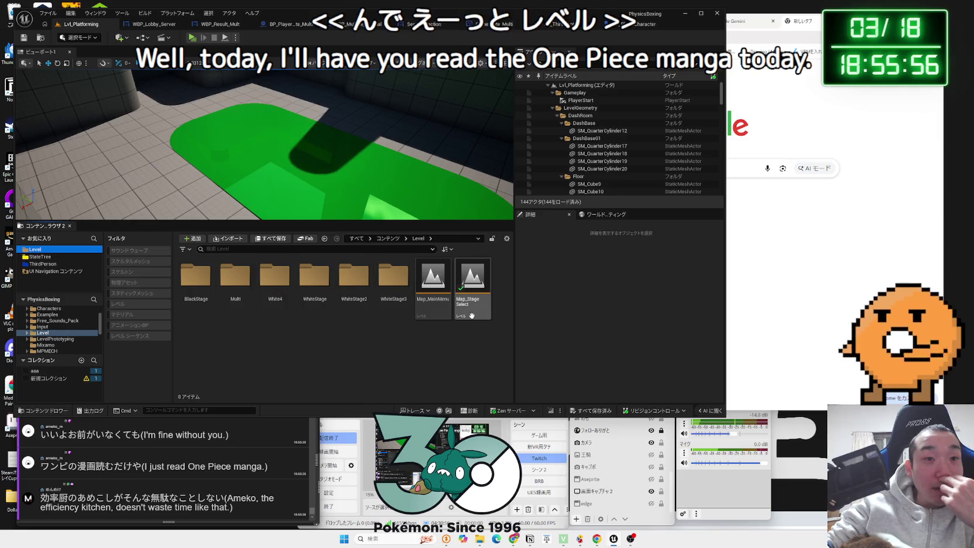
pyautogui.doubleClick(434, 287)
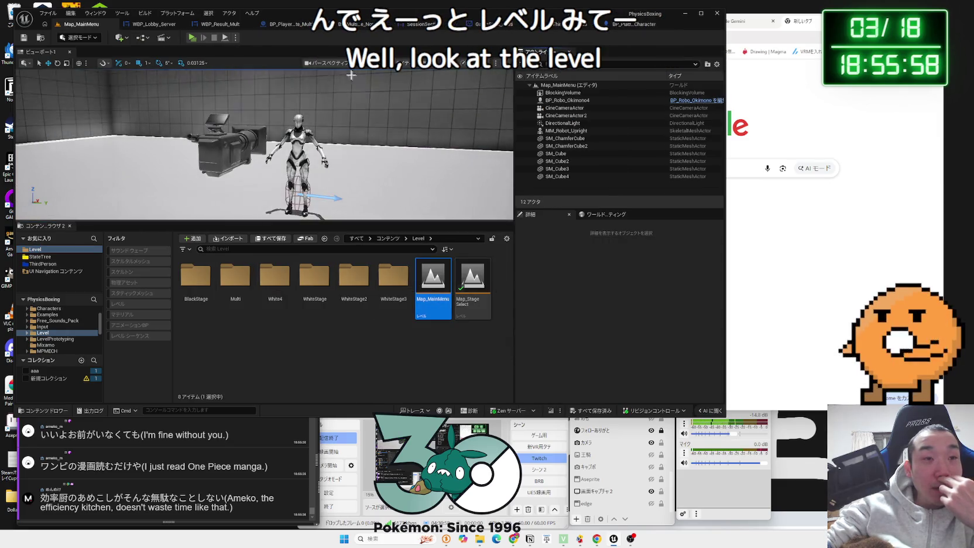
pyautogui.hotkey('alt', 'p')
pyautogui.press('Down')
pyautogui.press('Down')
pyautogui.press('Down')
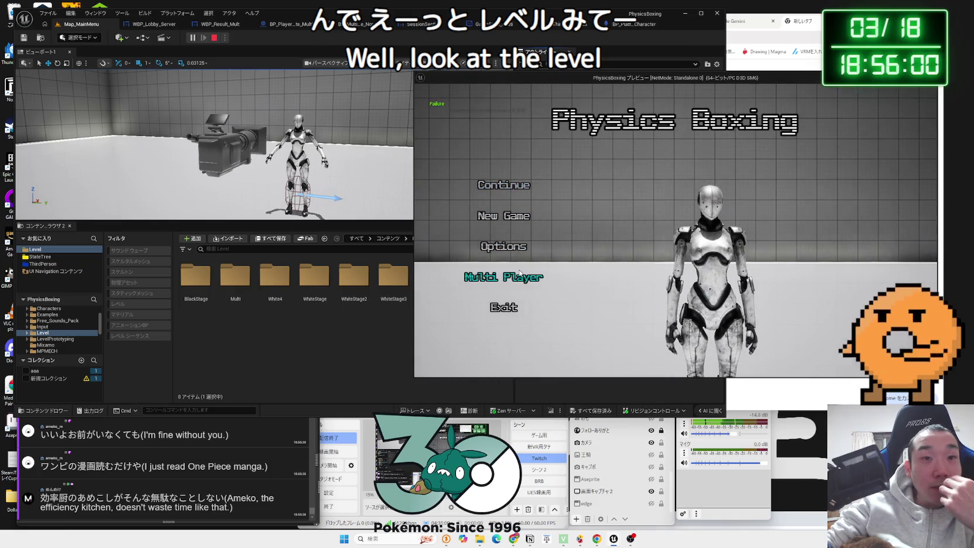
pyautogui.press('Return')
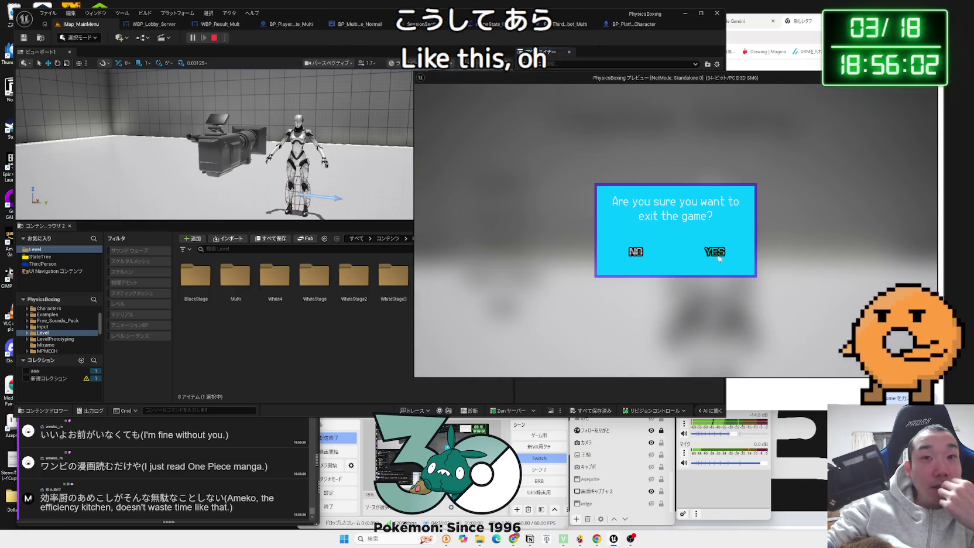
pyautogui.press('Escape')
# Start a play test of Map_MainMenu with 2 players
pyautogui.click(239, 38)
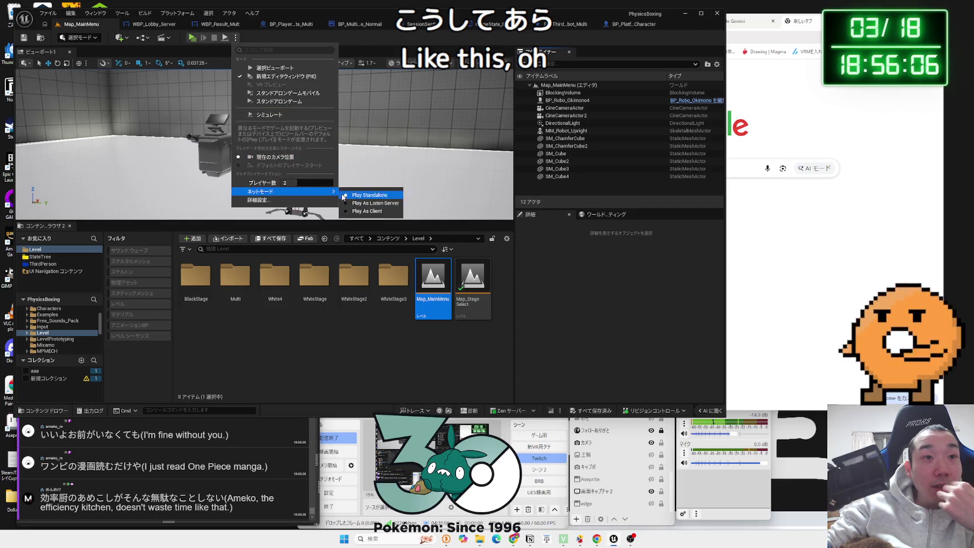
pyautogui.press('Escape')
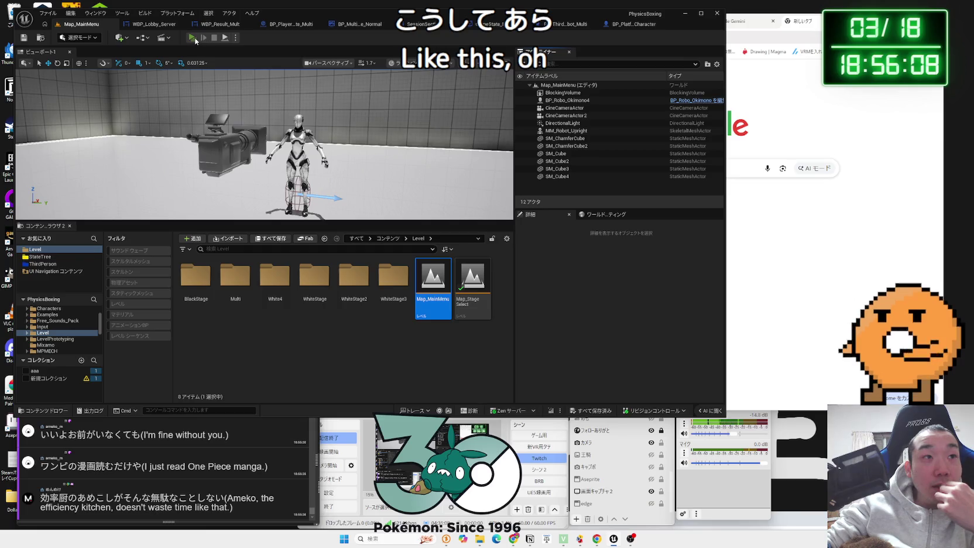
pyautogui.hotkey('alt', 'p')
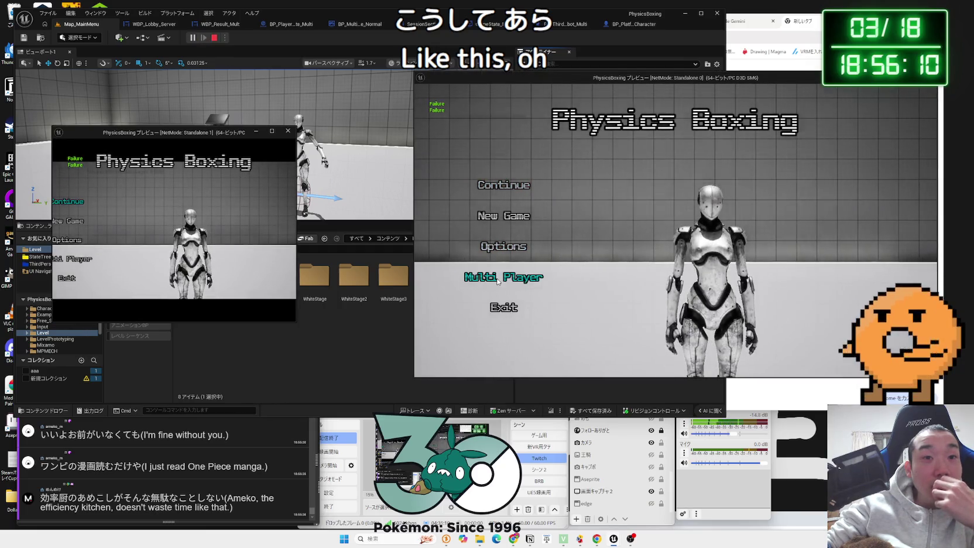
# Enter Multi Player in the second game window, then widen it and move it lower
pyautogui.click(80, 260)
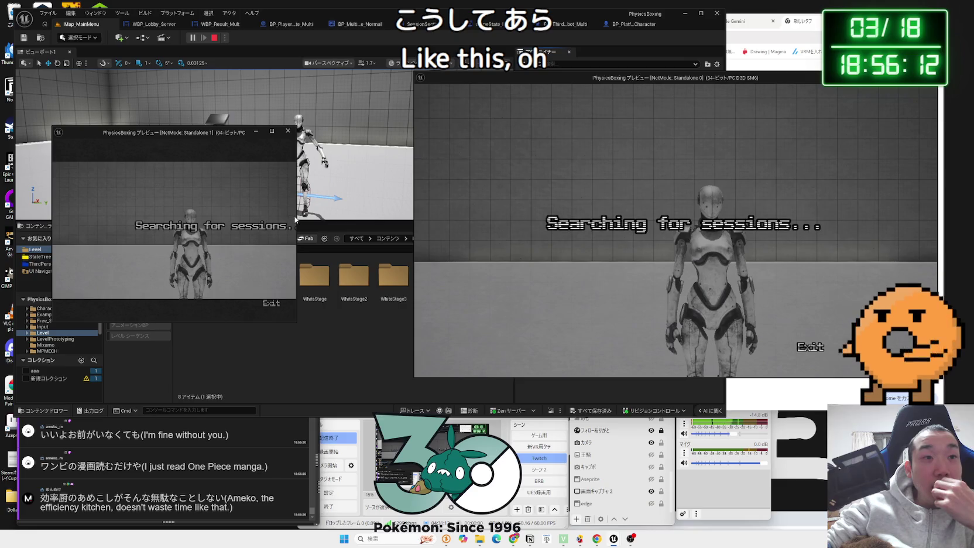
pyautogui.moveTo(297, 216); pyautogui.dragTo(396, 216)
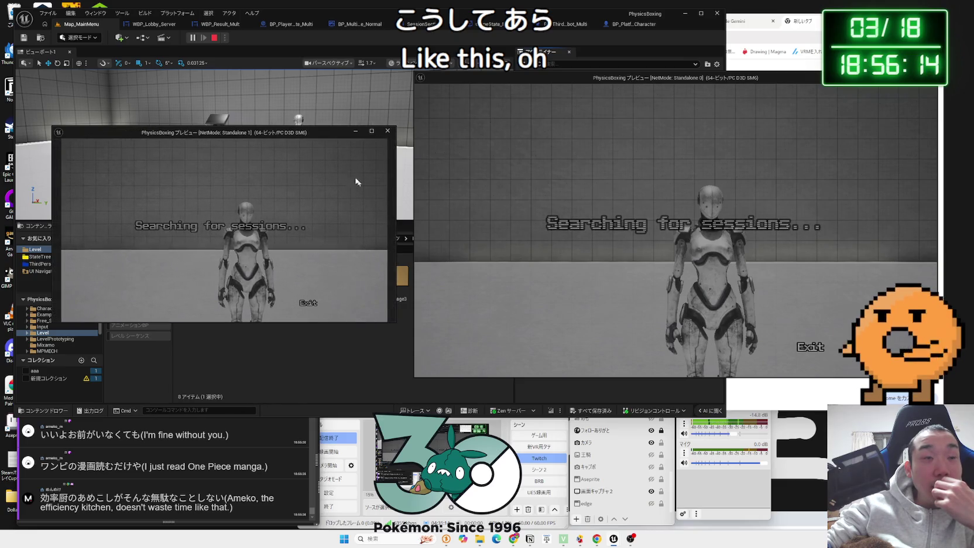
pyautogui.moveTo(314, 137)
pyautogui.mouseDown()
pyautogui.moveTo(335, 177)
pyautogui.moveTo(331, 162)
pyautogui.mouseUp()
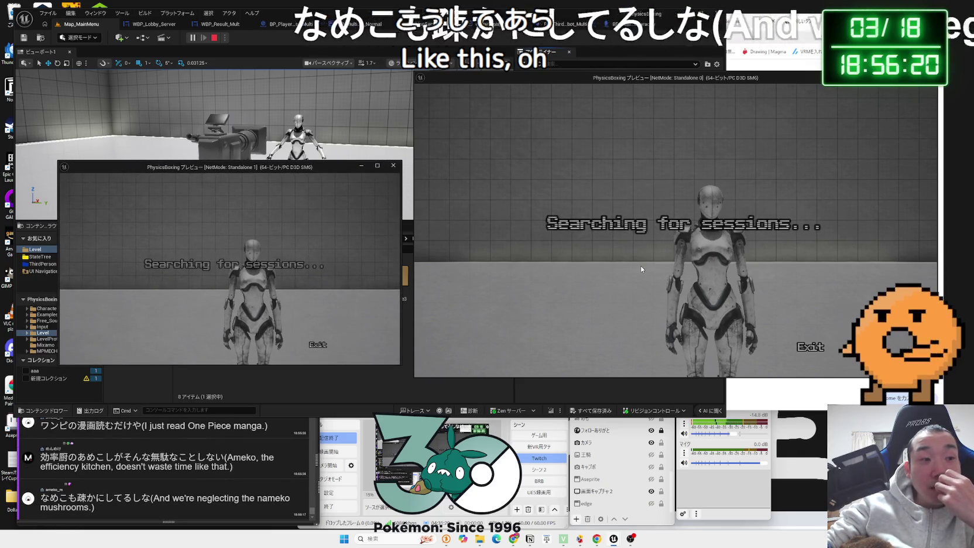
# Create and confirm a server lobby in the first window, cancelling a second server attempt
pyautogui.click(546, 347)
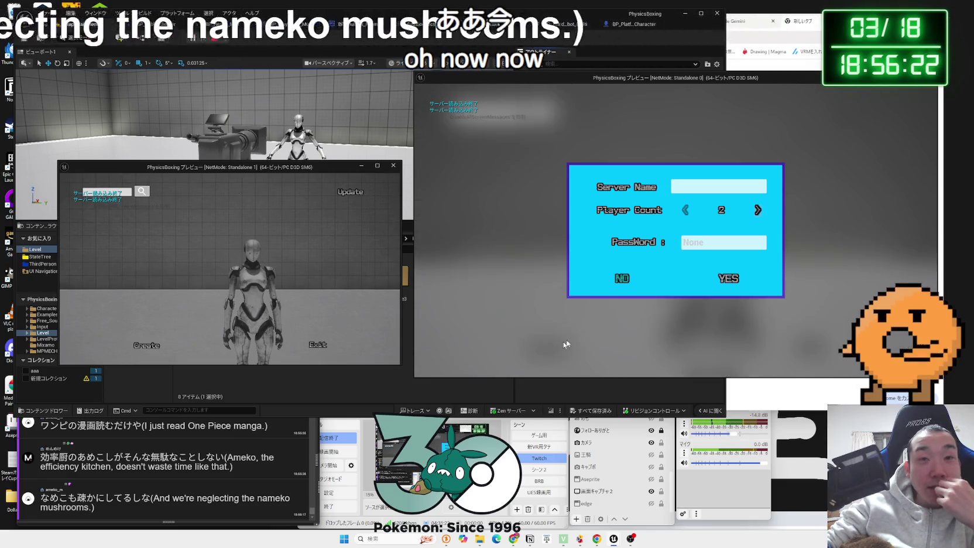
pyautogui.click(740, 275)
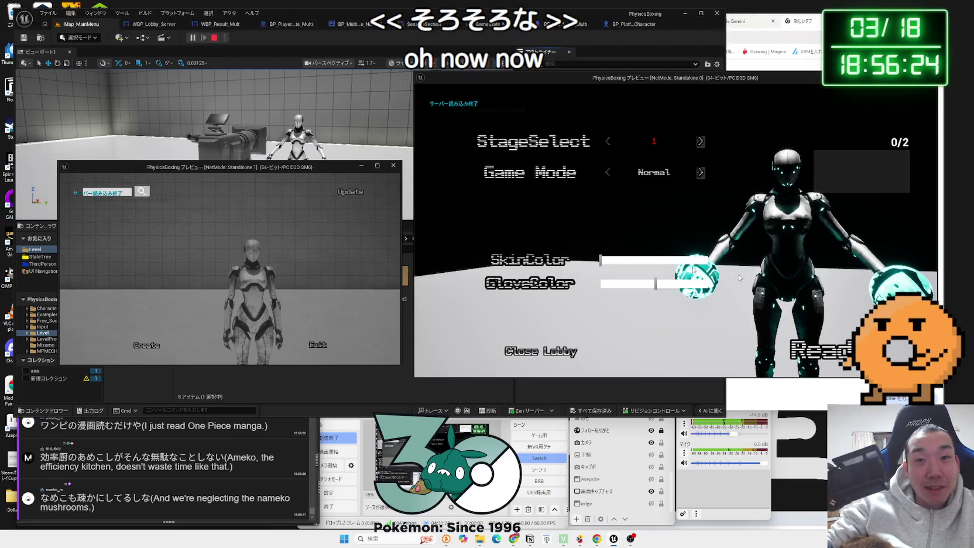
pyautogui.hotkey('alt', 'Tab')
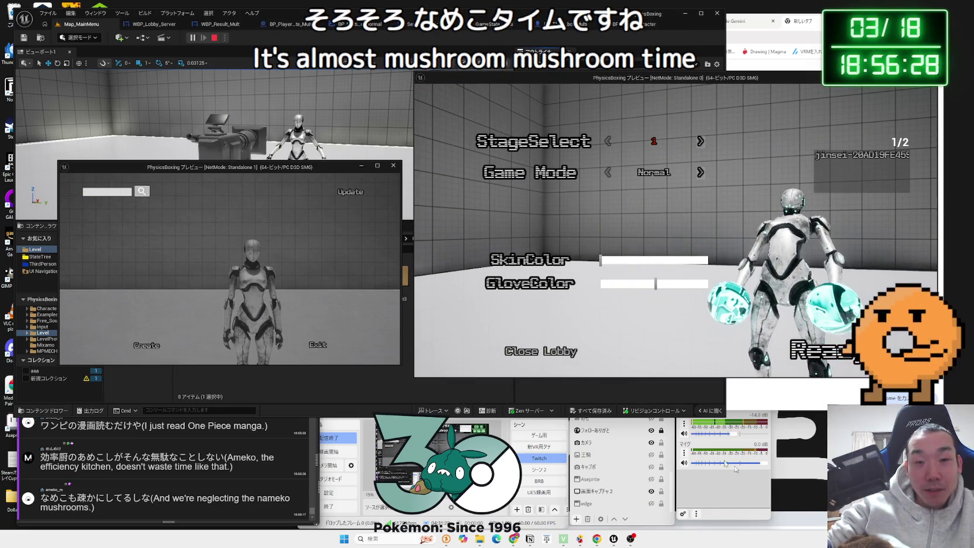
pyautogui.click(146, 345)
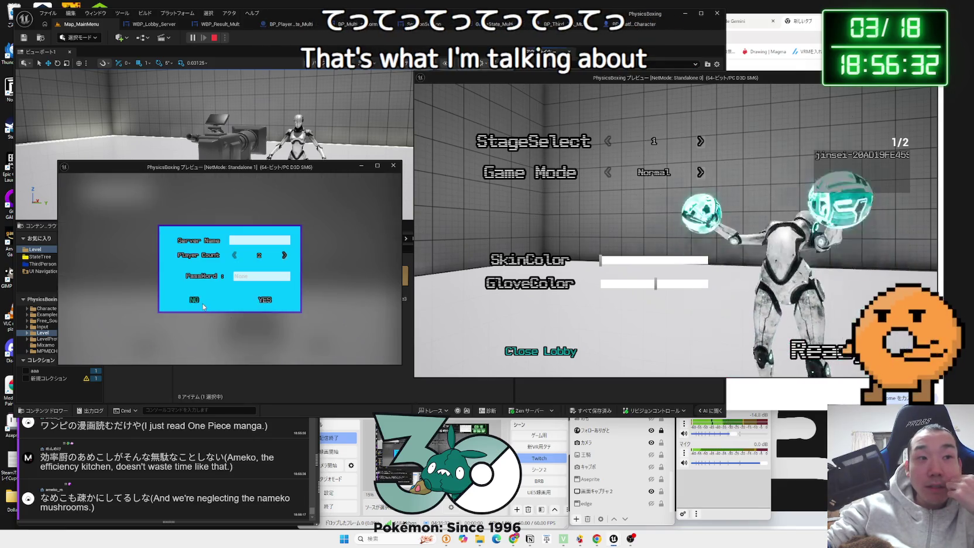
pyautogui.click(264, 300)
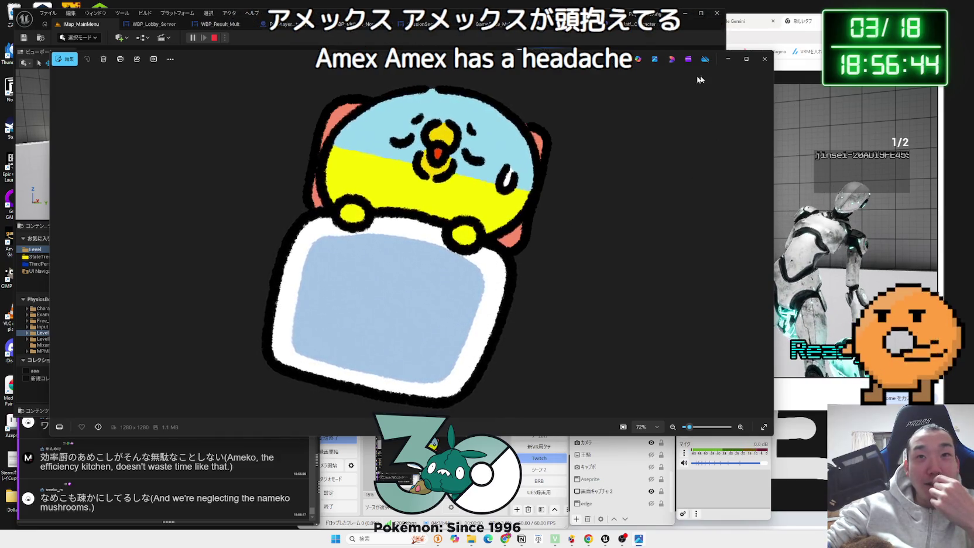
# Close the image viewer, join the hosted session from the second window, and make the gloves yellow
pyautogui.moveTo(772, 77)
pyautogui.mouseDown()
pyautogui.moveTo(252, 88)
pyautogui.moveTo(663, 106)
pyautogui.moveTo(736, 93)
pyautogui.mouseUp()
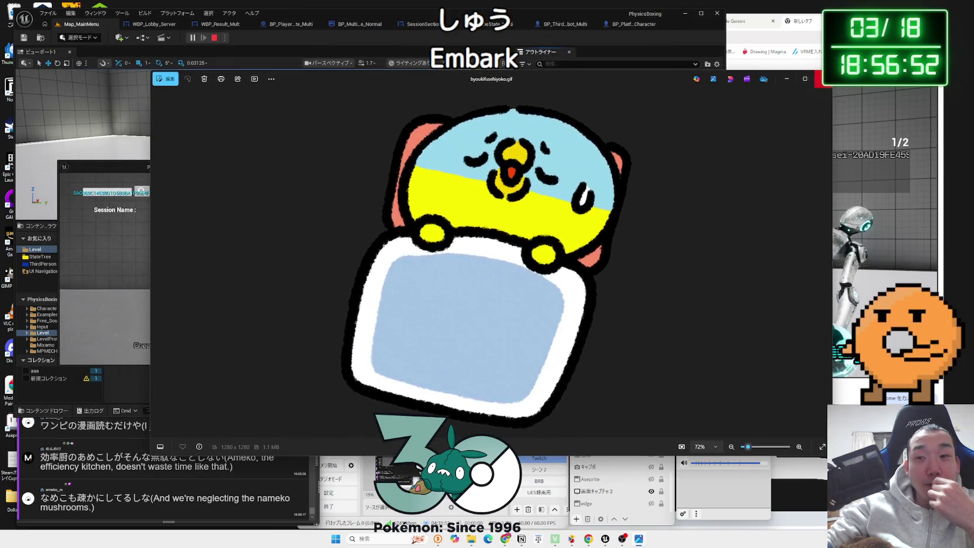
pyautogui.click(823, 81)
pyautogui.click(345, 210)
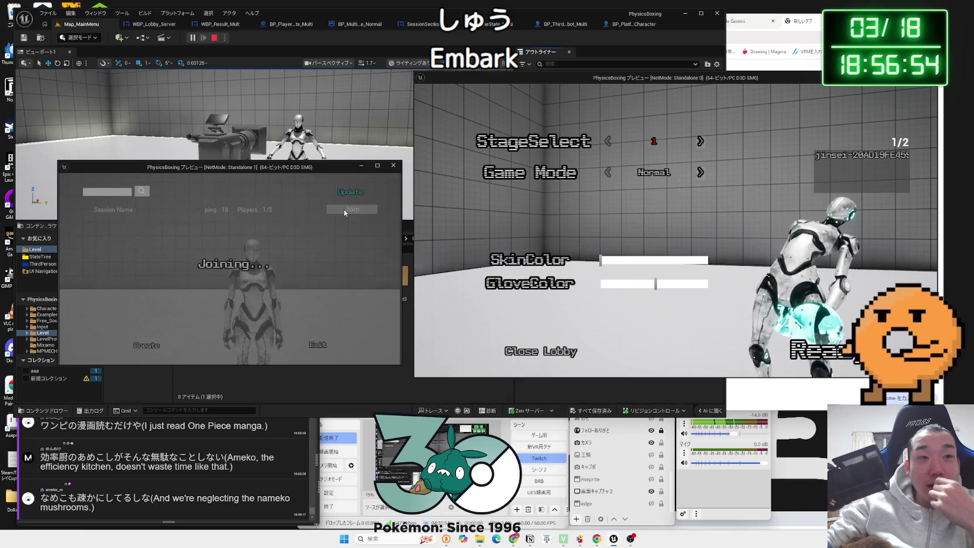
pyautogui.click(619, 283)
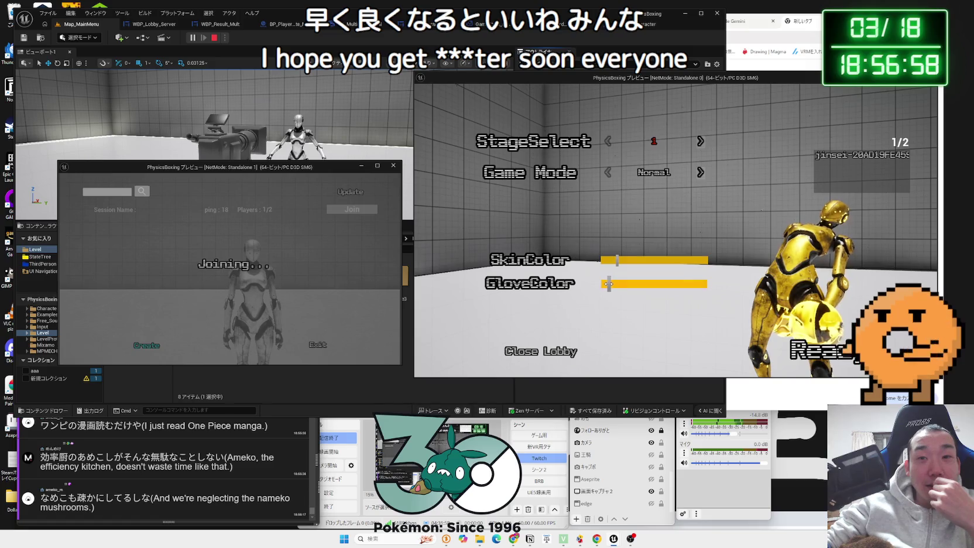
# Set dark grey skin and red gloves, try stage 3 then stage 1, and change the game mode
pyautogui.moveTo(606, 284); pyautogui.dragTo(602, 285)
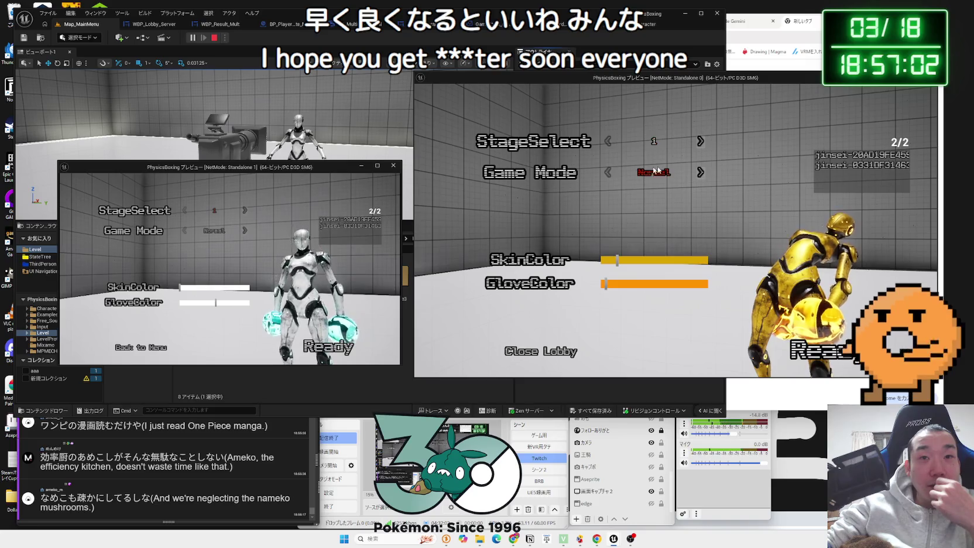
pyautogui.moveTo(246, 288); pyautogui.dragTo(252, 287)
pyautogui.moveTo(248, 302); pyautogui.dragTo(276, 305)
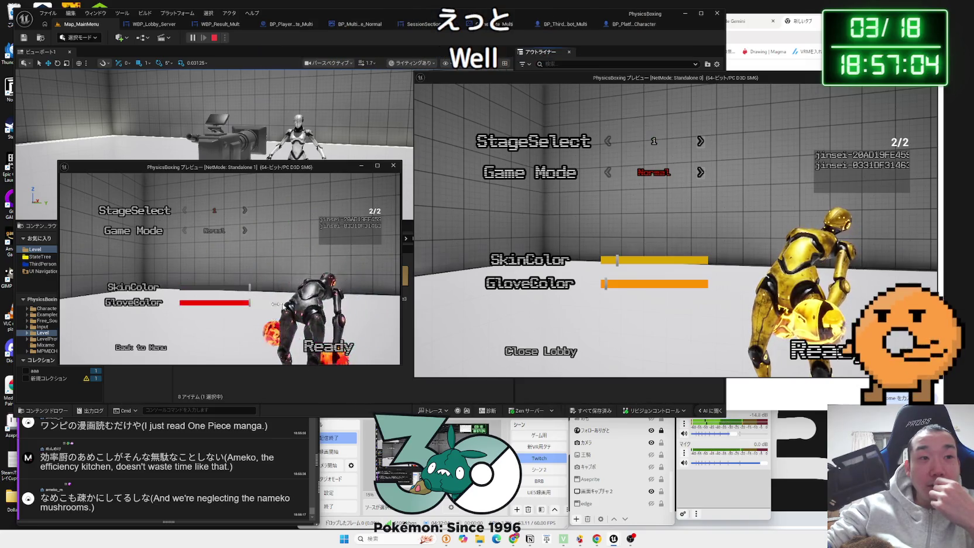
pyautogui.click(700, 142)
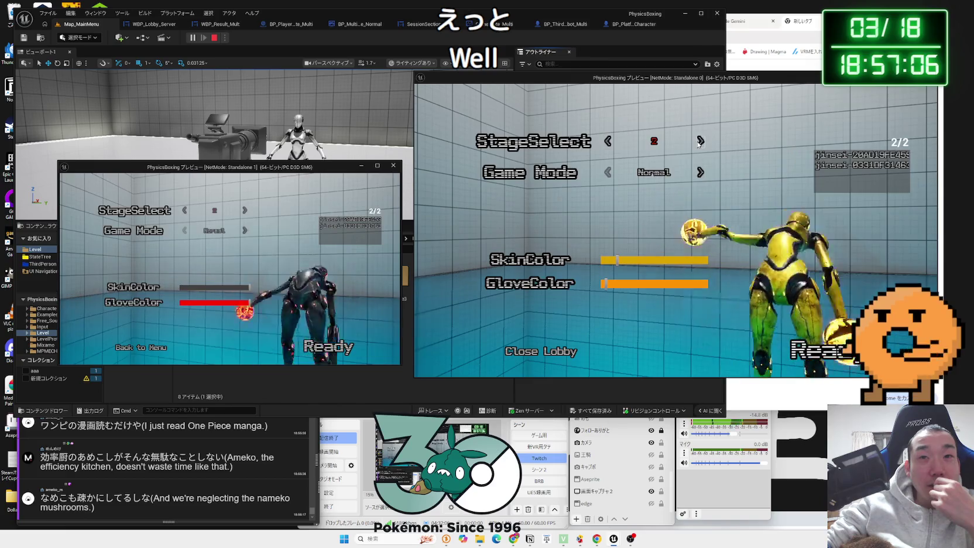
pyautogui.click(701, 141)
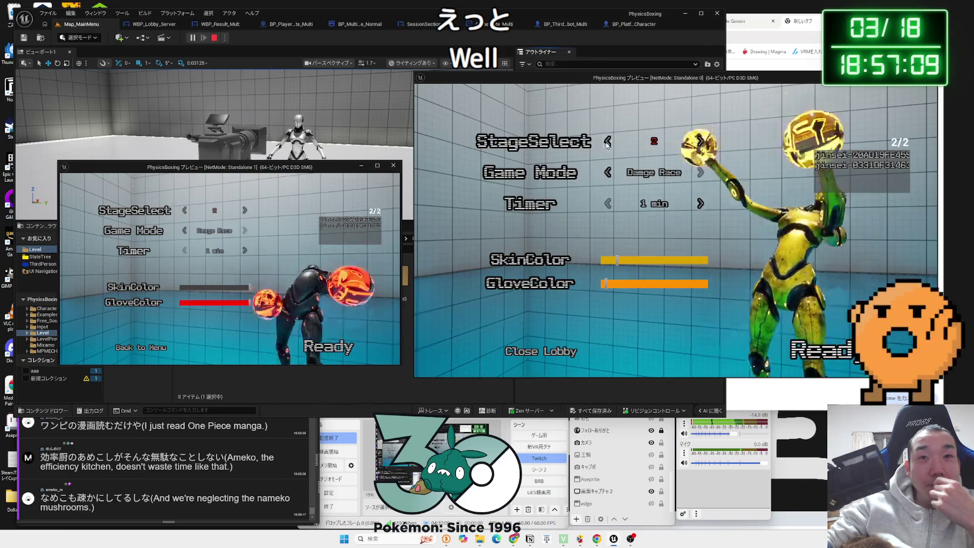
pyautogui.click(608, 172)
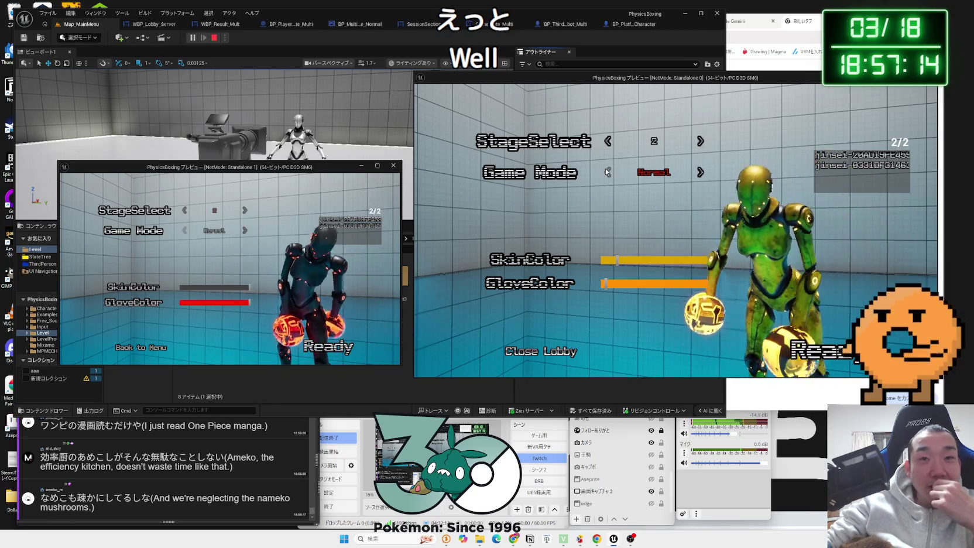
pyautogui.click(607, 140)
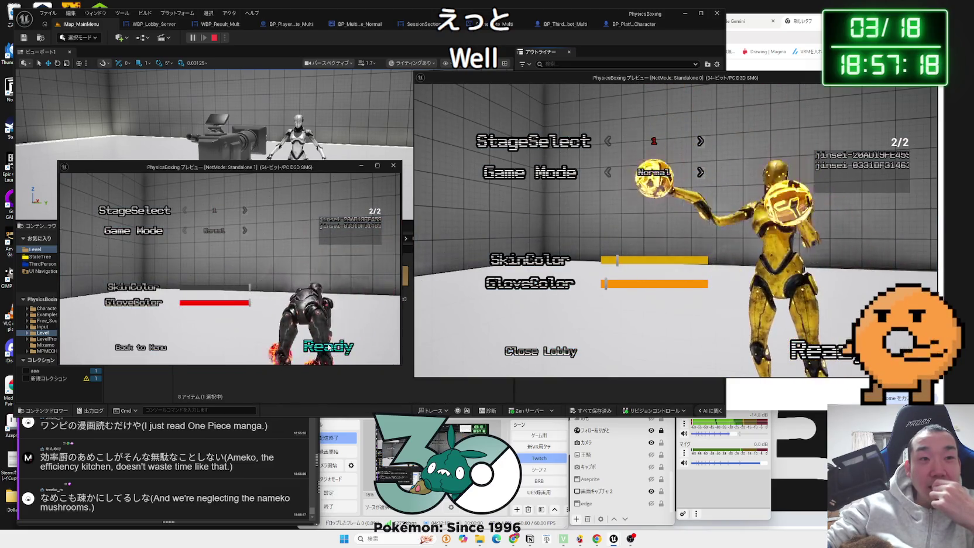
# Ready both players to start the match, then stop play and return to BP_MultiGameMode_Normal
pyautogui.click(362, 347)
pyautogui.click(761, 322)
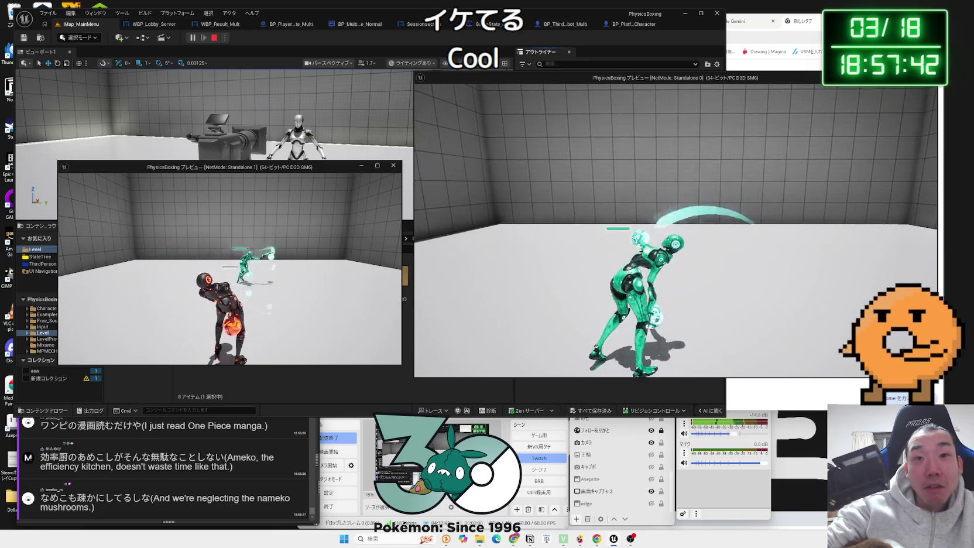
pyautogui.press('Escape')
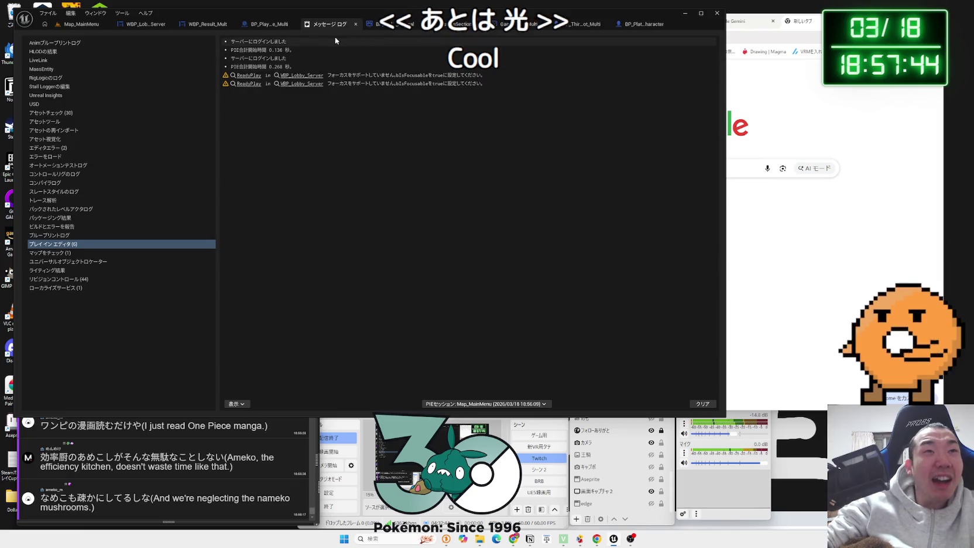
pyautogui.click(388, 24)
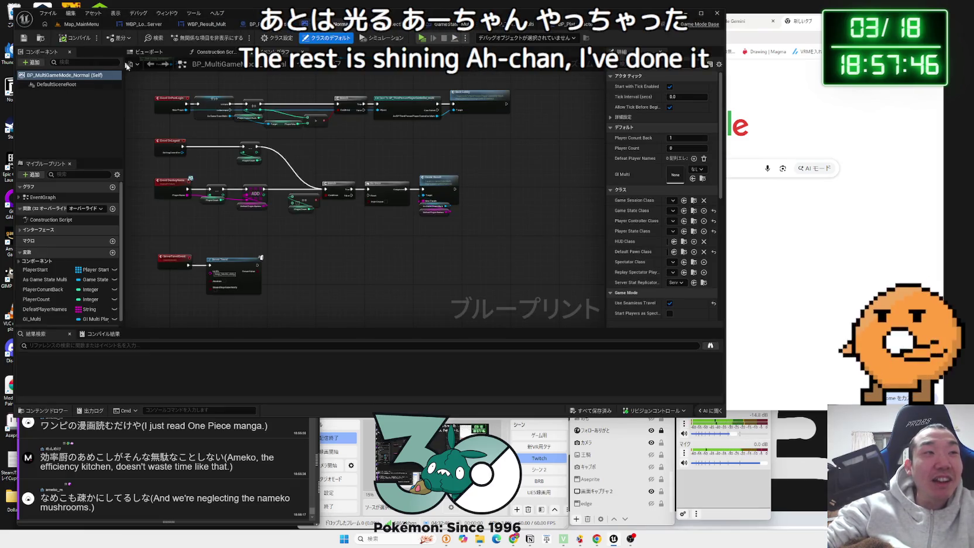
# In BP_ThirdPersonCharacter_Robot_Multi, filter the Niagara component's Details by 'replicate'
pyautogui.click(472, 24)
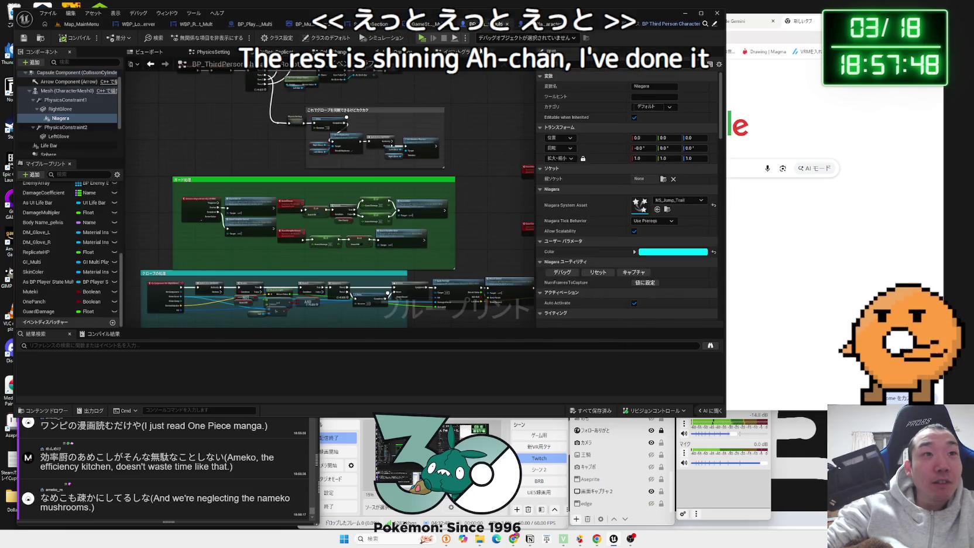
pyautogui.scroll(3, 200, 237)
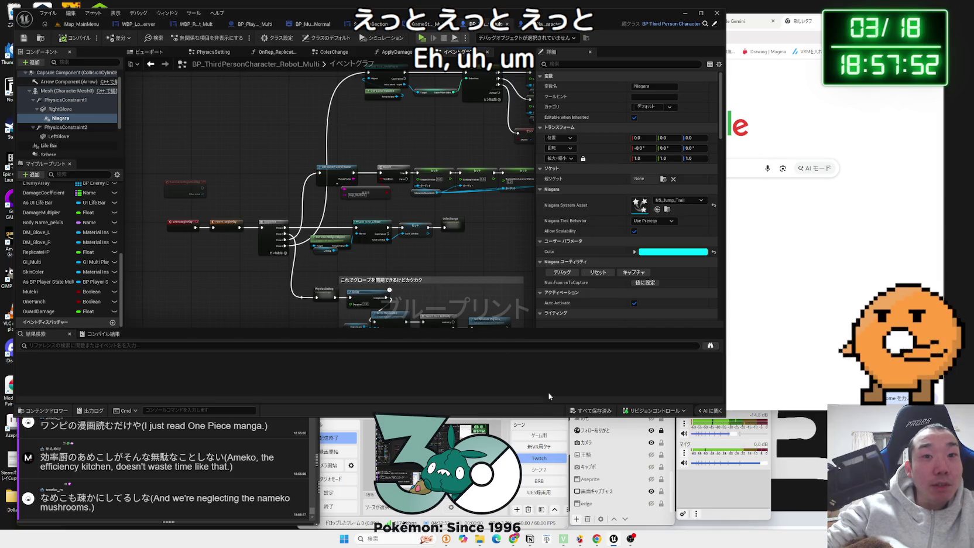
pyautogui.scroll(-5, 627, 235)
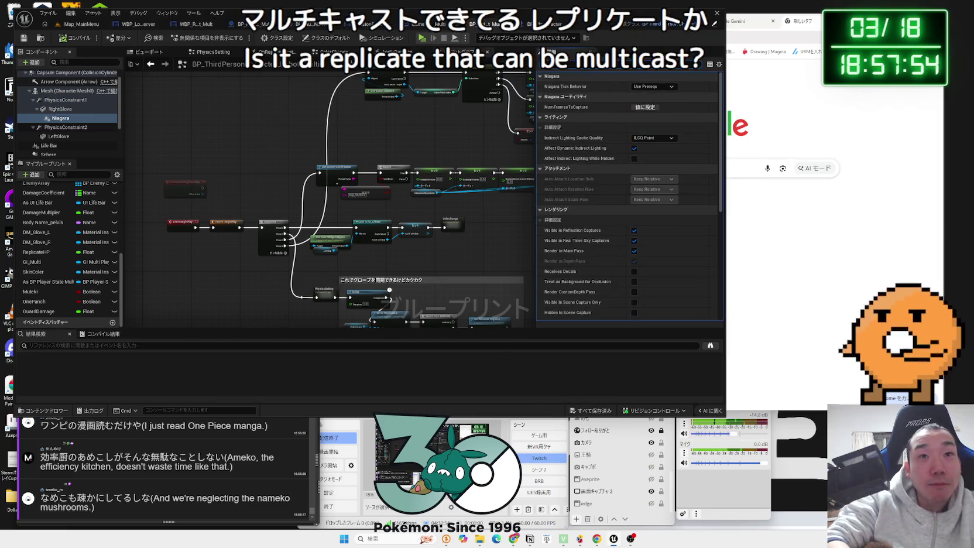
pyautogui.write('replicate')
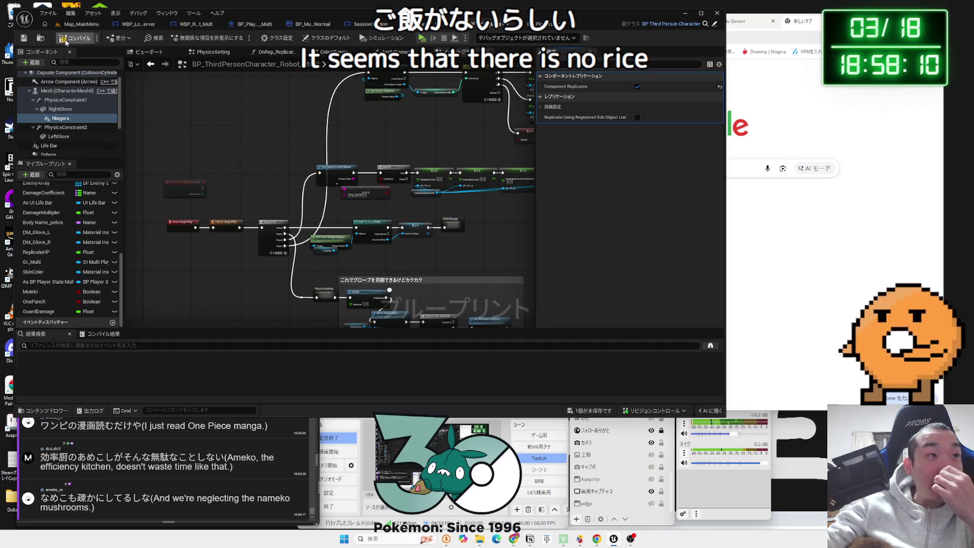
# Parent the Niagara1 component under LeftGlove in the Components panel
pyautogui.click(61, 119)
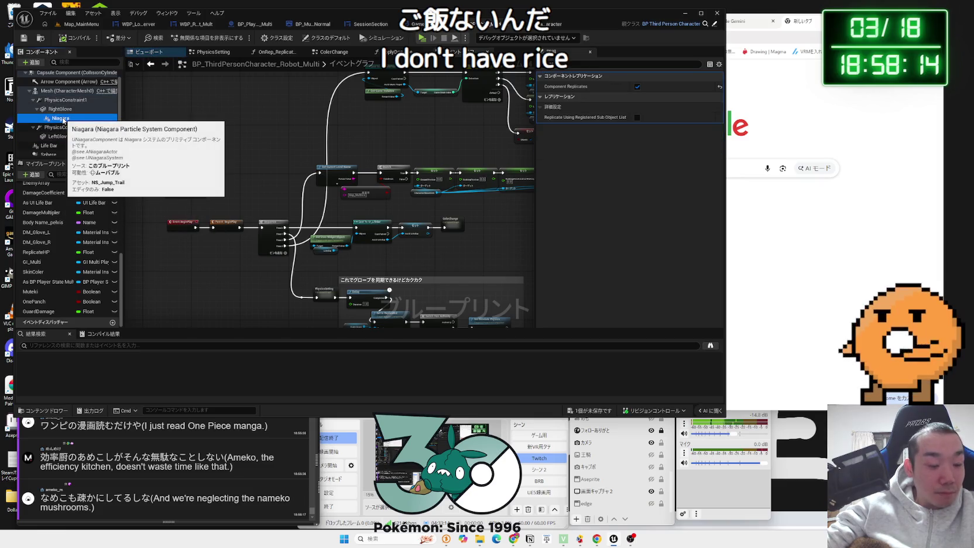
pyautogui.scroll(-2, 63, 121)
pyautogui.click(62, 119)
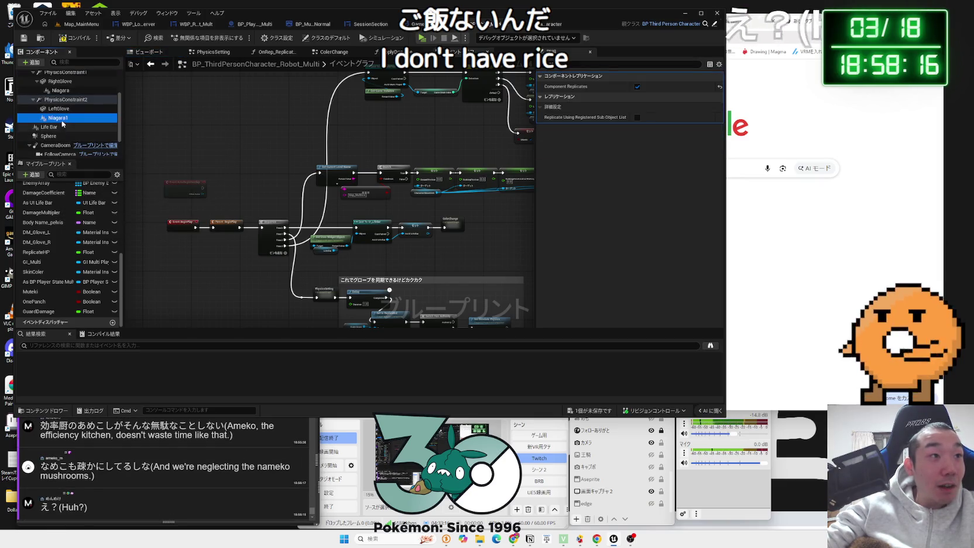
pyautogui.moveTo(62, 118); pyautogui.dragTo(58, 109)
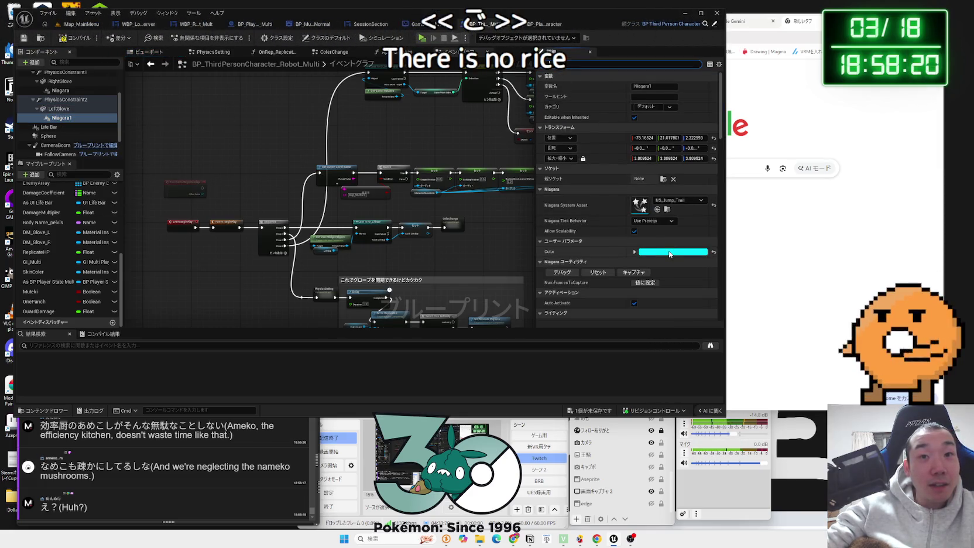
# Pan and zoom the Event Graph to the Set Player Color nodes
pyautogui.scroll(-2, 378, 183)
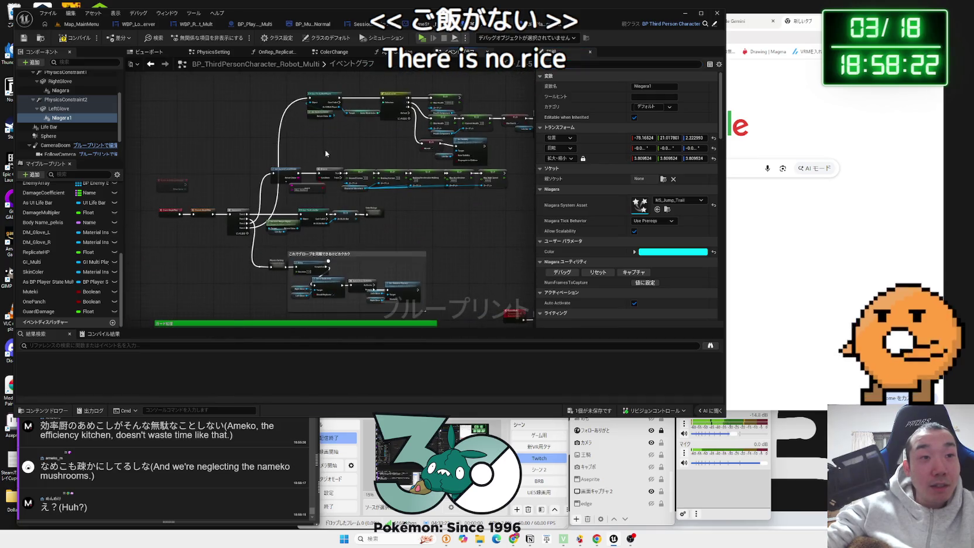
pyautogui.moveTo(376, 181); pyautogui.dragTo(339, 168)
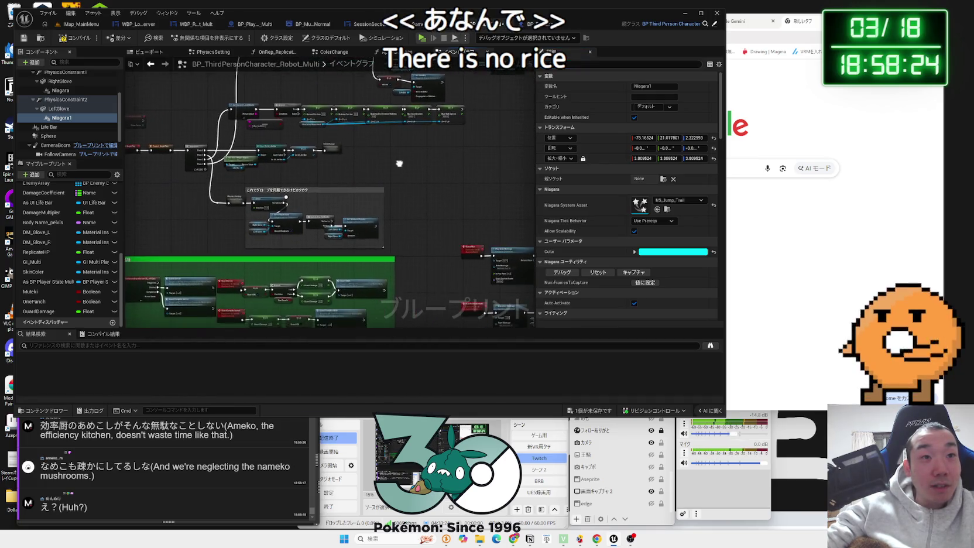
pyautogui.moveTo(394, 180); pyautogui.dragTo(363, 248)
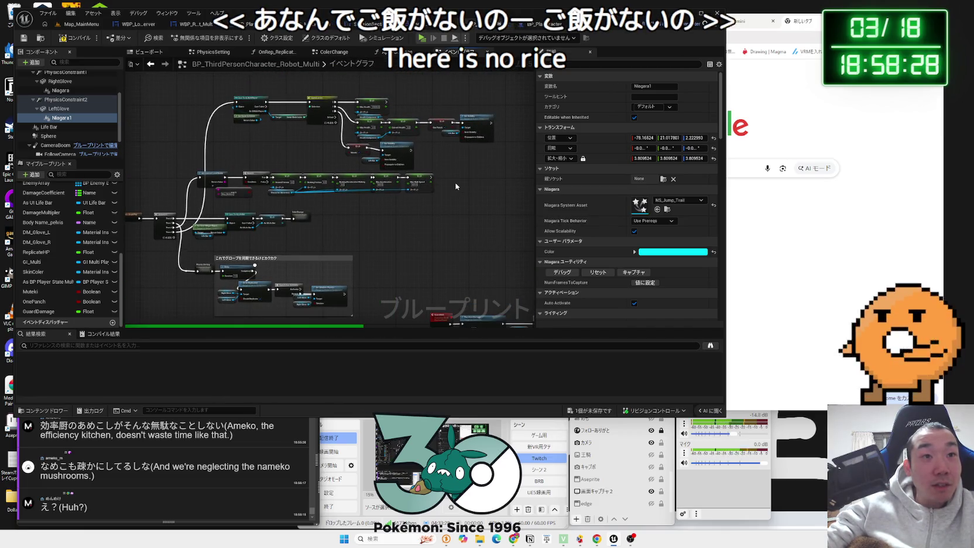
pyautogui.click(295, 210)
pyautogui.scroll(5, 295, 210)
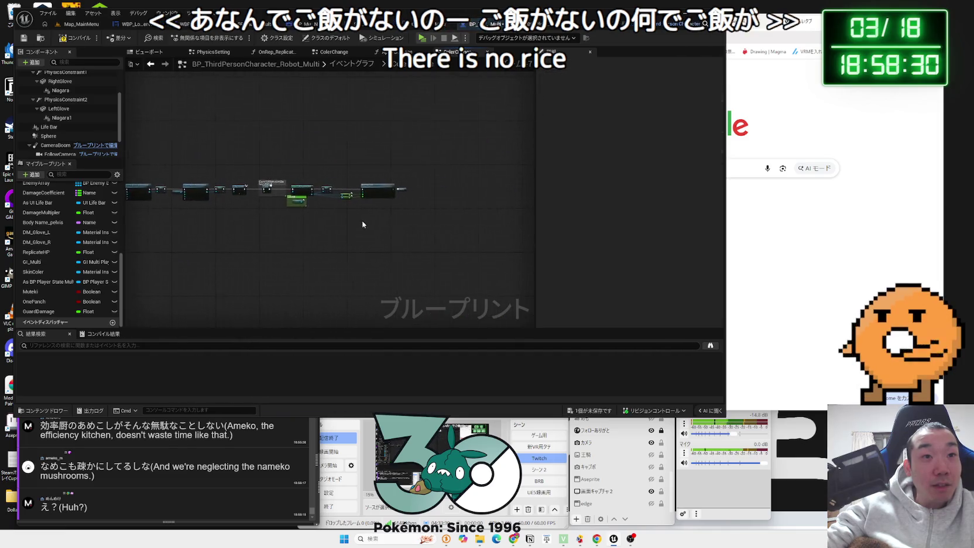
# Open the SetPlayerColor function graph from its node and move the entry node left
pyautogui.moveTo(363, 220); pyautogui.dragTo(386, 229)
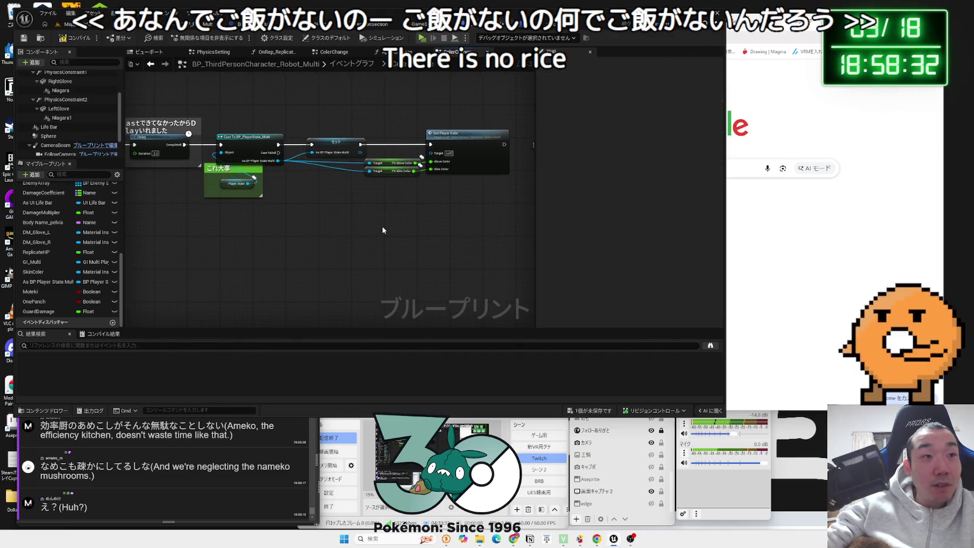
pyautogui.scroll(2, 383, 229)
pyautogui.scroll(1, 383, 230)
pyautogui.moveTo(382, 229); pyautogui.dragTo(262, 222)
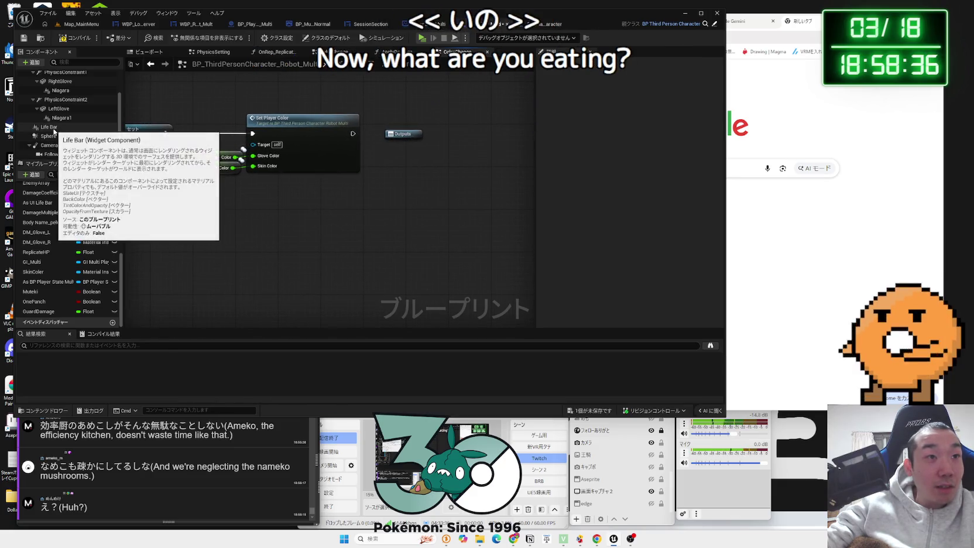
pyautogui.doubleClick(311, 128)
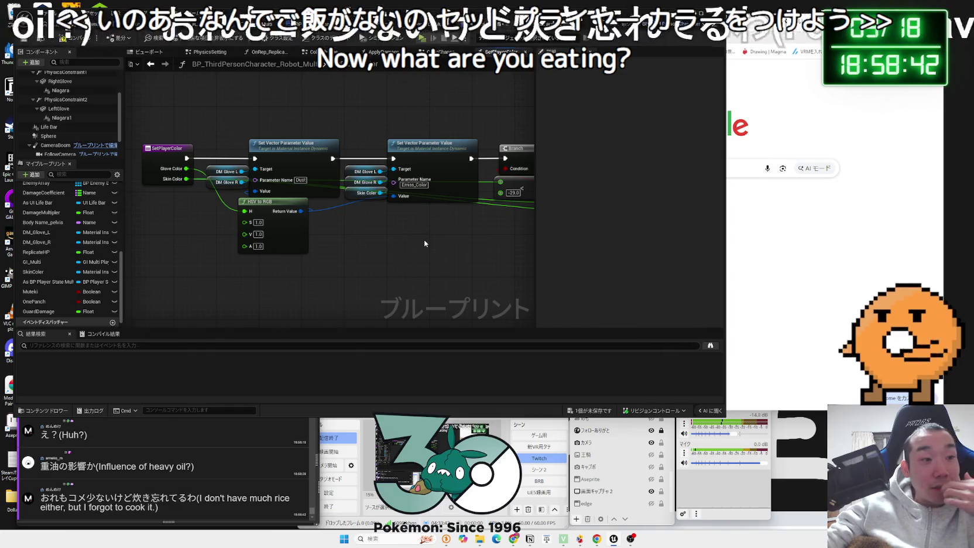
pyautogui.moveTo(424, 240); pyautogui.dragTo(369, 222)
pyautogui.moveTo(269, 155); pyautogui.dragTo(220, 155)
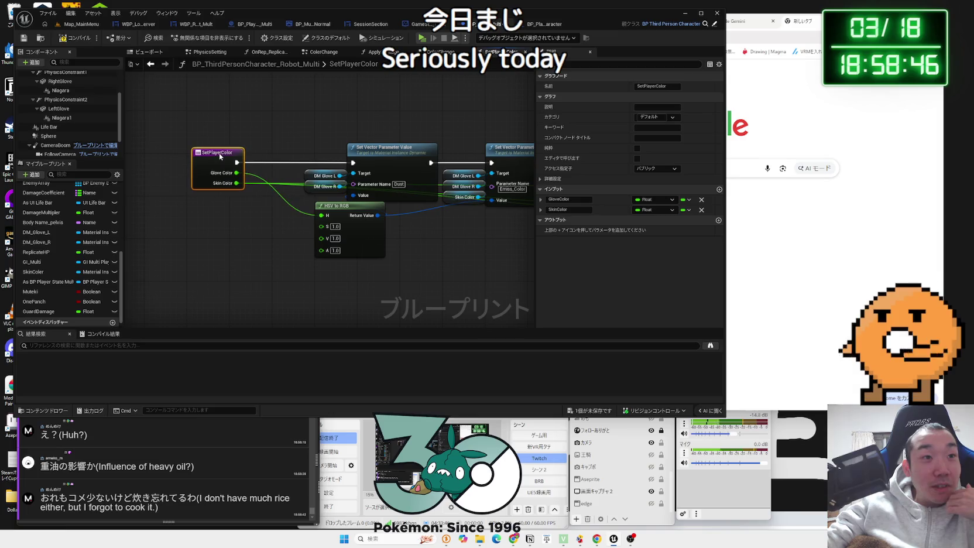
pyautogui.click(282, 145)
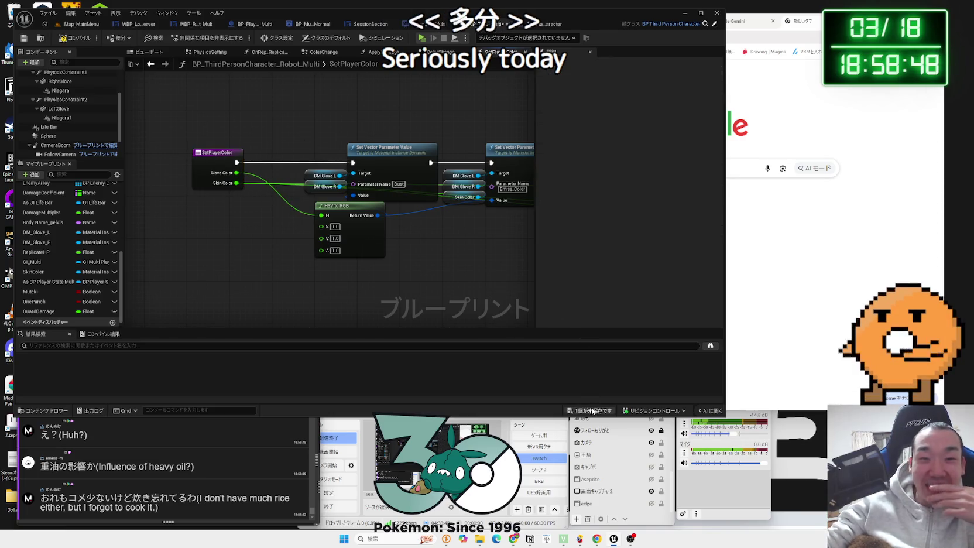
# Save the robot blueprint and drag a Niagara1 reference into the SetPlayerColor graph
pyautogui.click(592, 411)
pyautogui.click(533, 359)
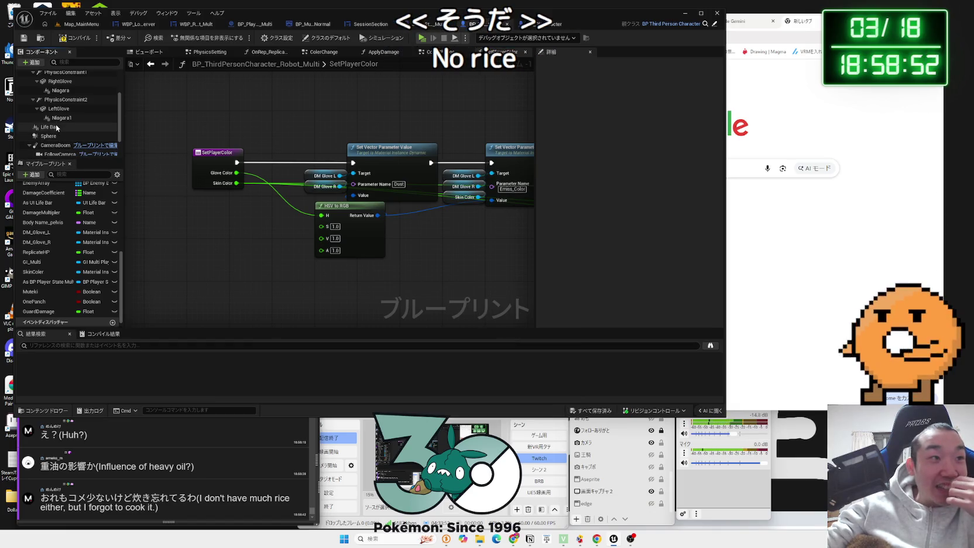
pyautogui.moveTo(64, 121); pyautogui.dragTo(249, 275)
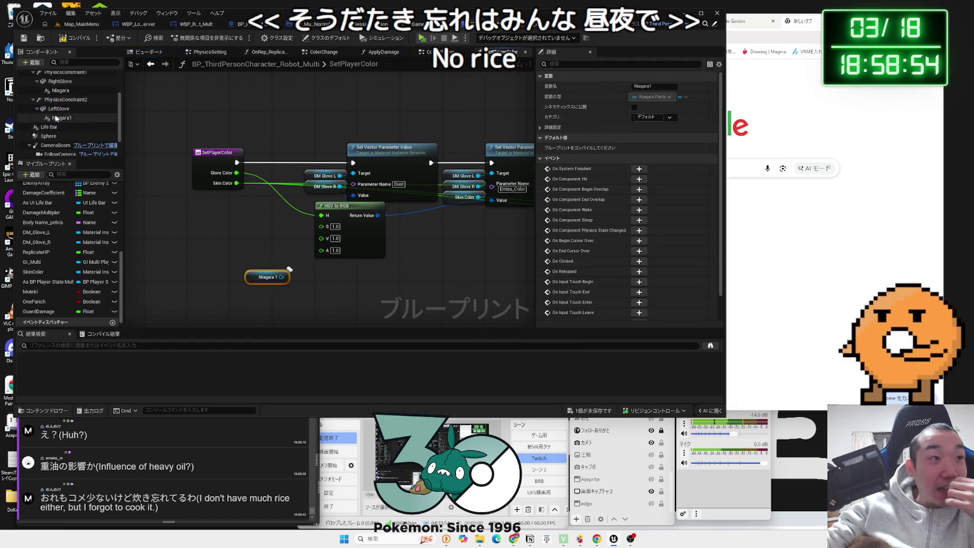
# Add a Niagara component reference beside Niagara 1 and move both references together
pyautogui.moveTo(56, 92); pyautogui.dragTo(249, 246)
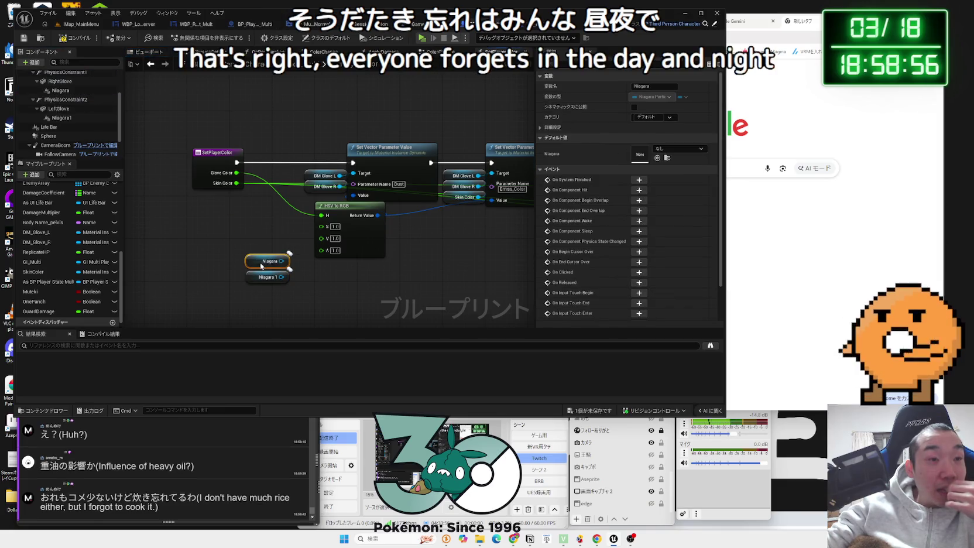
pyautogui.moveTo(265, 293); pyautogui.dragTo(247, 284)
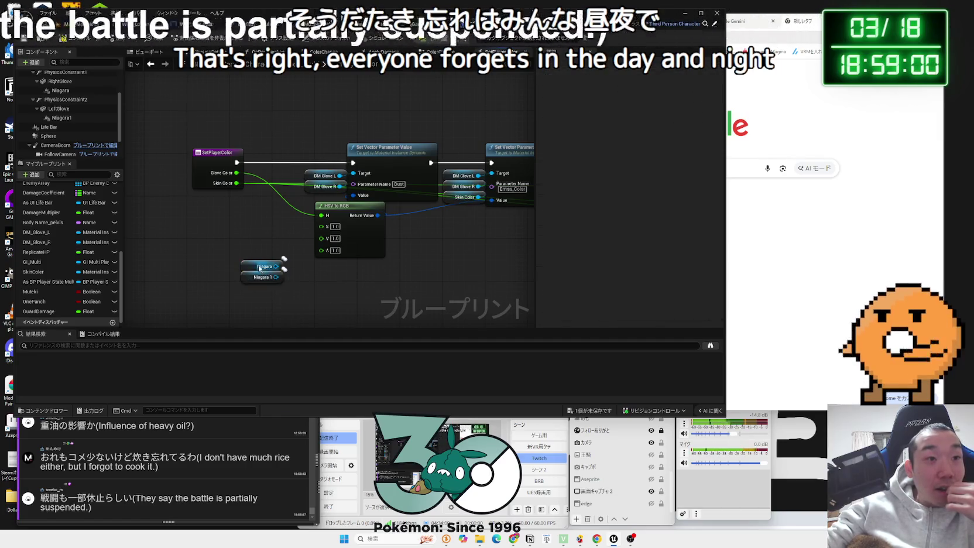
pyautogui.moveTo(290, 288); pyautogui.dragTo(249, 256)
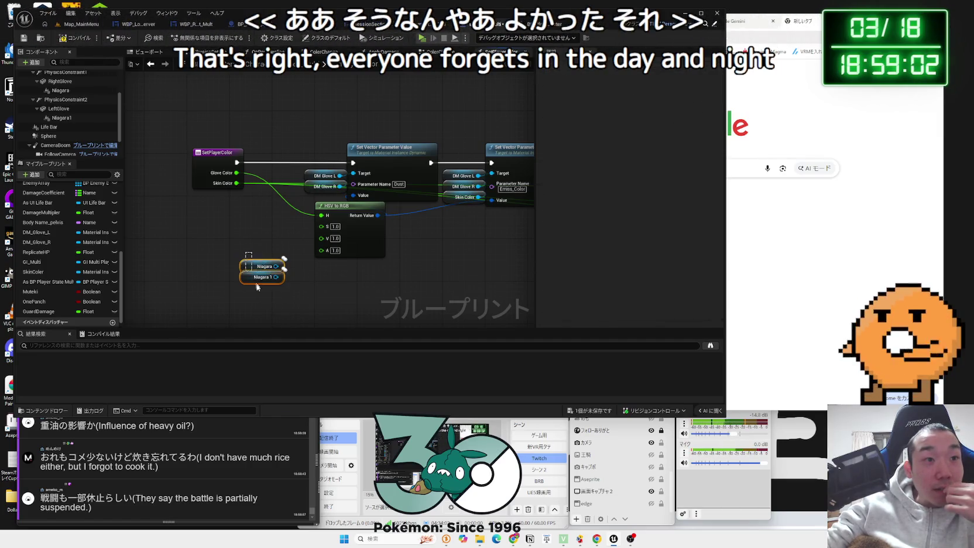
pyautogui.moveTo(353, 273); pyautogui.dragTo(292, 273)
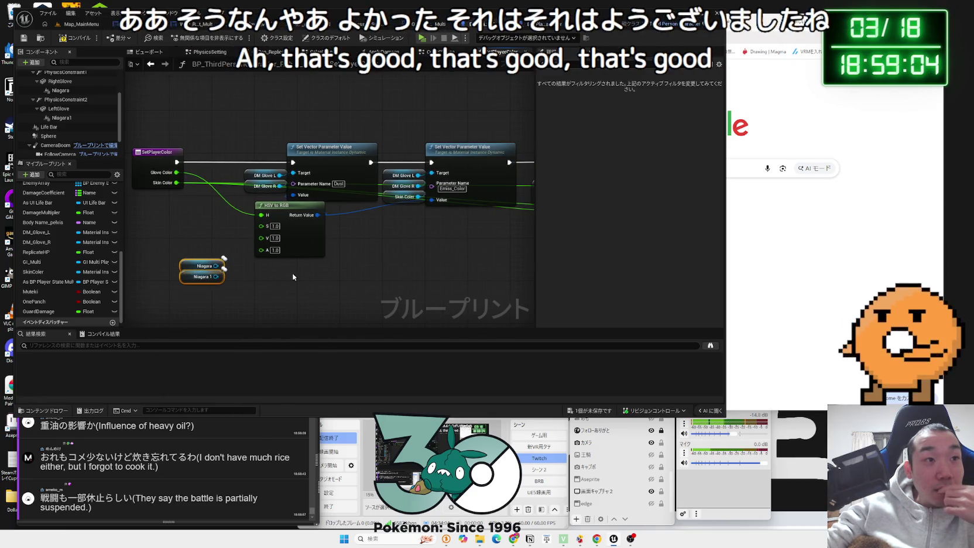
pyautogui.scroll(-2, 305, 276)
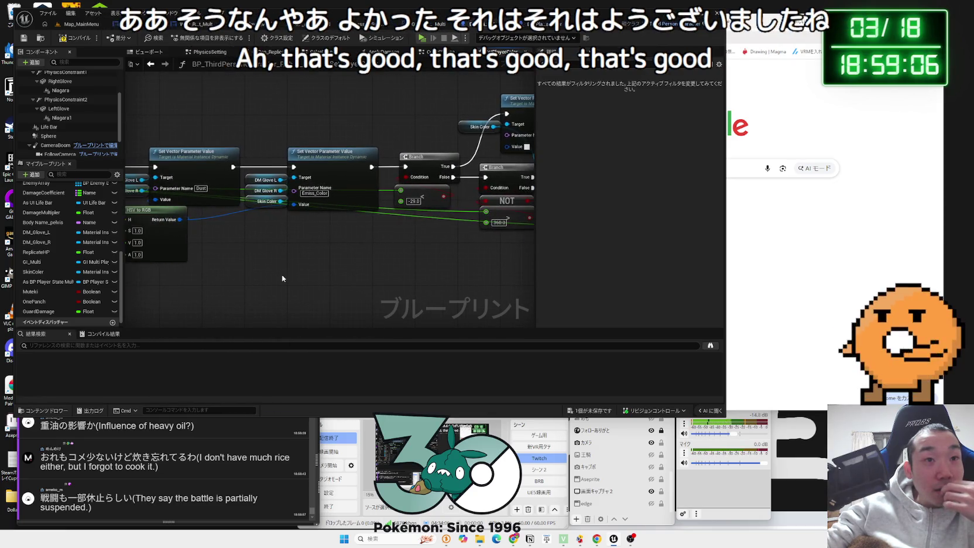
pyautogui.moveTo(202, 245)
pyautogui.mouseDown()
pyautogui.moveTo(384, 263)
pyautogui.moveTo(222, 244)
pyautogui.mouseUp()
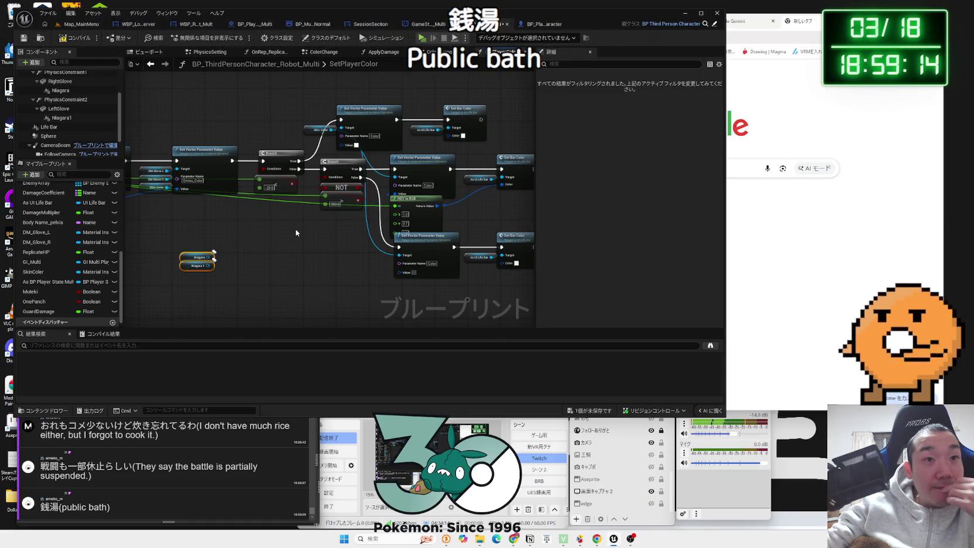
# Nudge the glove colour setter nodes into place and list actions for the Niagara reference
pyautogui.moveTo(296, 232)
pyautogui.mouseDown()
pyautogui.moveTo(341, 226)
pyautogui.moveTo(353, 245)
pyautogui.moveTo(509, 226)
pyautogui.moveTo(435, 239)
pyautogui.moveTo(375, 109)
pyautogui.moveTo(351, 109)
pyautogui.moveTo(403, 109)
pyautogui.mouseUp()
pyautogui.moveTo(340, 111); pyautogui.dragTo(365, 113)
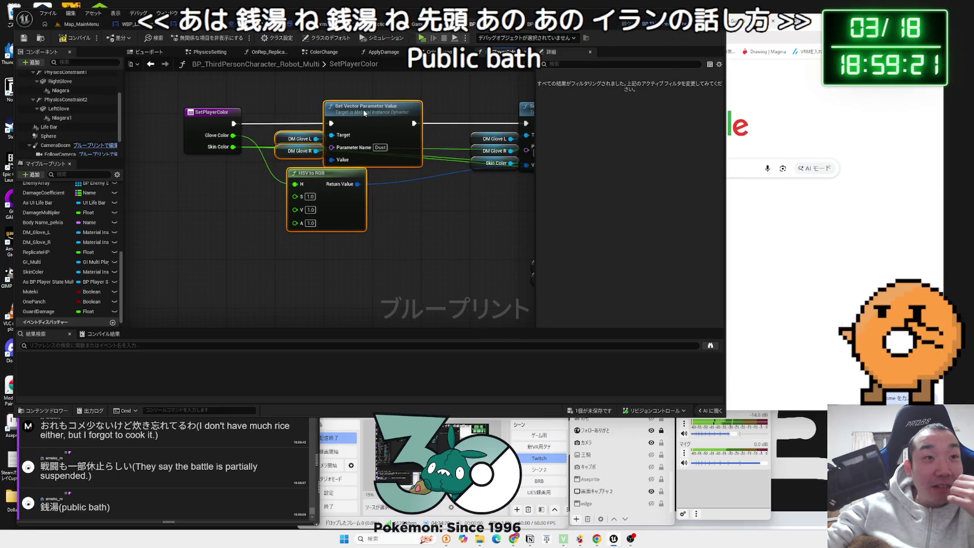
pyautogui.click(414, 216)
pyautogui.moveTo(414, 216); pyautogui.dragTo(273, 214)
pyautogui.moveTo(391, 138)
pyautogui.mouseDown()
pyautogui.moveTo(368, 104)
pyautogui.moveTo(378, 93)
pyautogui.moveTo(371, 130)
pyautogui.mouseUp()
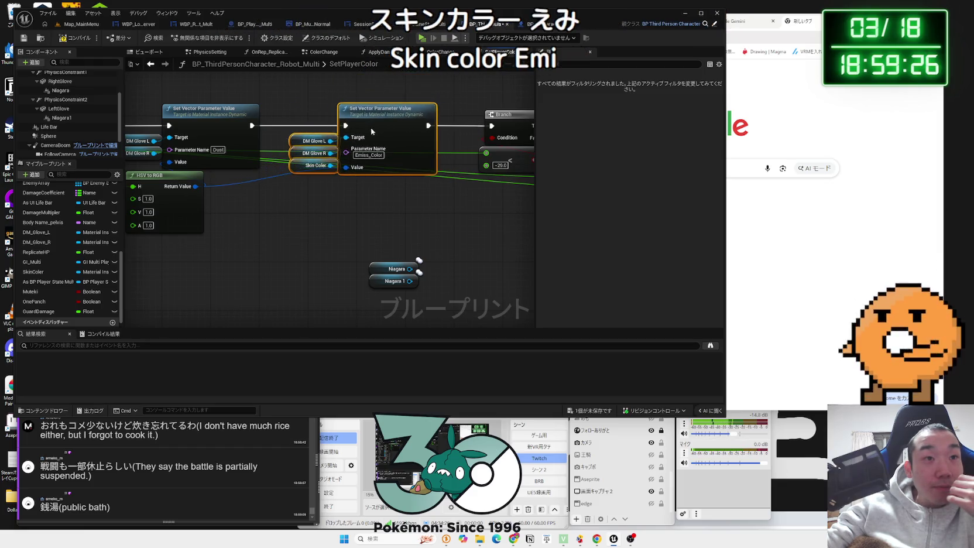
pyautogui.click(374, 209)
pyautogui.click(398, 269)
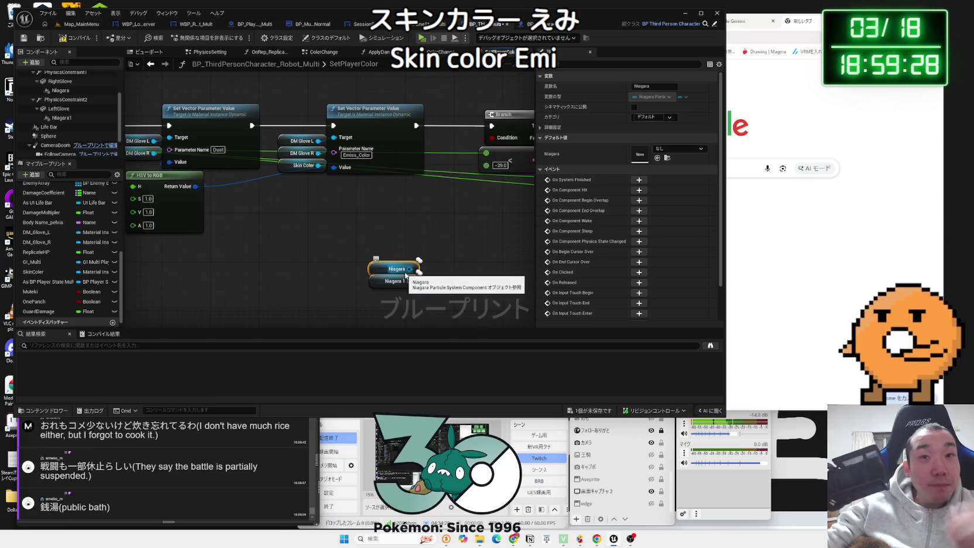
pyautogui.moveTo(410, 269); pyautogui.dragTo(433, 260)
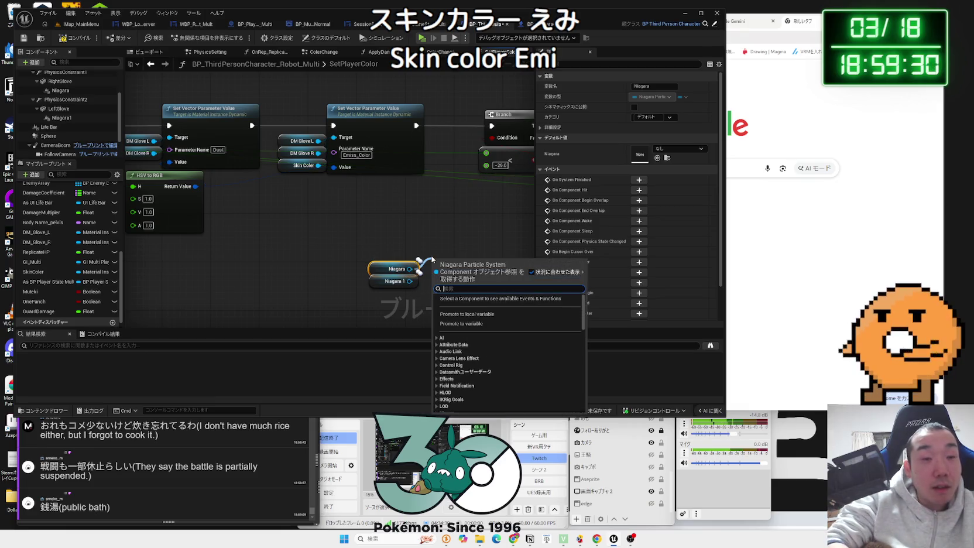
# Add then delete a trial Set Color Parameter node, and inspect Niagara1's Color user parameter
pyautogui.write('coloe')
pyautogui.press('BackSpace')
pyautogui.press('BackSpace')
pyautogui.write('r set')
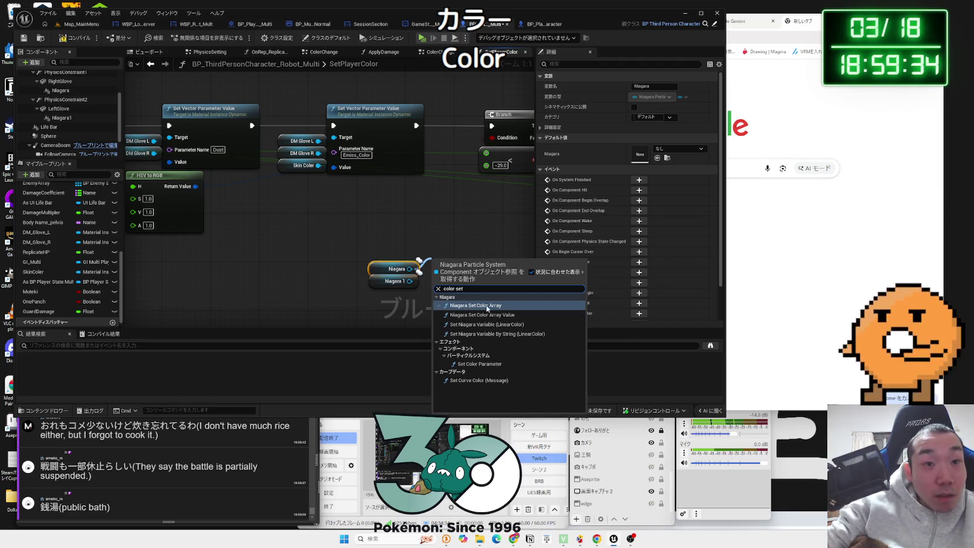
pyautogui.click(499, 365)
pyautogui.moveTo(468, 270); pyautogui.dragTo(465, 233)
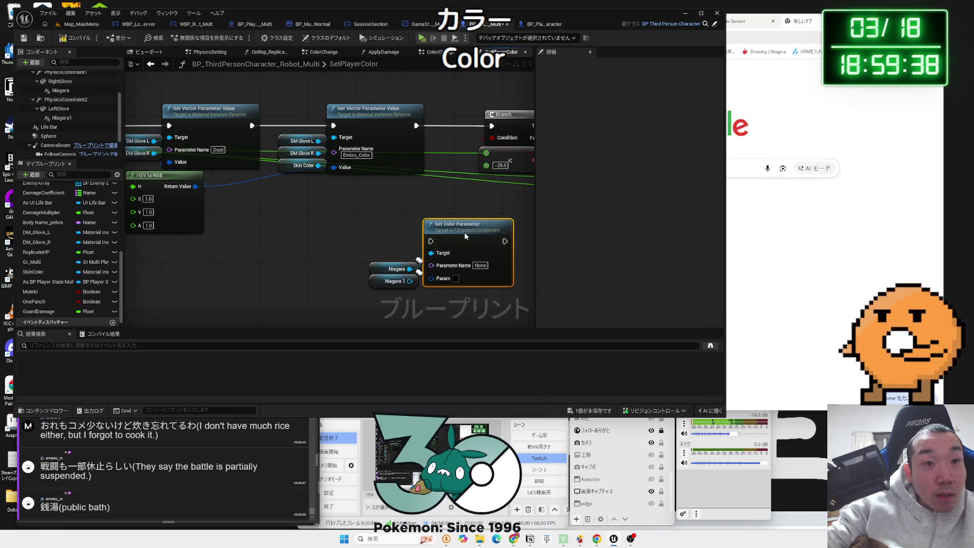
pyautogui.press('Delete')
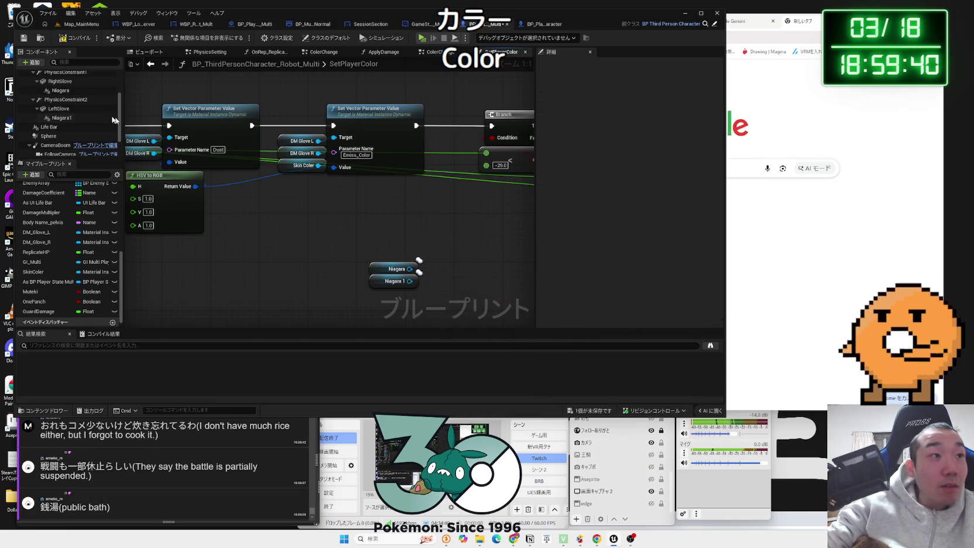
pyautogui.click(113, 119)
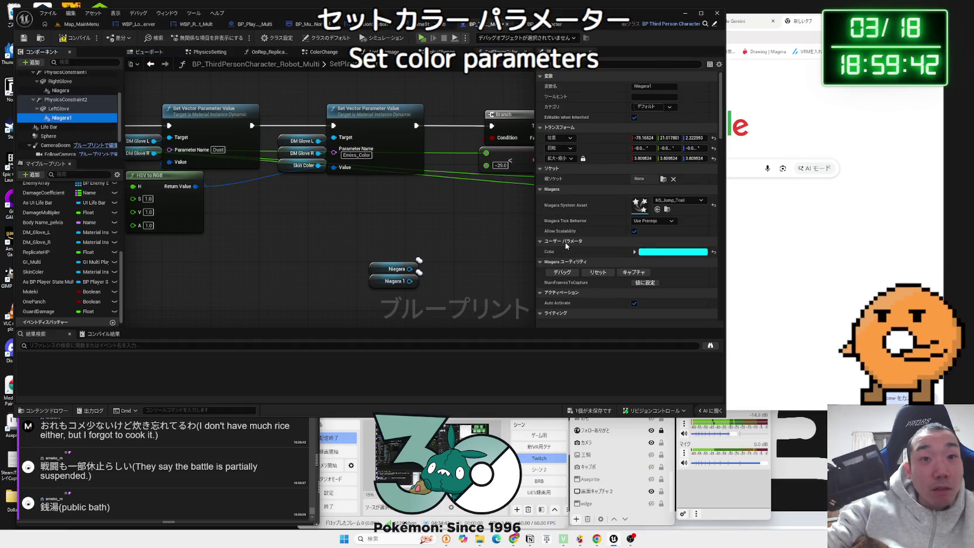
pyautogui.click(635, 252)
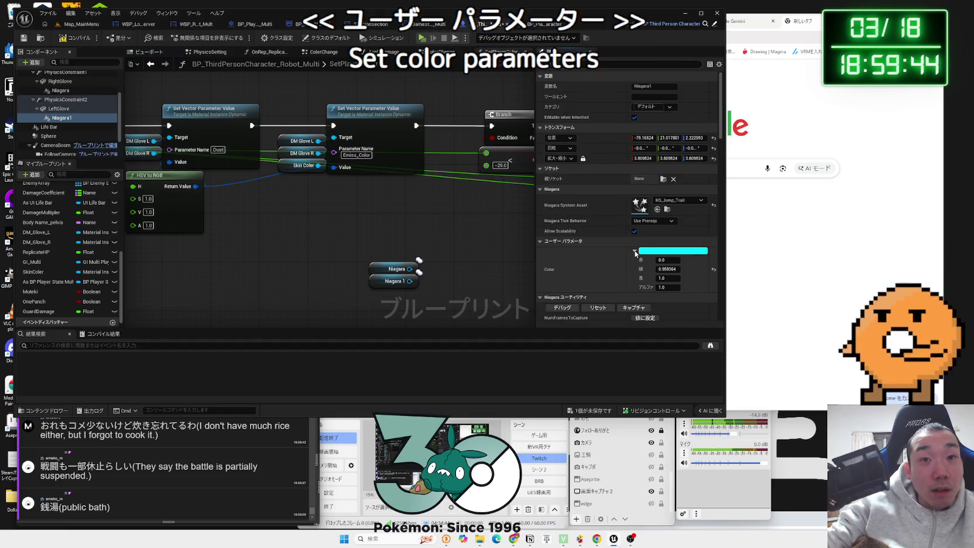
pyautogui.click(635, 252)
pyautogui.moveTo(463, 262); pyautogui.dragTo(378, 251)
# Search the action list for 'set user', then dismiss the unhelpful results
pyautogui.write('set user parameter')
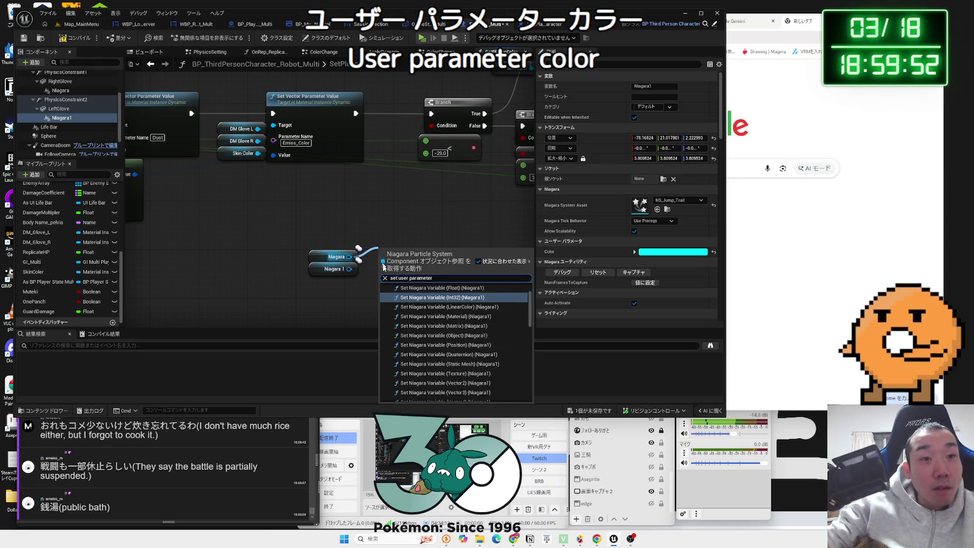
pyautogui.scroll(-3, 451, 312)
pyautogui.scroll(-3, 451, 312)
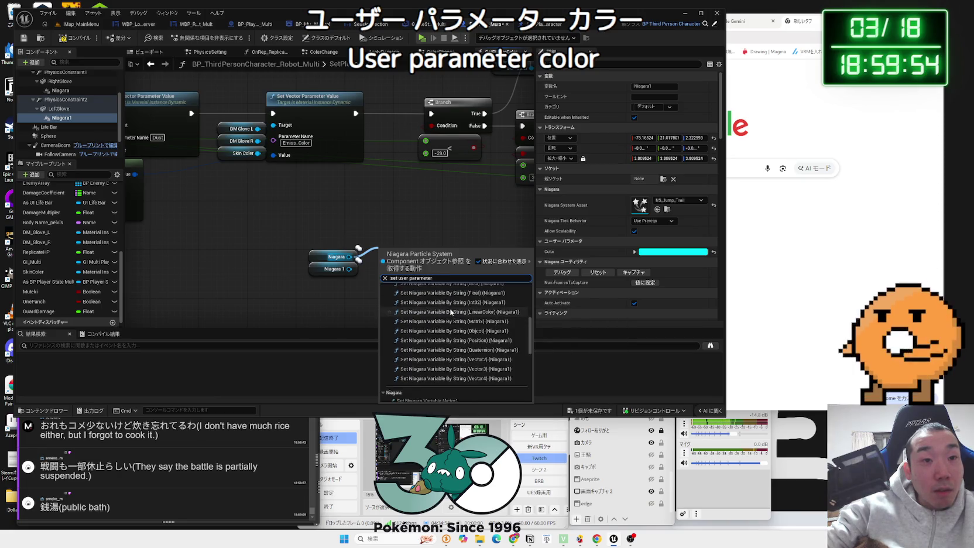
pyautogui.scroll(2, 462, 356)
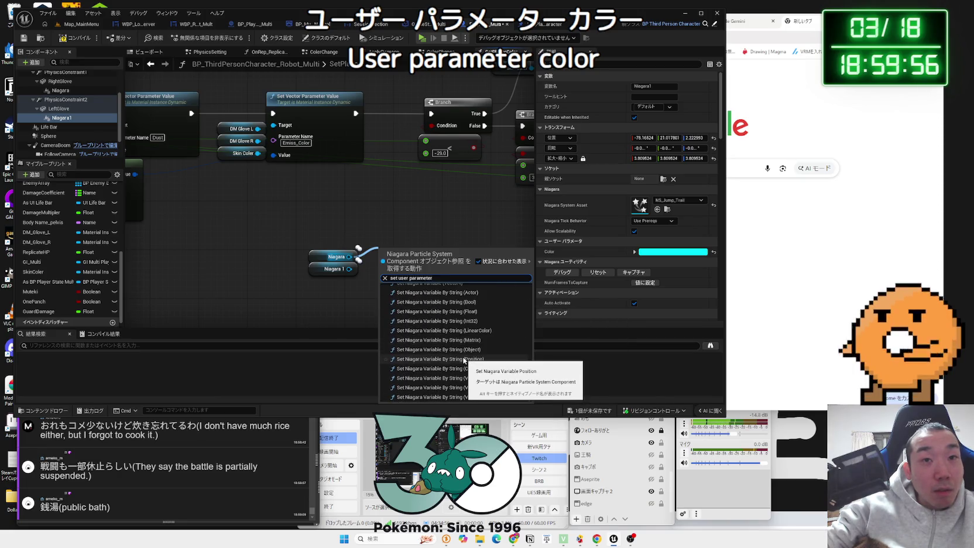
pyautogui.scroll(8, 462, 375)
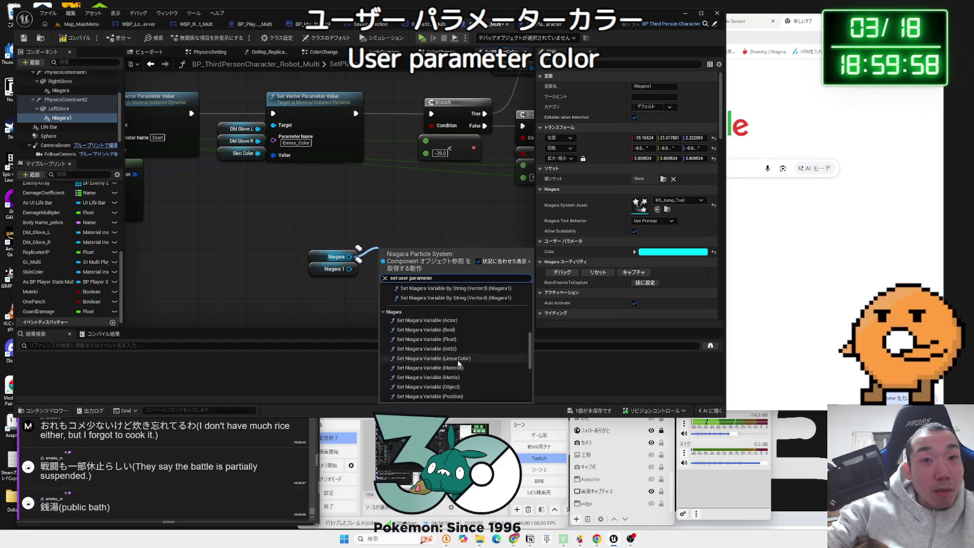
pyautogui.click(418, 218)
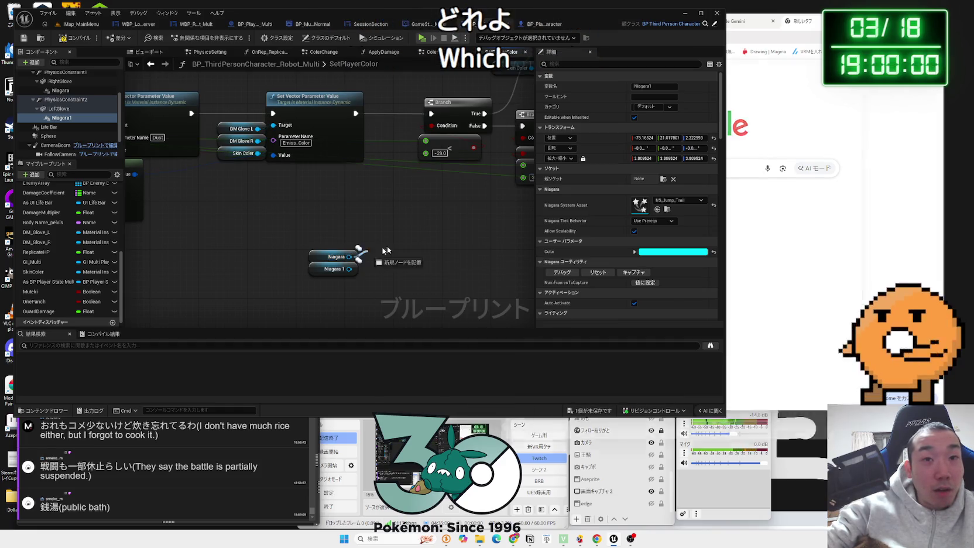
# Add a Set Color Parameter node targeting Niagara 1 and remove the unused extra reference
pyautogui.moveTo(349, 257); pyautogui.dragTo(404, 246)
pyautogui.write('set color')
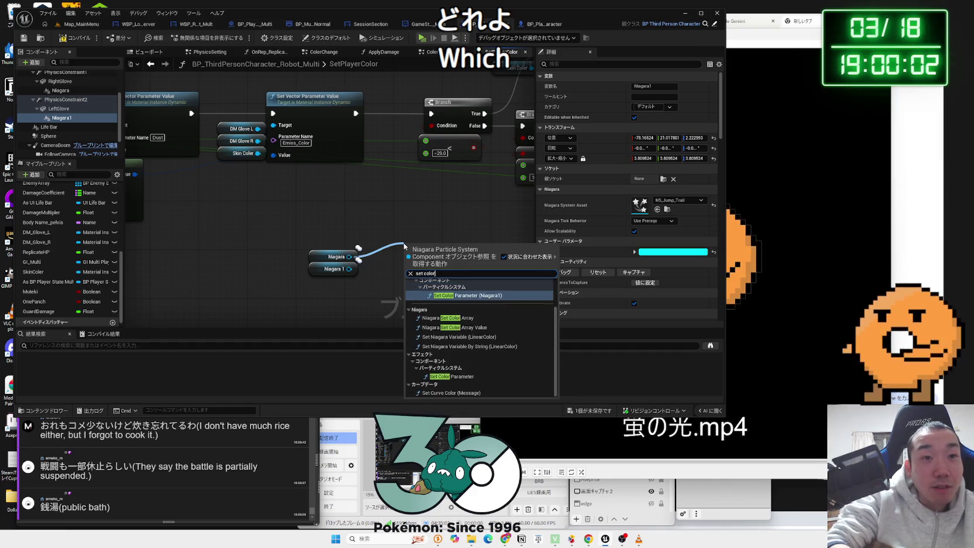
pyautogui.click(456, 295)
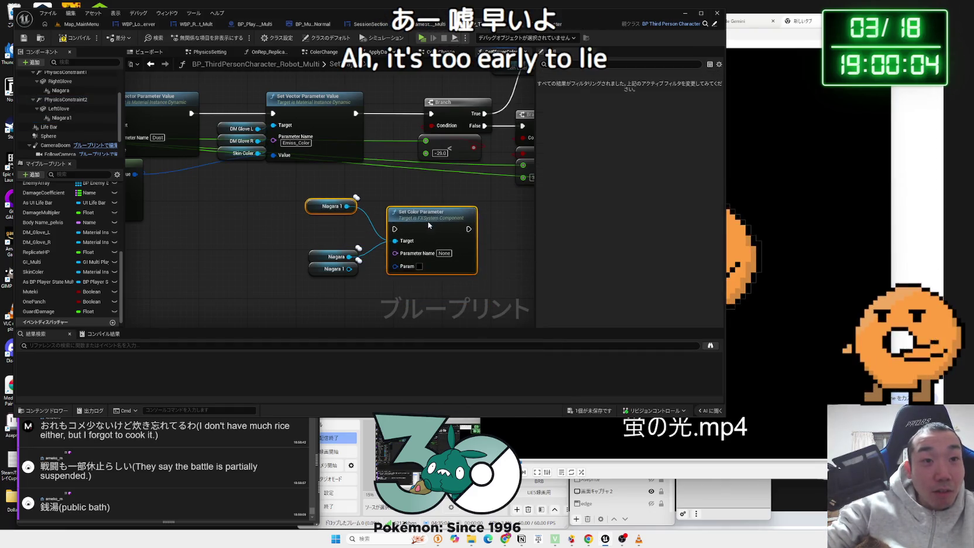
pyautogui.write('N')
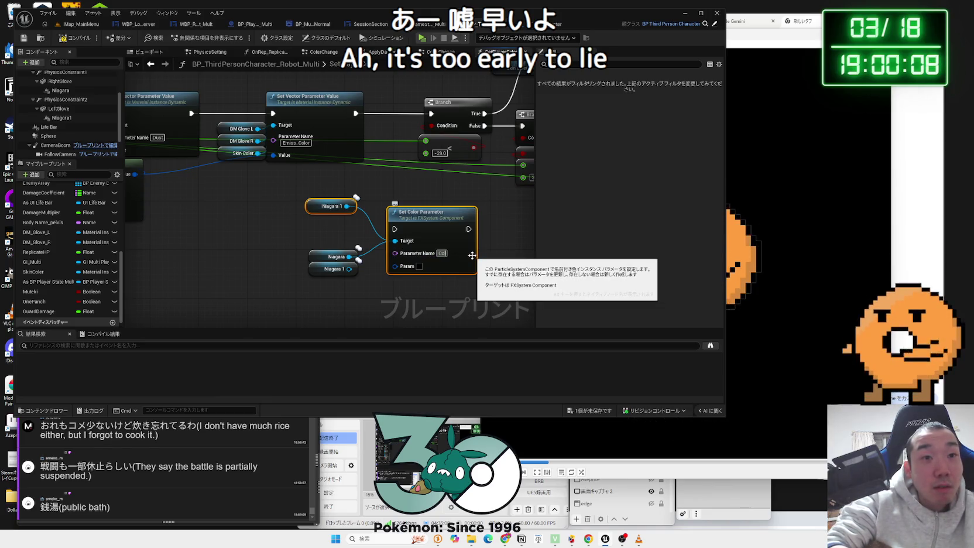
pyautogui.click(391, 225)
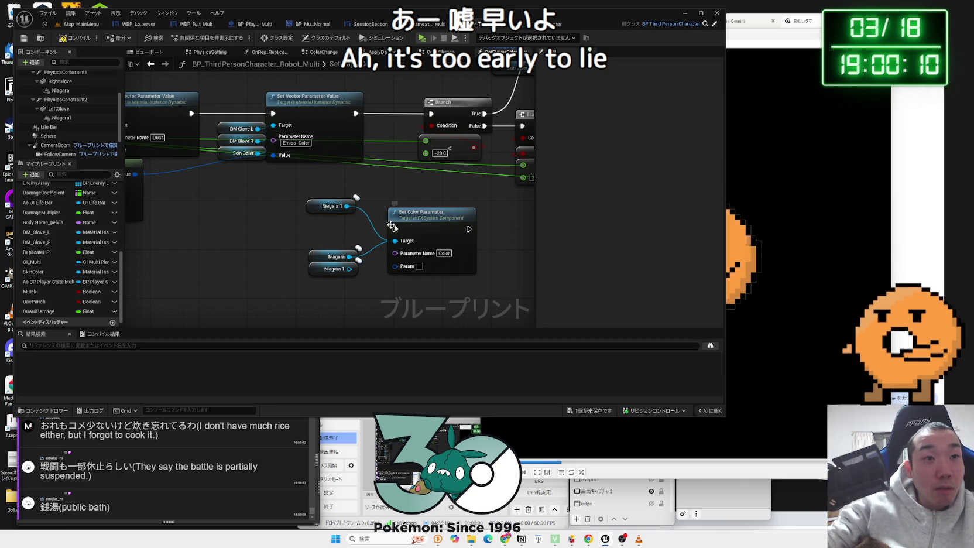
pyautogui.hotkey('ctrl', 'z')
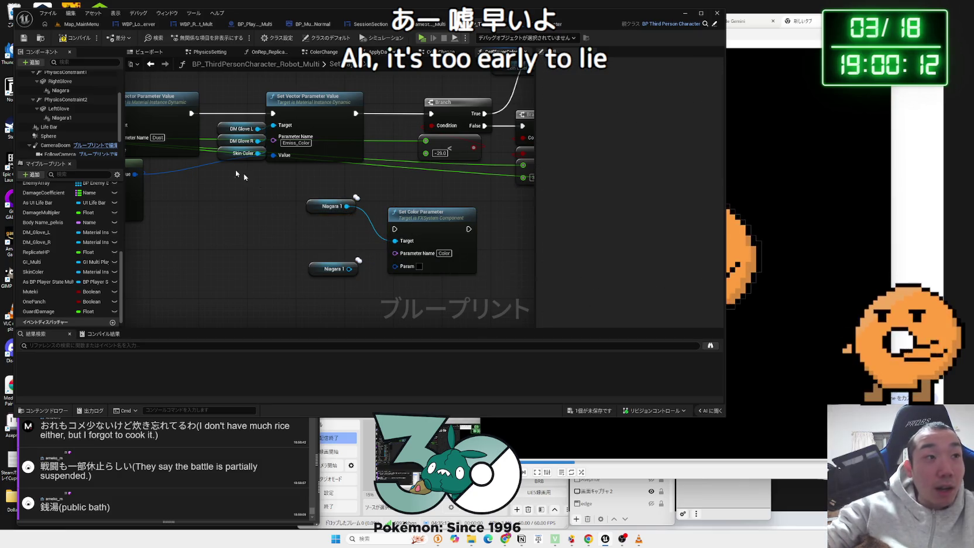
pyautogui.click(62, 119)
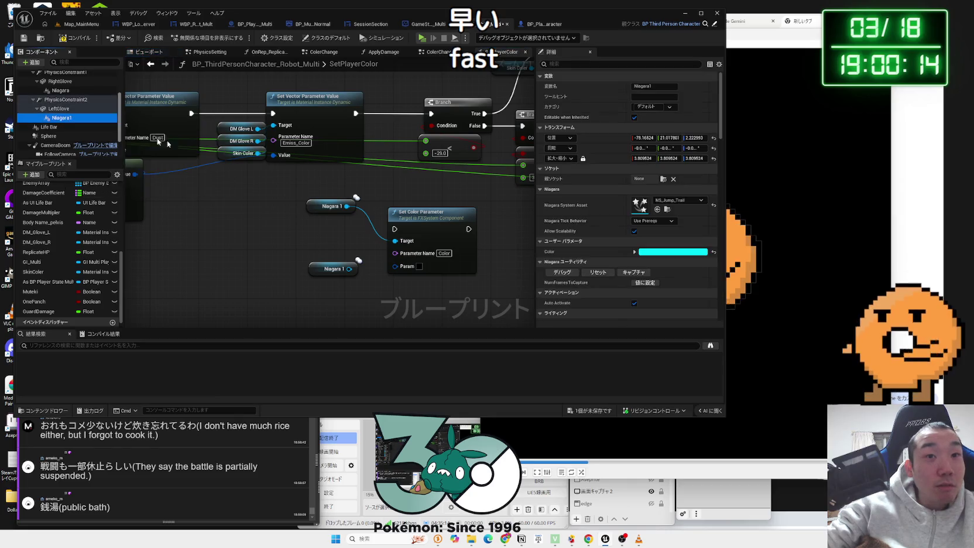
pyautogui.moveTo(437, 218); pyautogui.dragTo(432, 204)
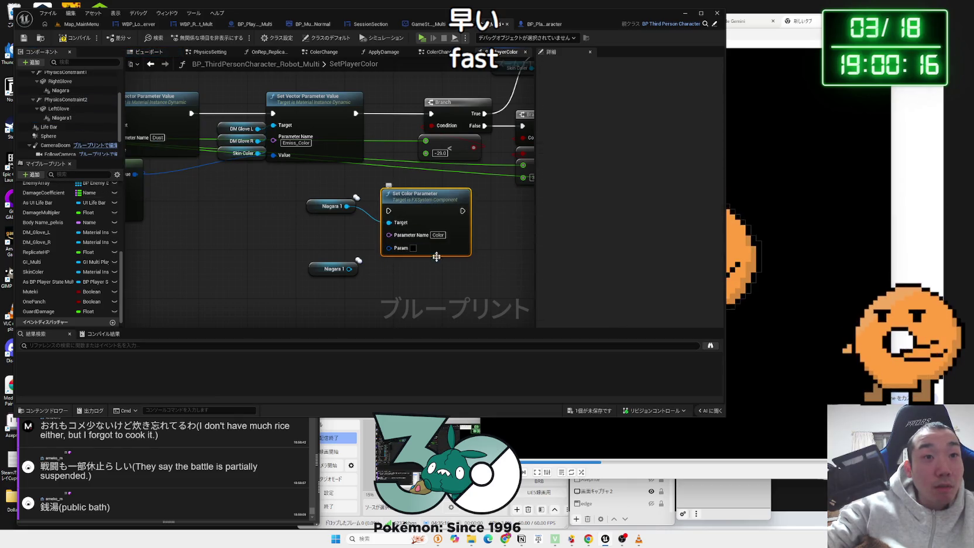
# Duplicate the Set Color Parameter node and place it beside the second Niagara 1 reference
pyautogui.hotkey('ctrl', 'c')
pyautogui.hotkey('ctrl', 'v')
pyautogui.moveTo(457, 287); pyautogui.dragTo(435, 270)
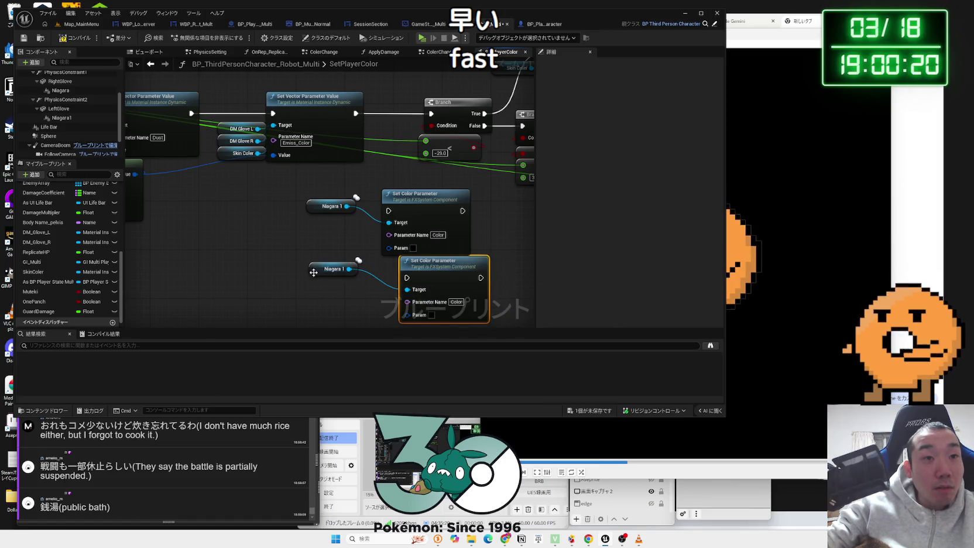
pyautogui.moveTo(314, 272); pyautogui.dragTo(339, 291)
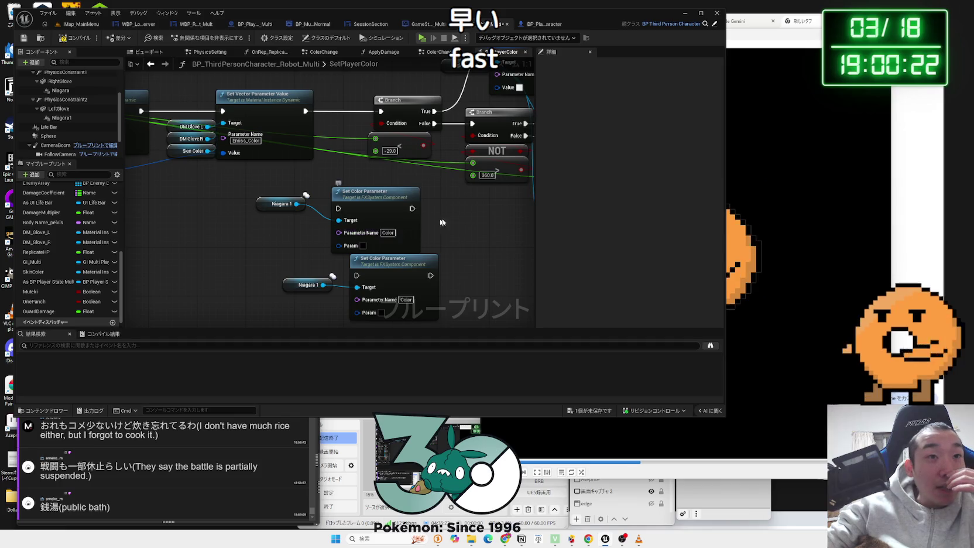